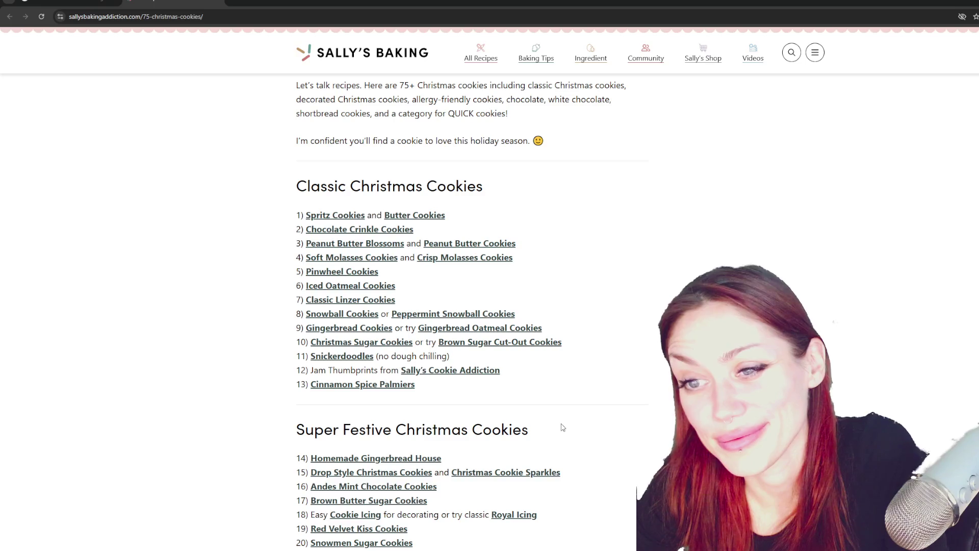
# Browse the 75+ Christmas cookies list and open the My Favorite Spritz Cookies recipe
pyautogui.scroll(-3, 563, 428)
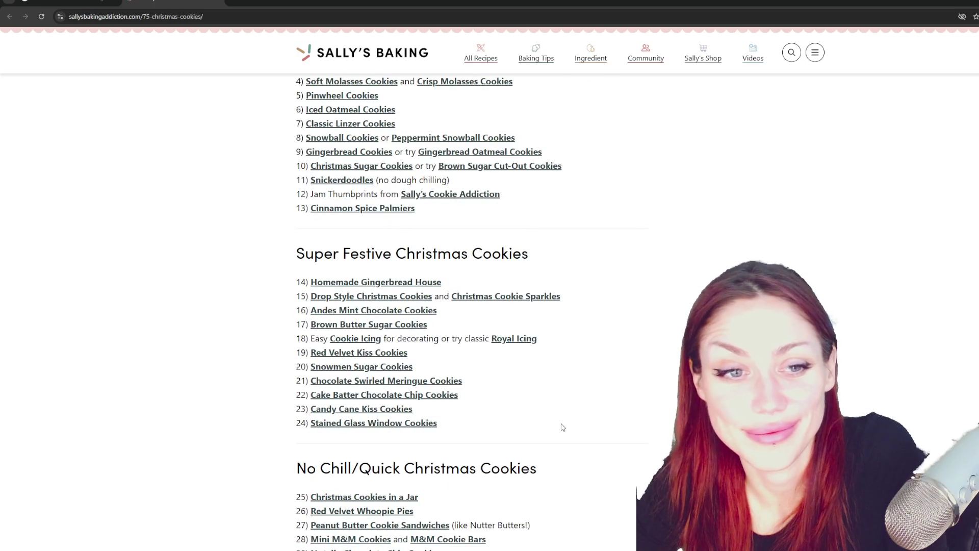
pyautogui.scroll(-2, 562, 428)
pyautogui.scroll(-3, 561, 429)
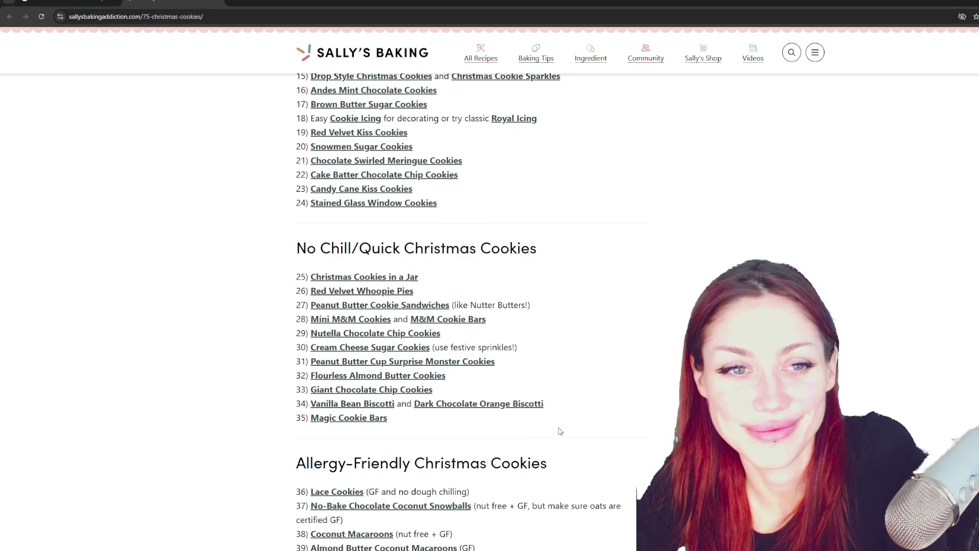
pyautogui.scroll(-2, 560, 431)
pyautogui.scroll(-15, 560, 432)
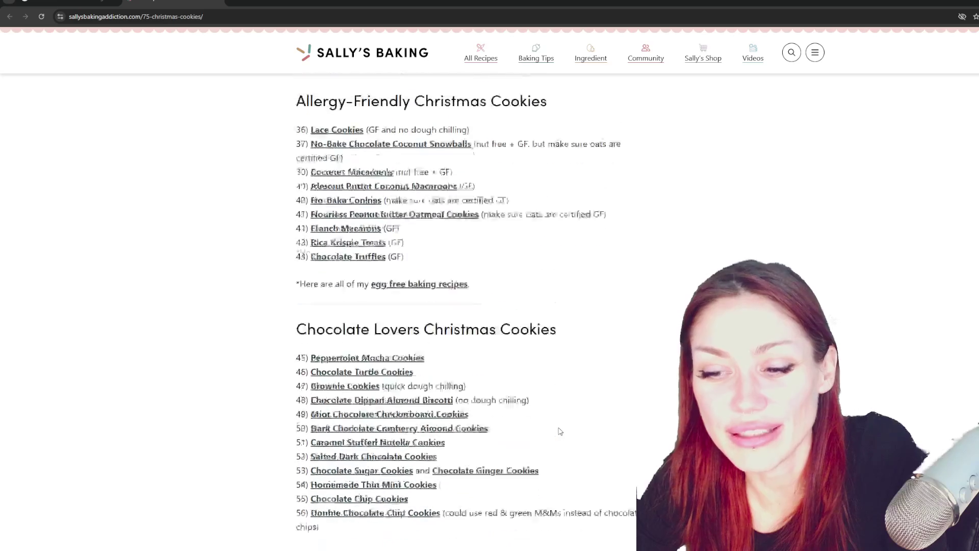
pyautogui.scroll(-13, 528, 466)
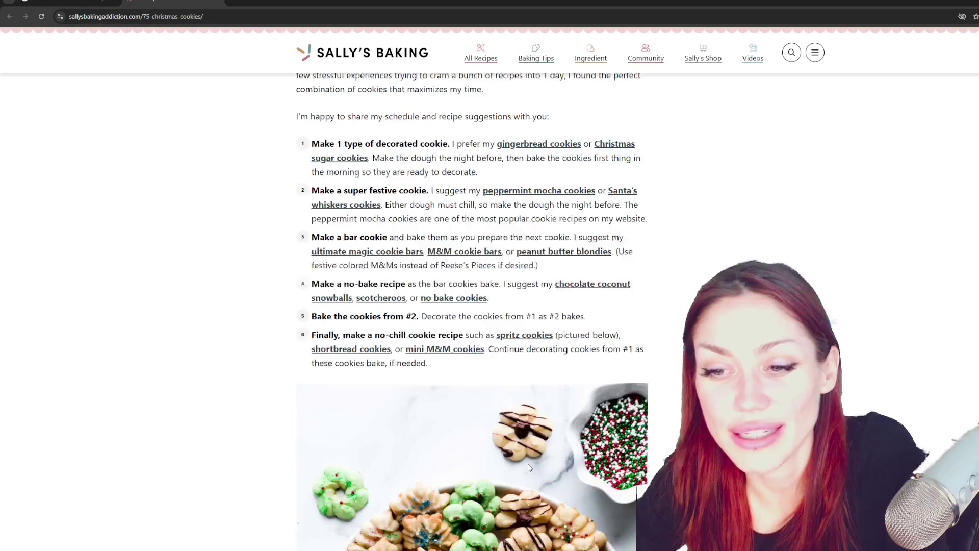
pyautogui.scroll(-15, 537, 485)
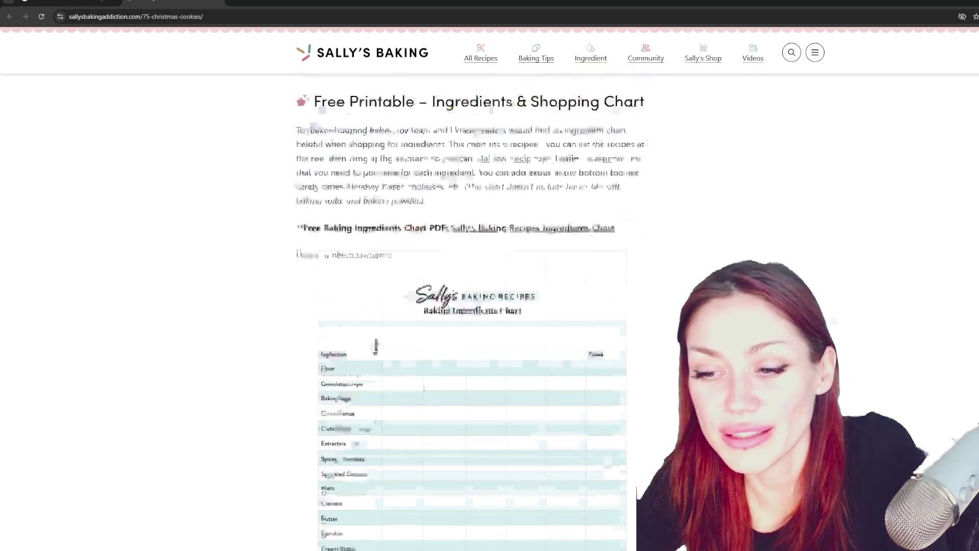
pyautogui.scroll(-7, 472, 312)
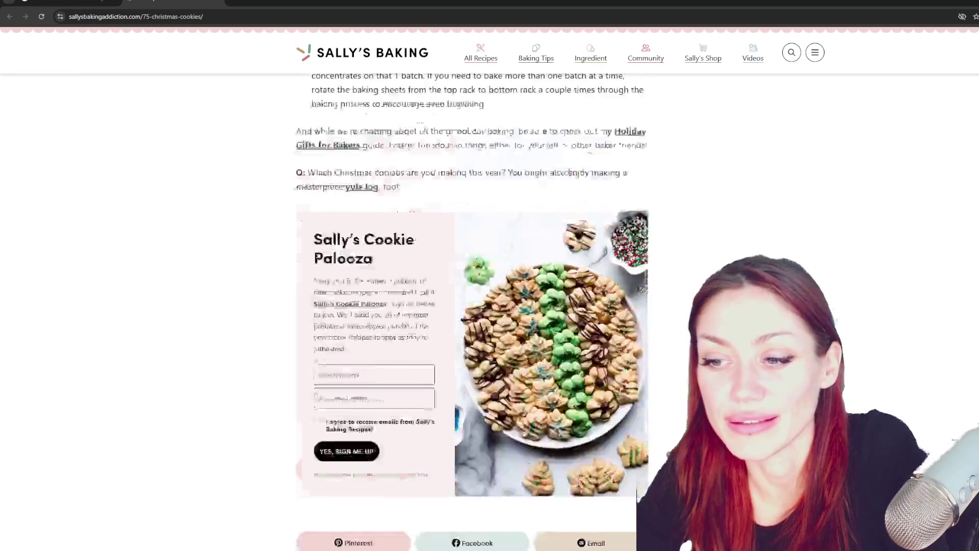
pyautogui.scroll(12, 472, 311)
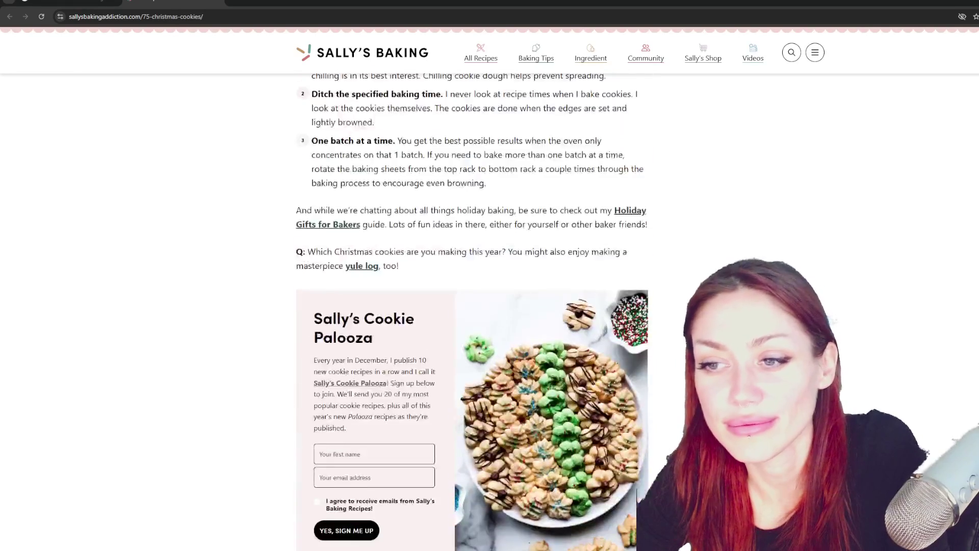
pyautogui.scroll(12, 472, 312)
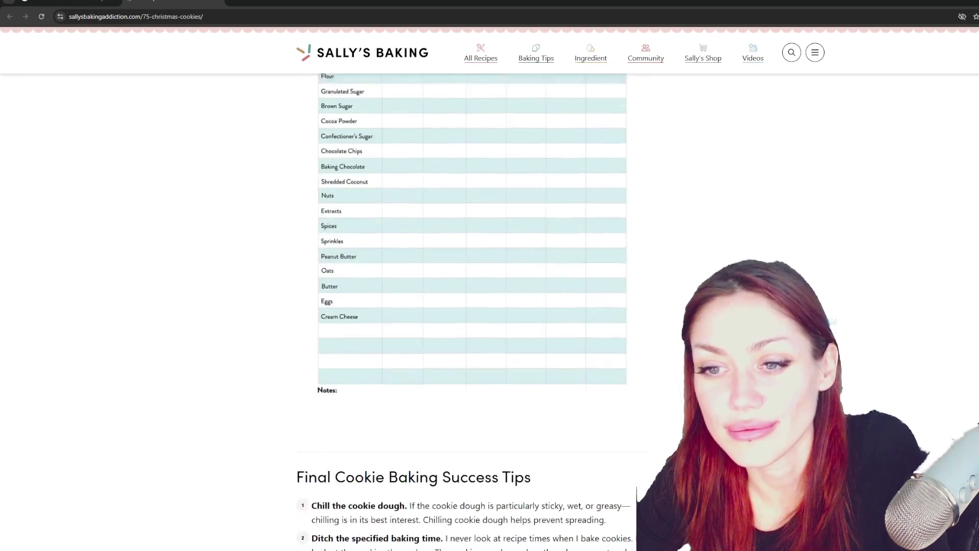
pyautogui.scroll(10, 472, 311)
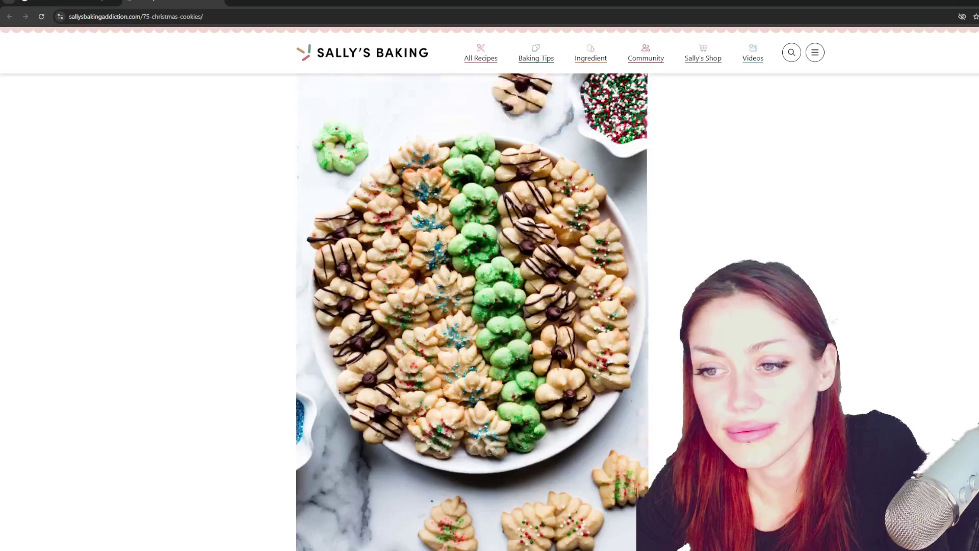
pyautogui.scroll(15, 472, 311)
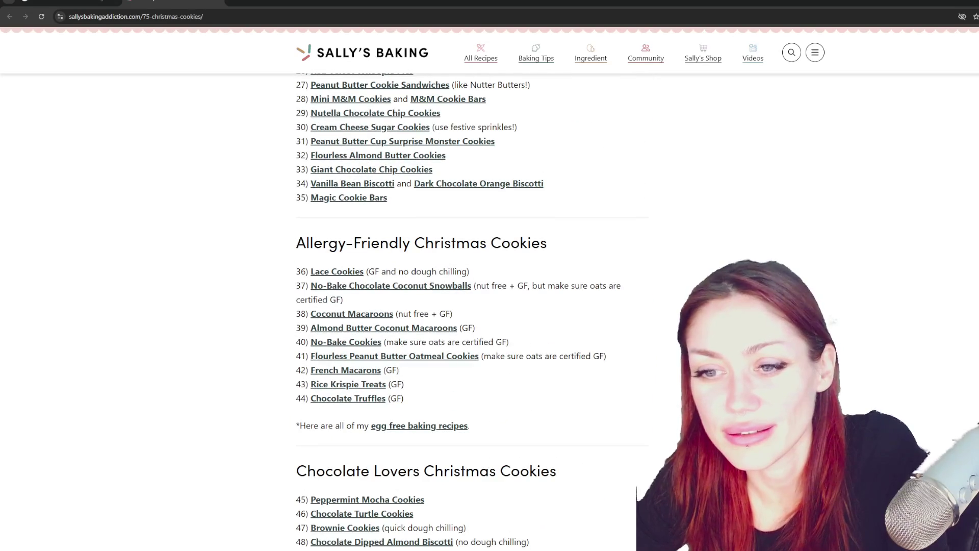
pyautogui.scroll(5, 472, 311)
pyautogui.scroll(5, 471, 311)
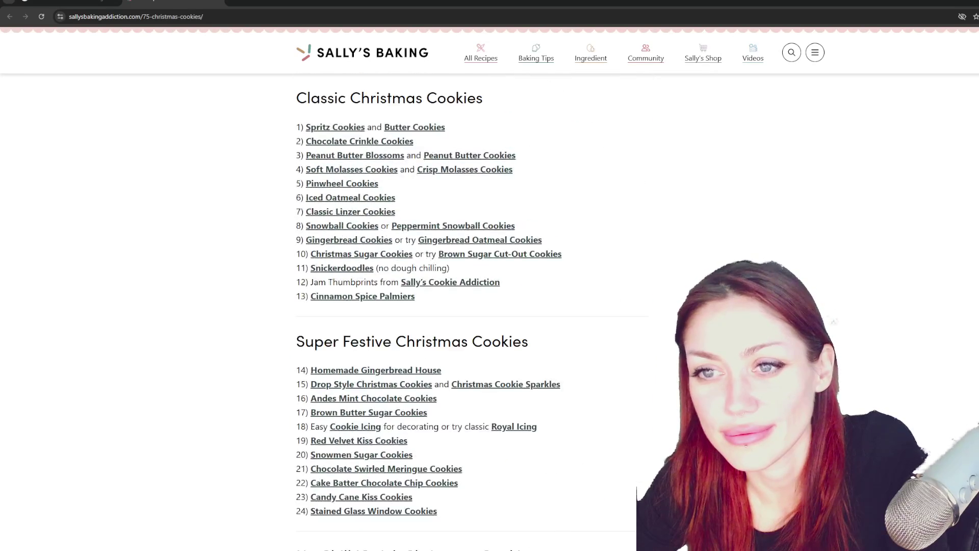
pyautogui.scroll(4, 471, 312)
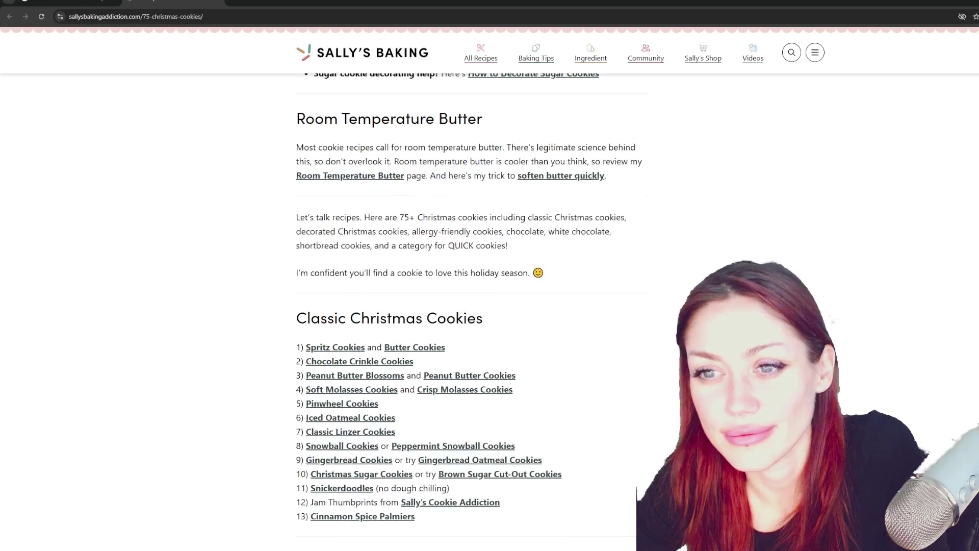
pyautogui.click(345, 350)
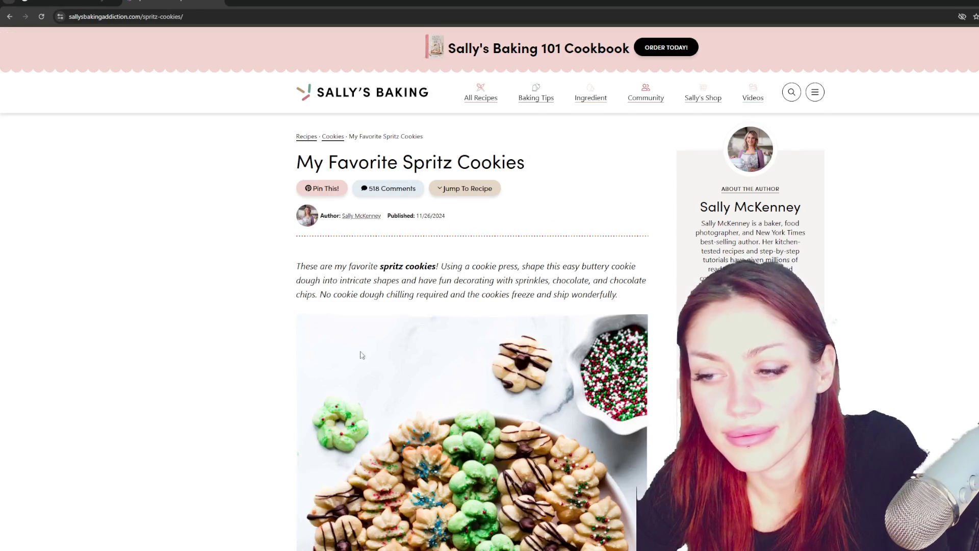
# Scroll down to the Spritz Cookies recipe card
pyautogui.scroll(-20, 350, 353)
pyautogui.scroll(-20, 457, 450)
pyautogui.scroll(-15, 502, 445)
pyautogui.scroll(5, 499, 442)
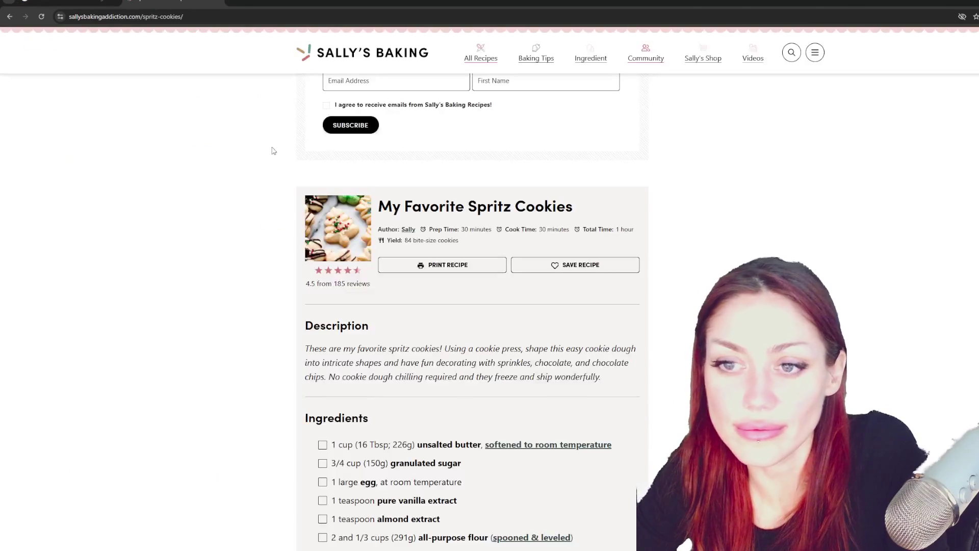
# Go back to the Christmas cookies list and scroll through it again
pyautogui.click(9, 16)
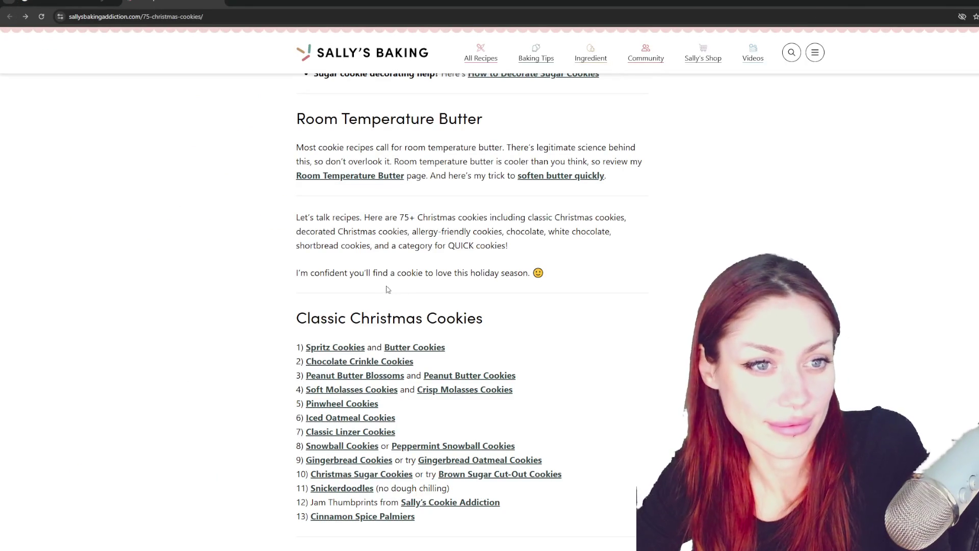
pyautogui.scroll(15, 389, 289)
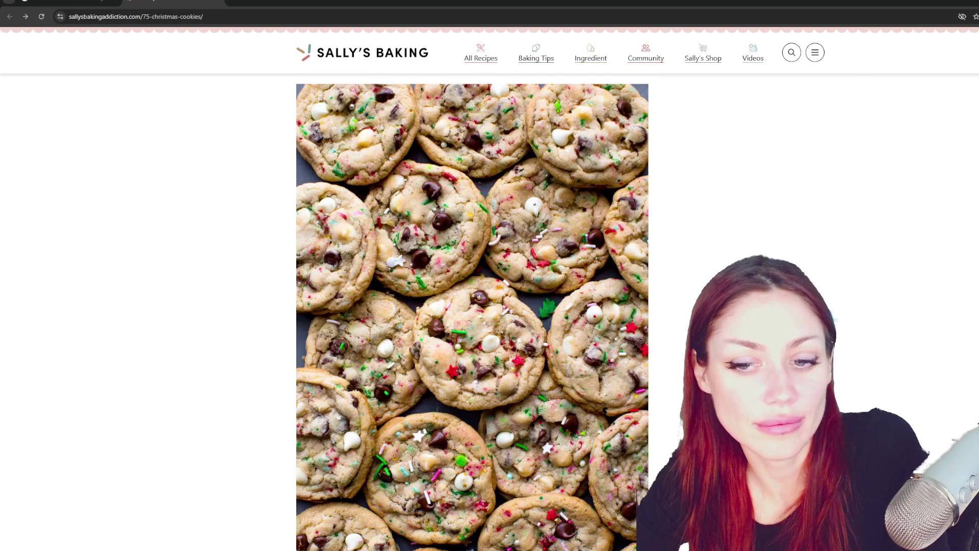
pyautogui.scroll(15, 472, 312)
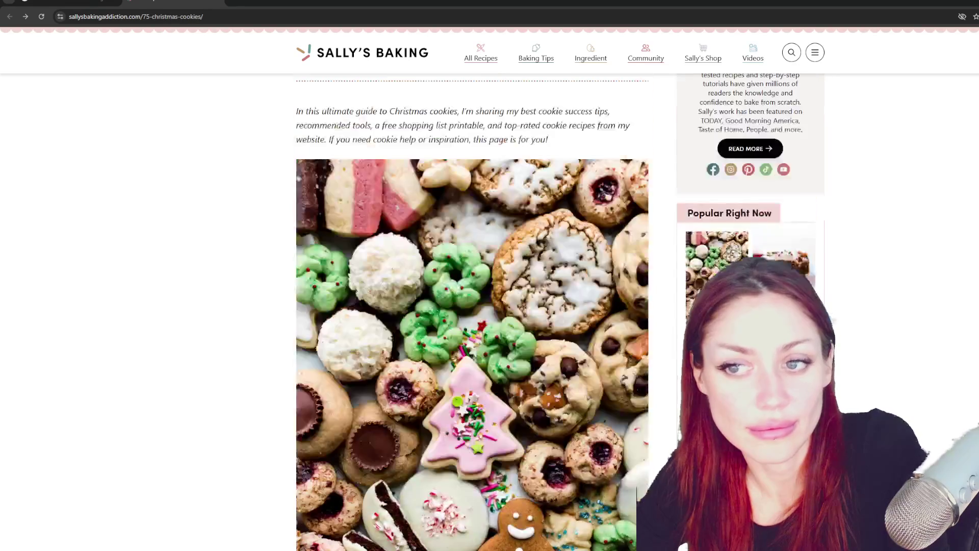
pyautogui.scroll(3, 630, 343)
pyautogui.scroll(-15, 630, 343)
pyautogui.scroll(10, 630, 343)
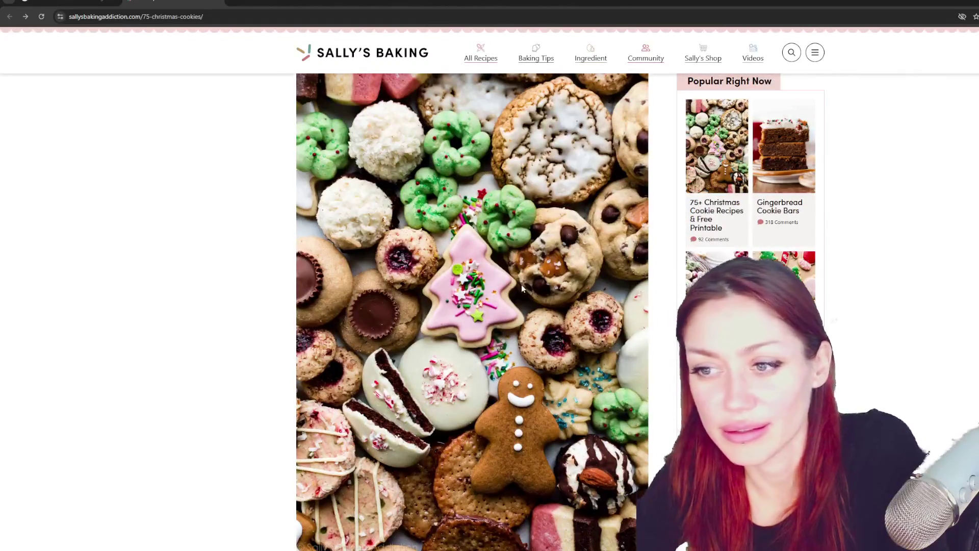
pyautogui.scroll(-15, 521, 288)
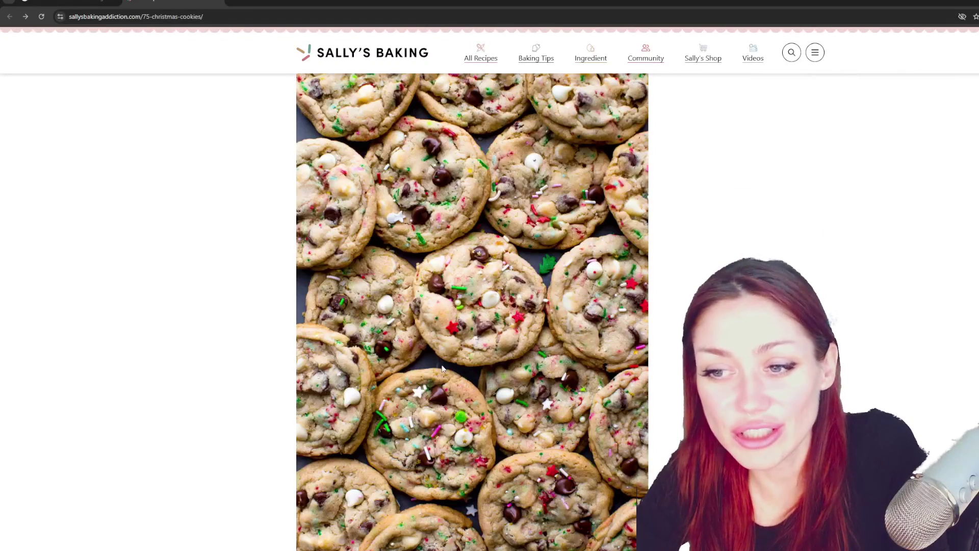
pyautogui.scroll(-4, 442, 368)
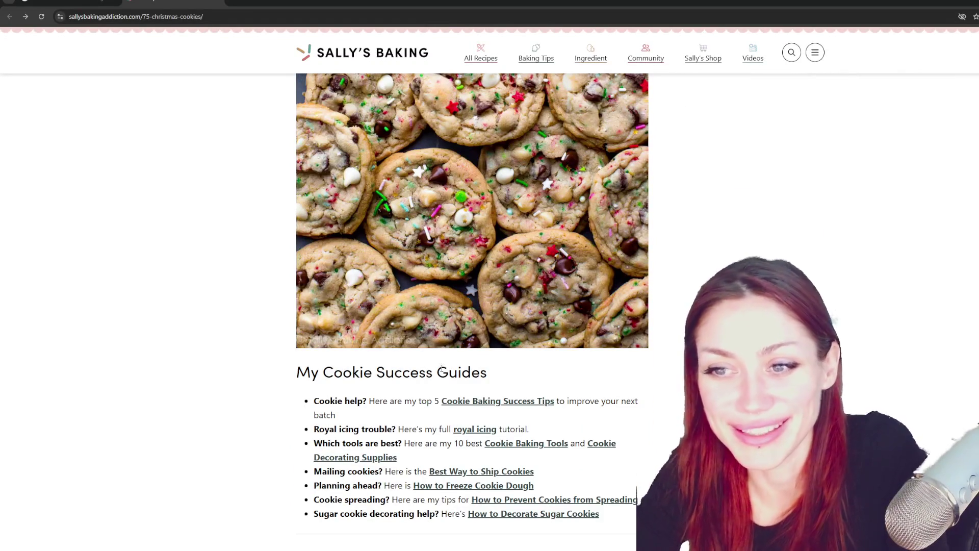
pyautogui.scroll(-5, 440, 371)
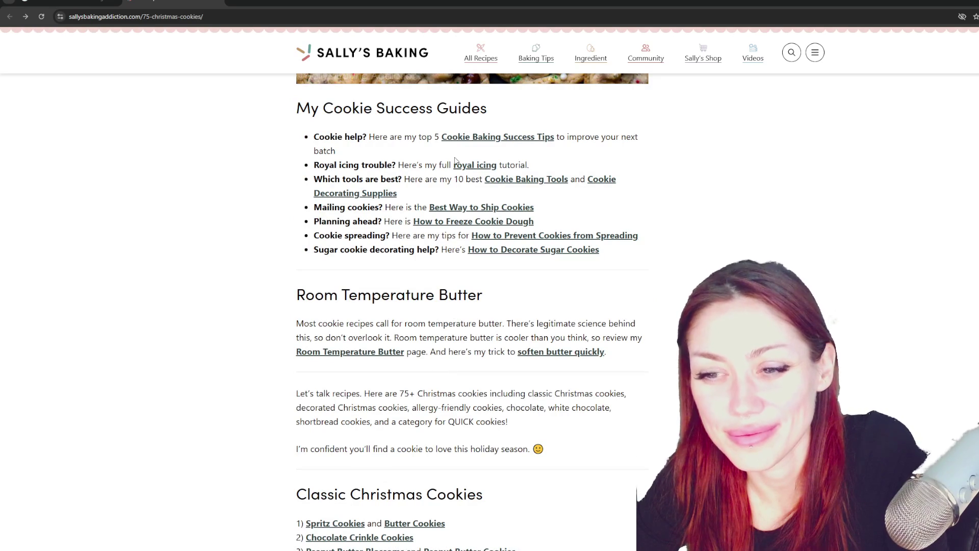
pyautogui.scroll(-6, 456, 160)
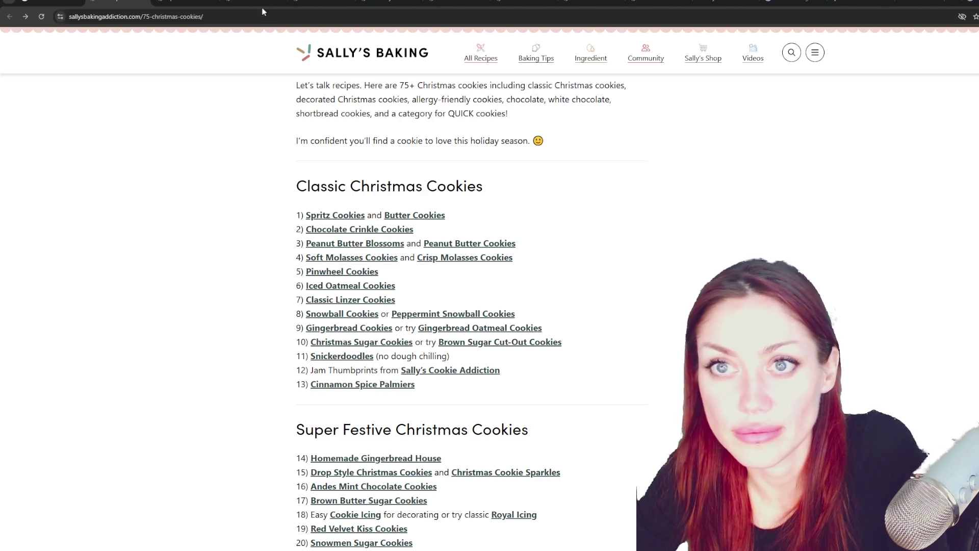
# Switch to the Spritz Cookies tab, glance at it, and close it
pyautogui.click(198, 3)
pyautogui.scroll(-7, 272, 204)
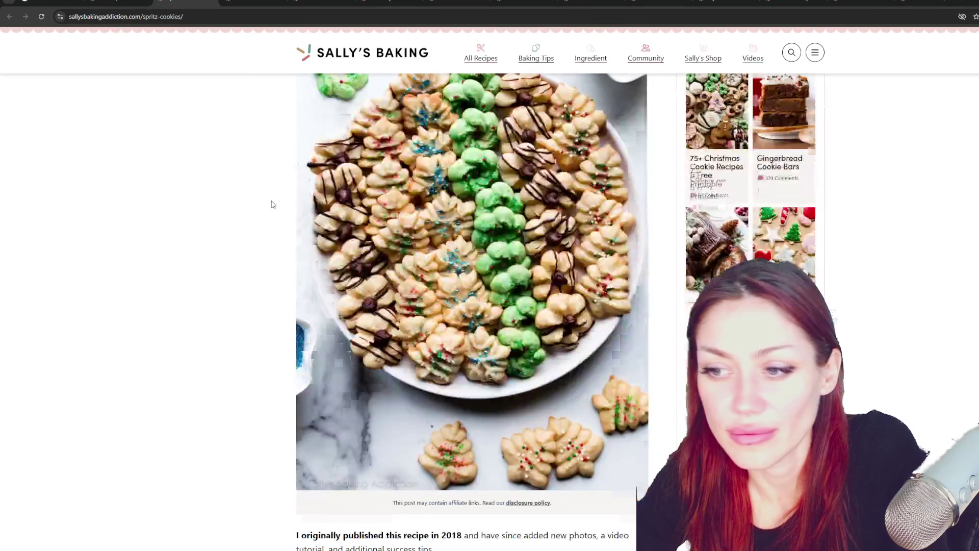
pyautogui.hotkey('ctrl', 'w')
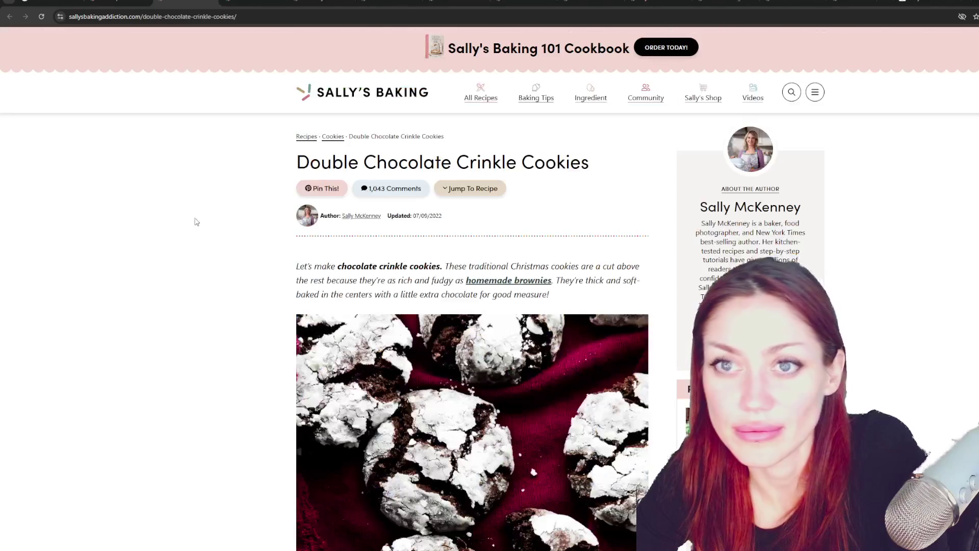
pyautogui.scroll(-3, 190, 280)
pyautogui.scroll(5, 318, 281)
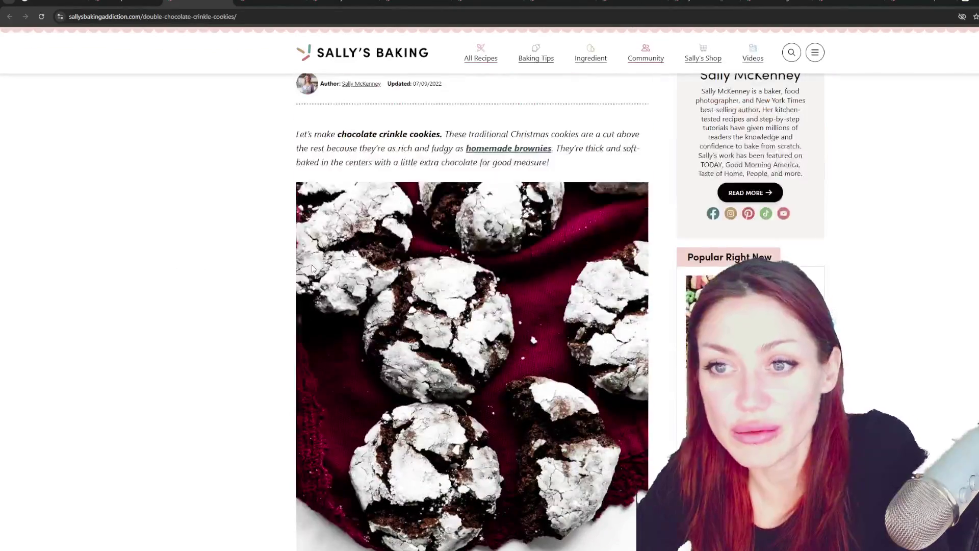
pyautogui.scroll(-10, 314, 266)
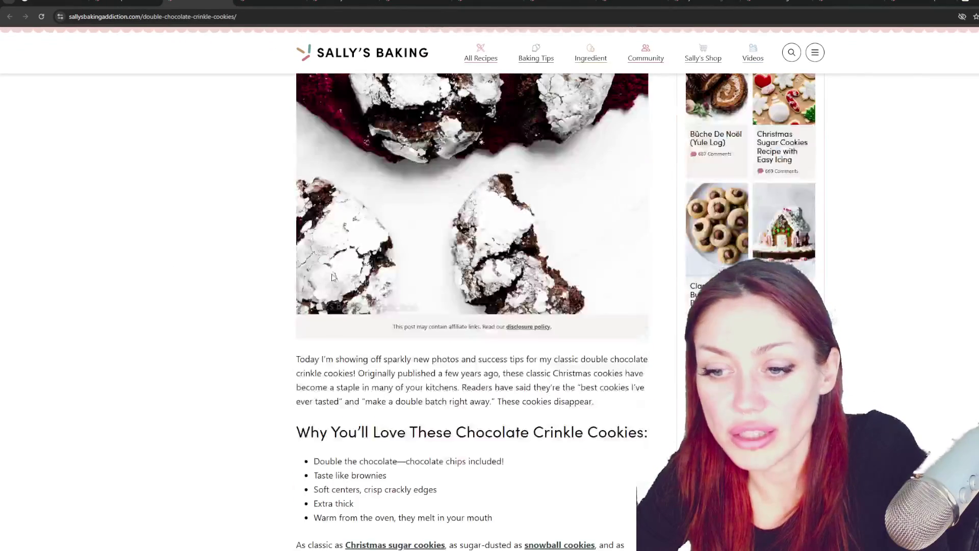
pyautogui.scroll(-10, 338, 269)
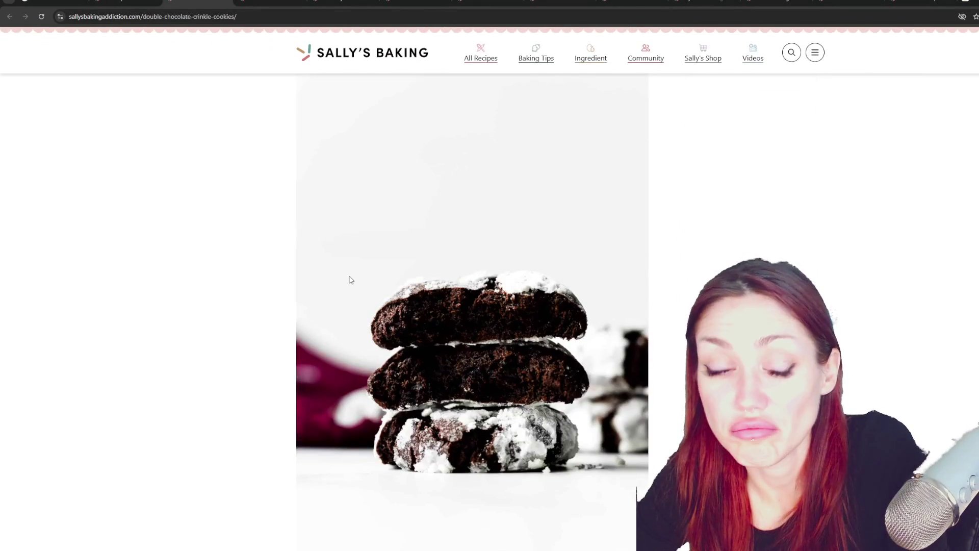
# Move to the Classic Peanut Butter Blossoms tab and scroll down through the post
pyautogui.hotkey('ctrl', 'Tab')
pyautogui.scroll(-5, 328, 306)
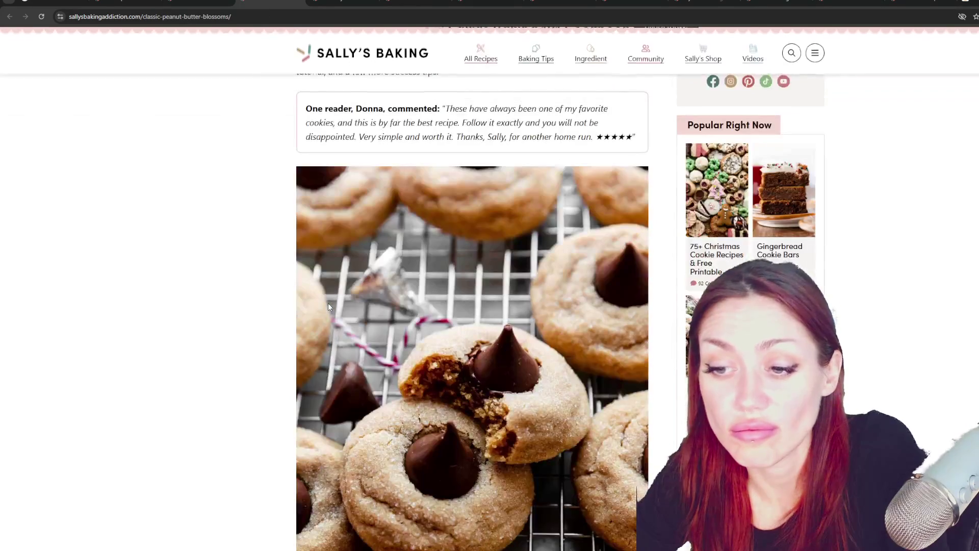
pyautogui.scroll(-10, 328, 305)
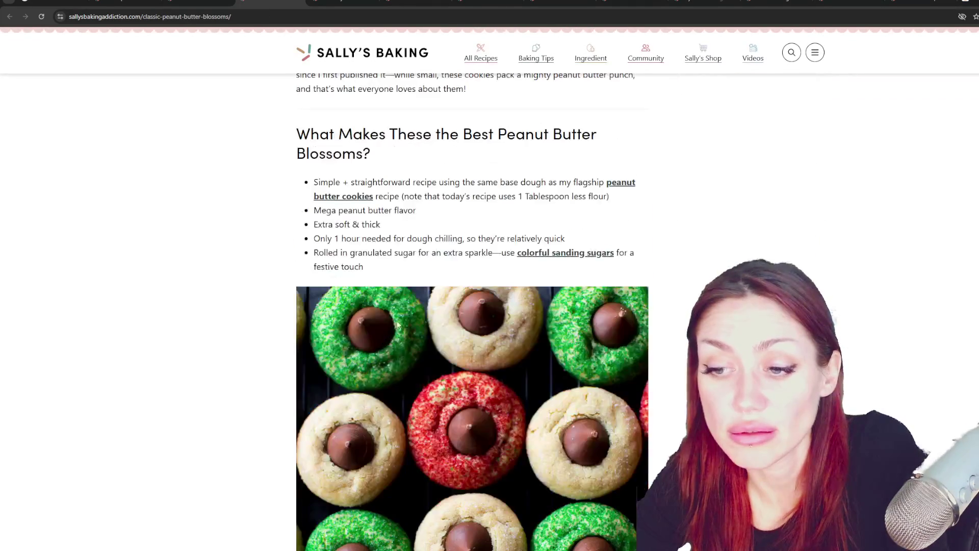
pyautogui.scroll(-15, 396, 327)
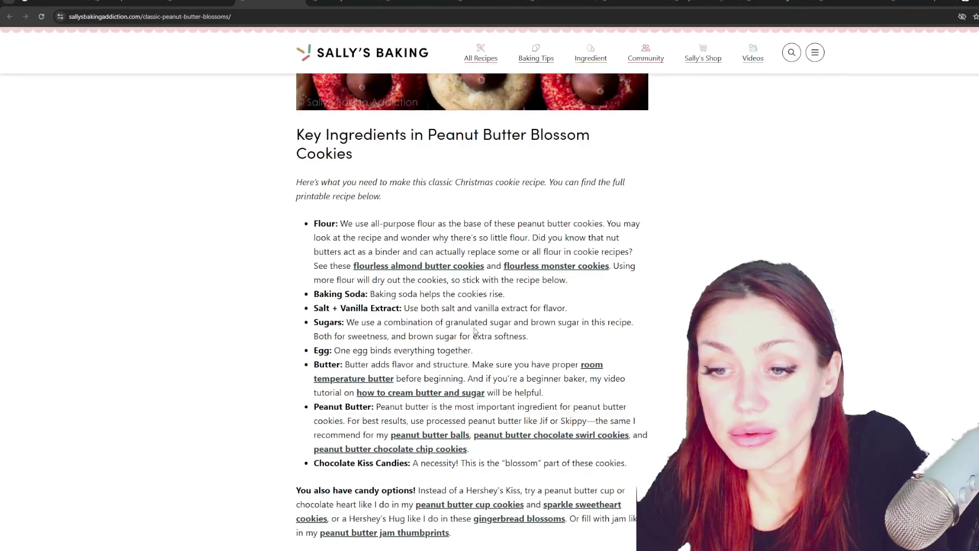
pyautogui.scroll(-20, 475, 327)
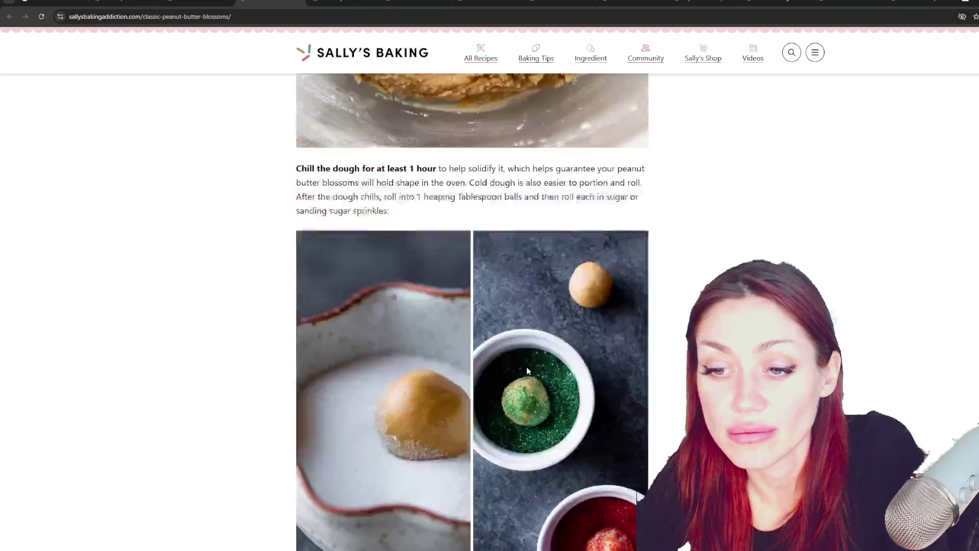
pyautogui.scroll(-10, 528, 358)
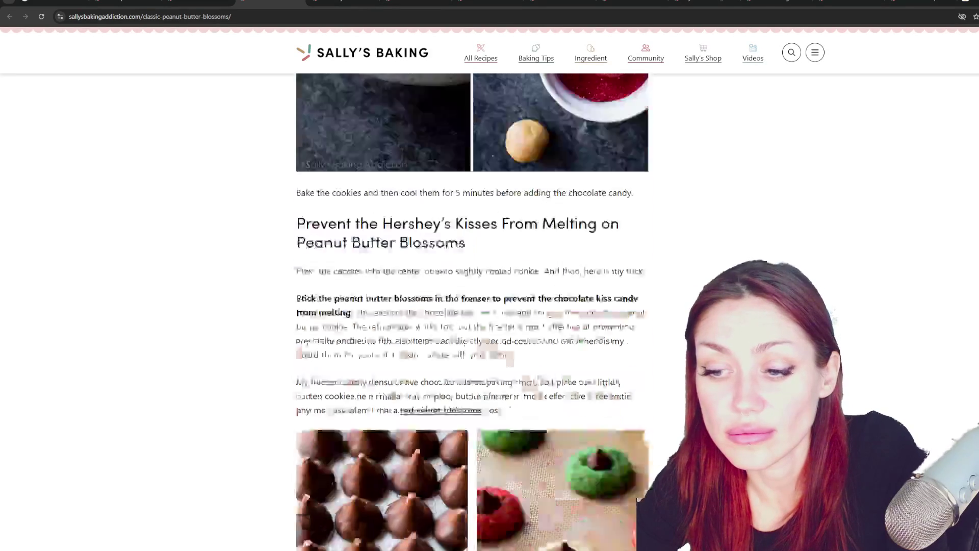
pyautogui.scroll(8, 538, 378)
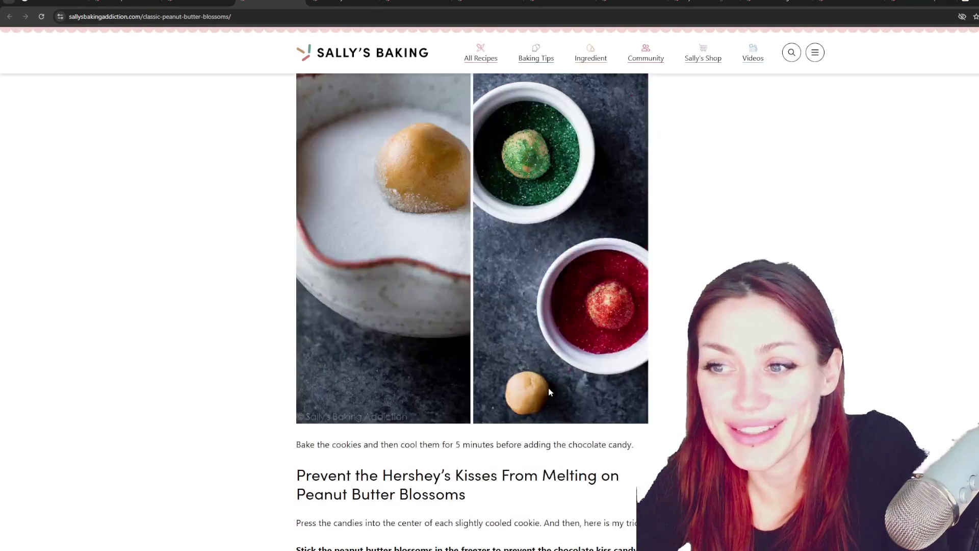
pyautogui.scroll(-7, 546, 394)
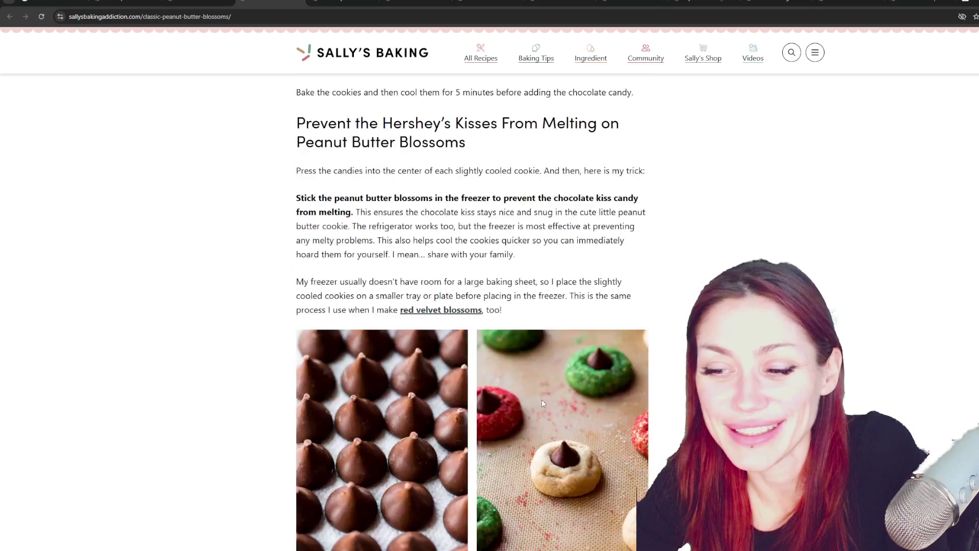
pyautogui.scroll(-6, 537, 400)
pyautogui.scroll(-5, 536, 403)
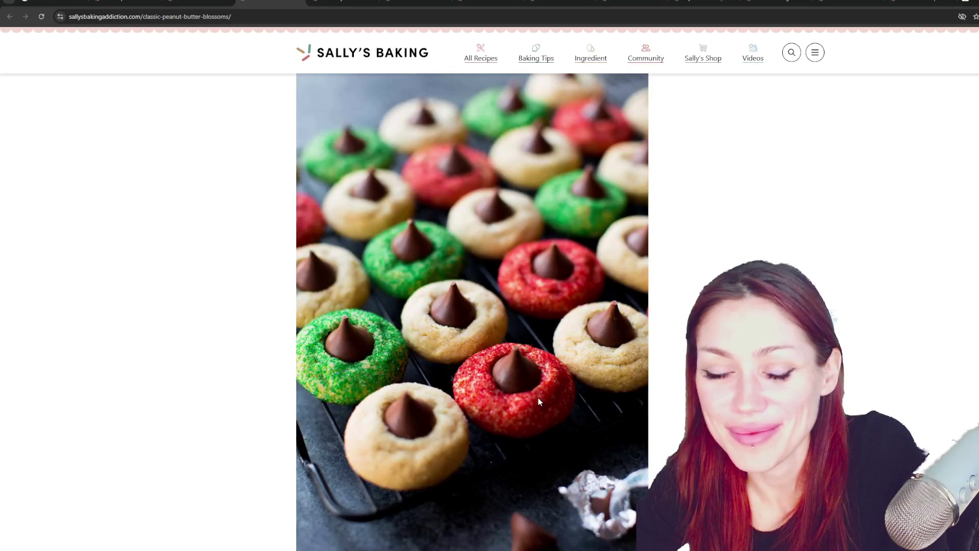
pyautogui.scroll(-8, 540, 399)
pyautogui.scroll(-4, 544, 400)
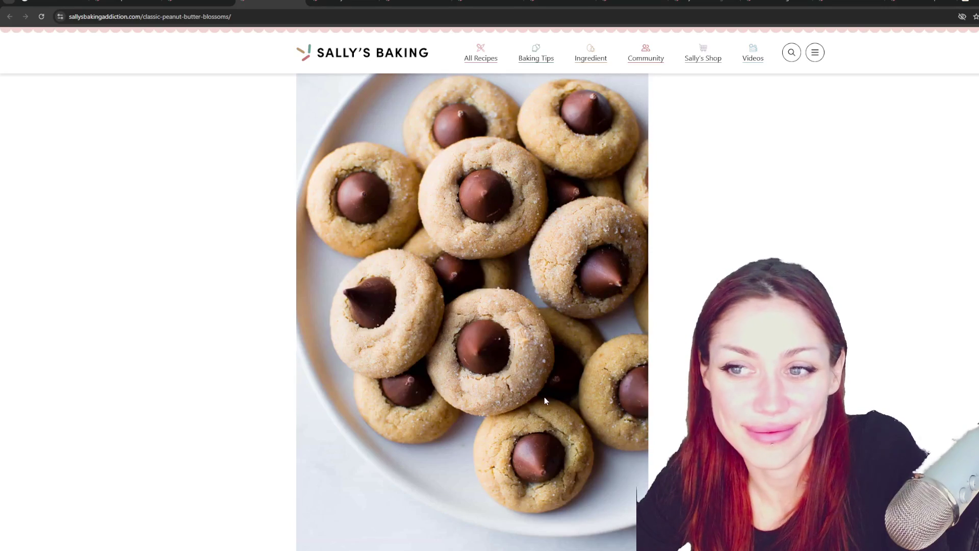
pyautogui.scroll(-6, 516, 403)
pyautogui.scroll(-14, 514, 404)
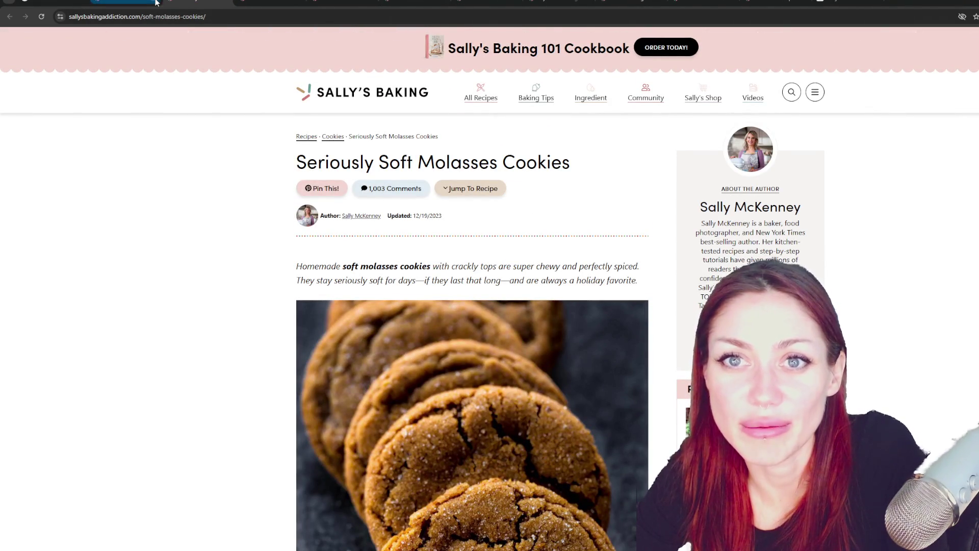
# Read the Seriously Soft Molasses Cookies ingredients list, then switch to the pinwheel cookies tab
pyautogui.scroll(-10, 411, 300)
pyautogui.scroll(-20, 411, 299)
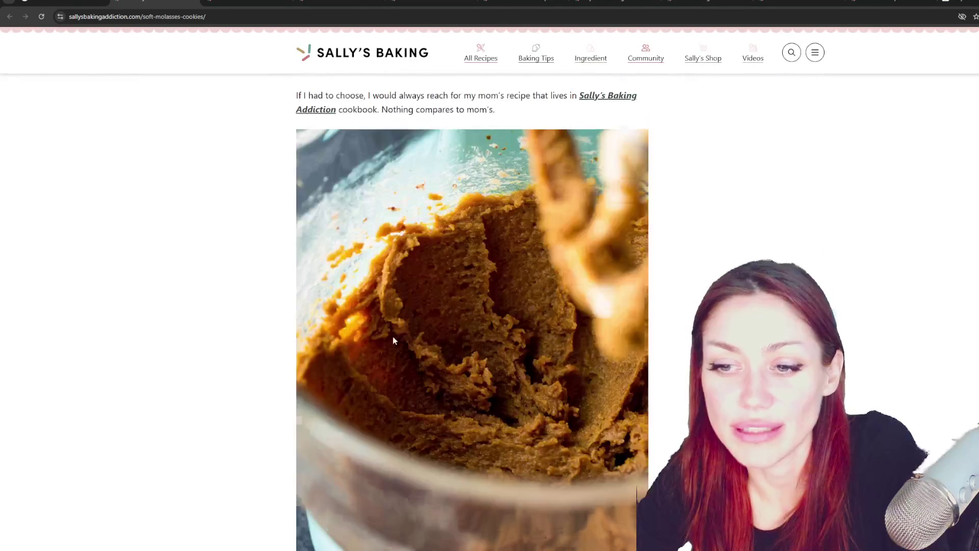
pyautogui.scroll(-15, 430, 349)
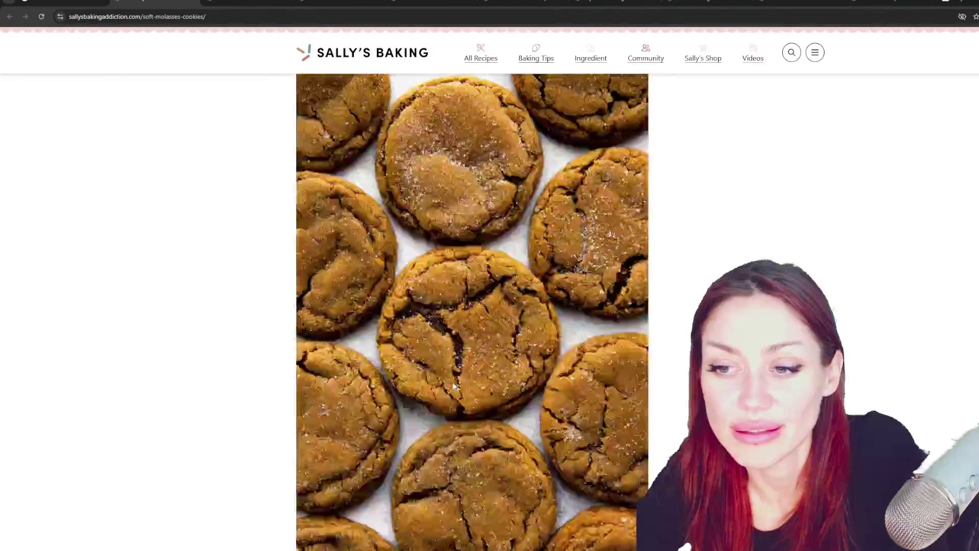
pyautogui.scroll(-8, 448, 380)
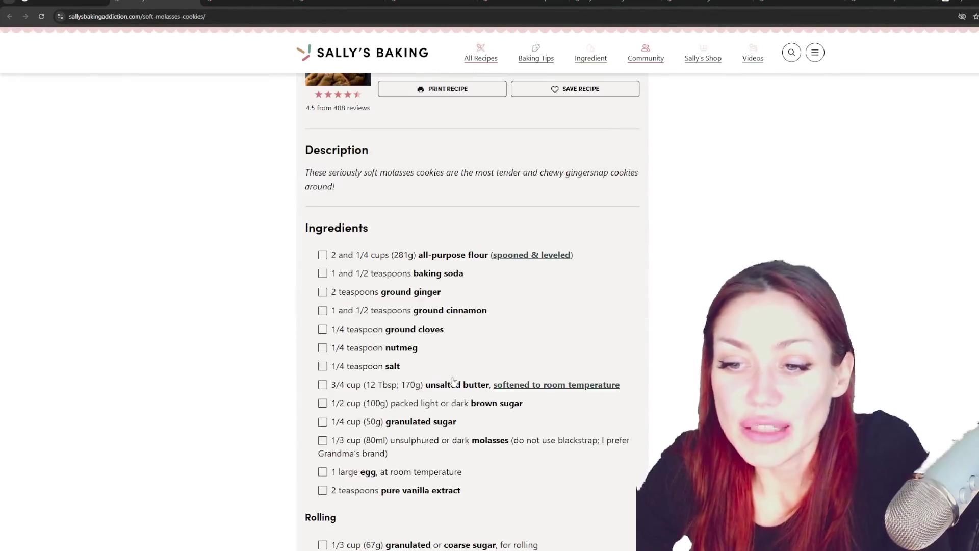
pyautogui.scroll(-1, 449, 380)
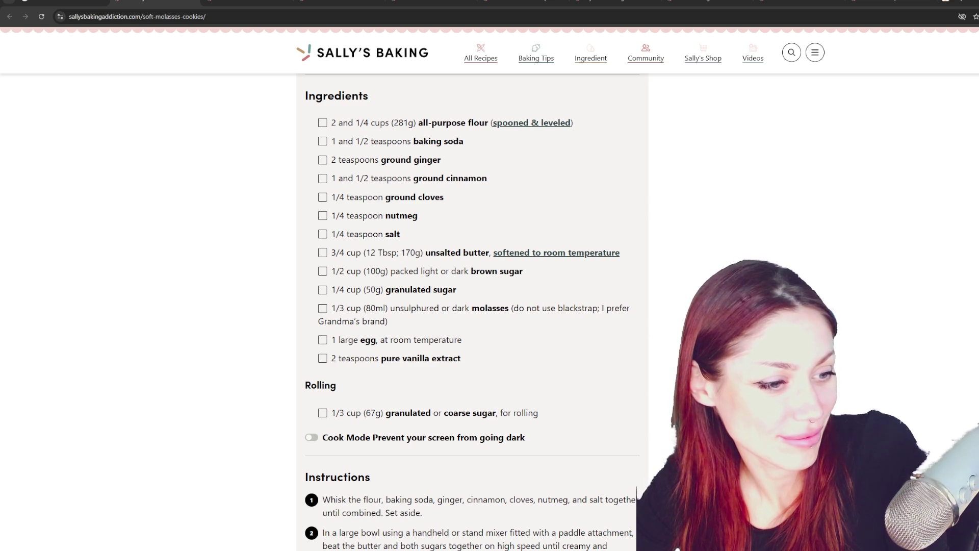
pyautogui.scroll(-3, 472, 306)
pyautogui.scroll(3, 472, 306)
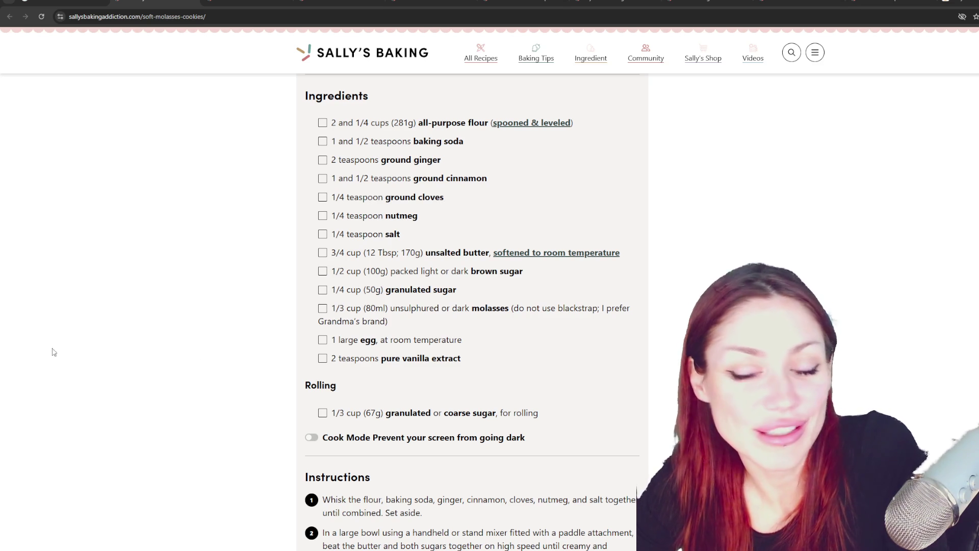
pyautogui.hotkey('ctrl', 'Tab')
pyautogui.scroll(-10, 472, 306)
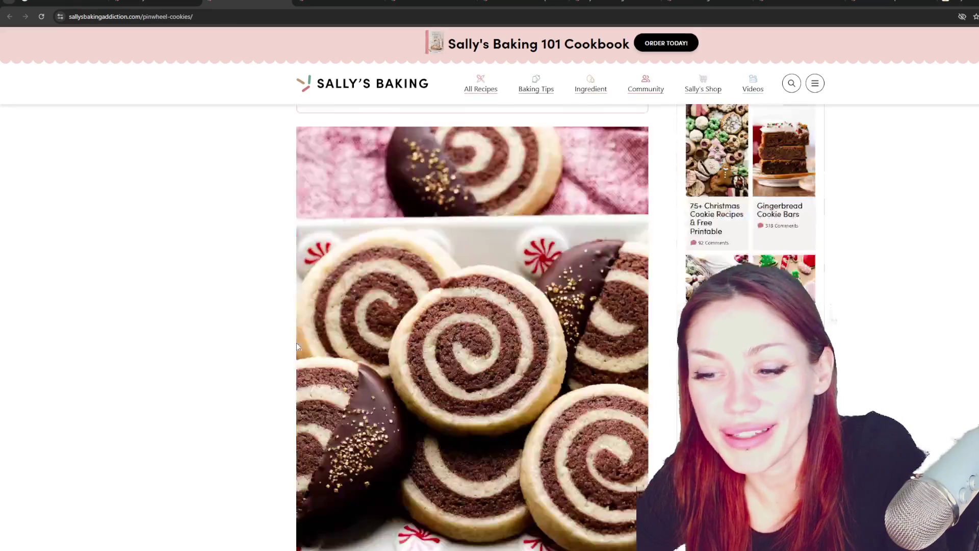
# Scroll the pinwheel cookies post down to its Troubleshooting and Variations sections
pyautogui.scroll(-20, 576, 422)
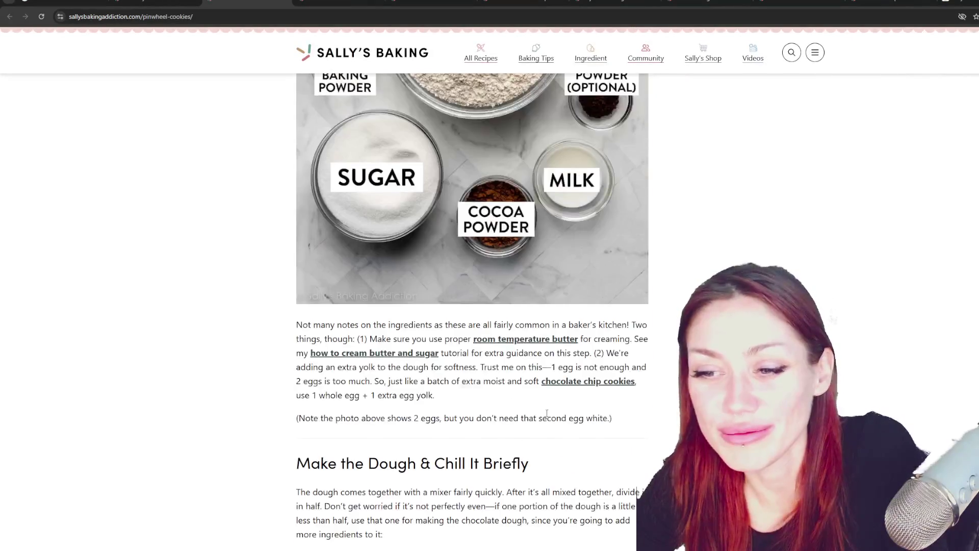
pyautogui.scroll(-20, 577, 422)
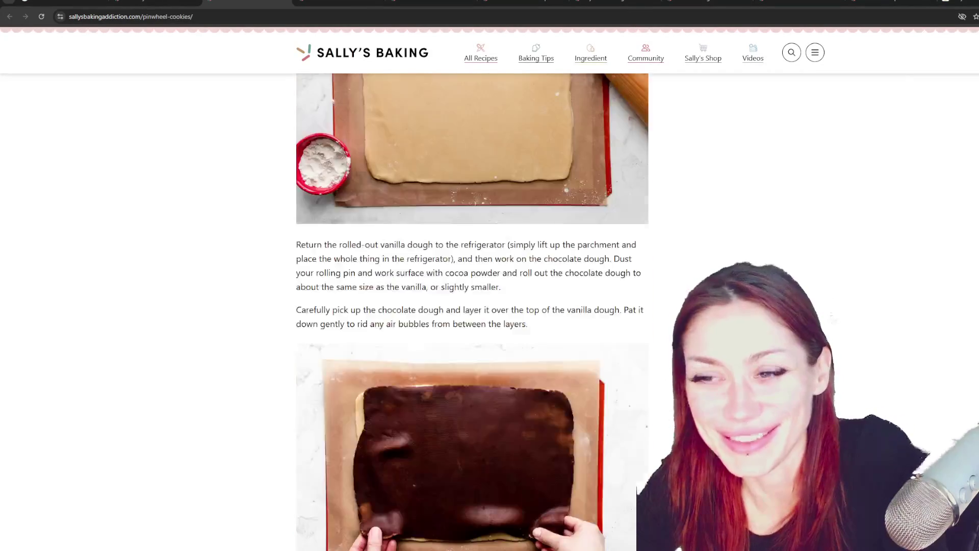
pyautogui.scroll(-20, 472, 312)
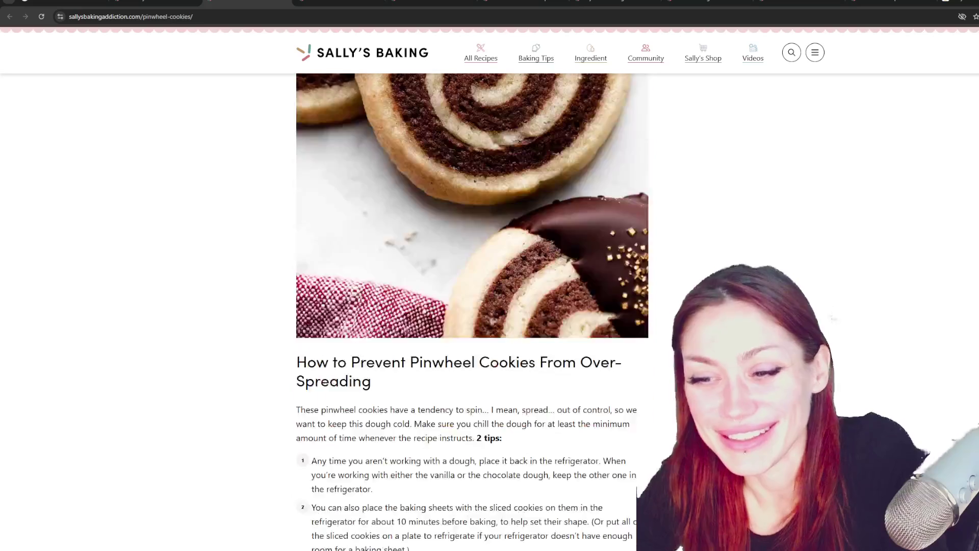
pyautogui.scroll(-4, 472, 312)
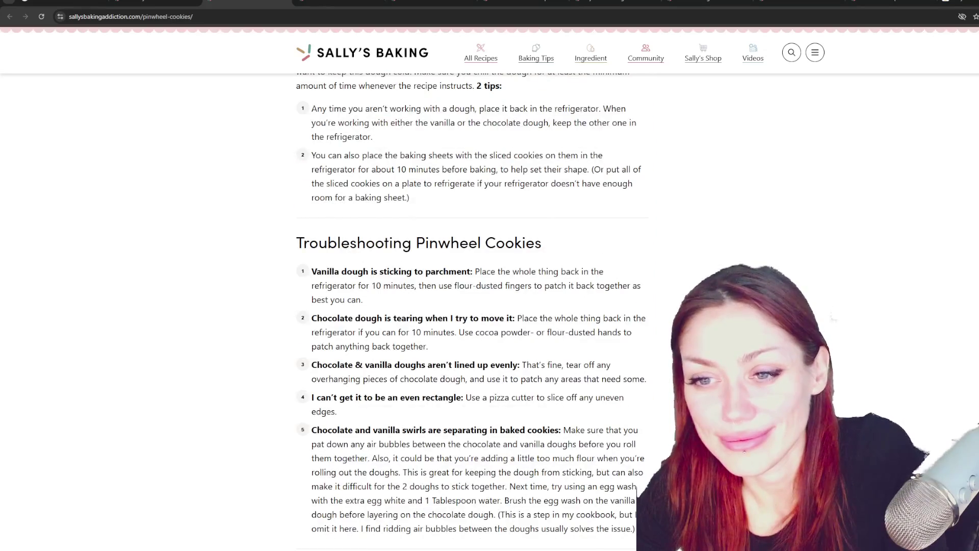
pyautogui.scroll(1, 472, 312)
pyautogui.scroll(-2, 472, 312)
pyautogui.scroll(-1, 472, 312)
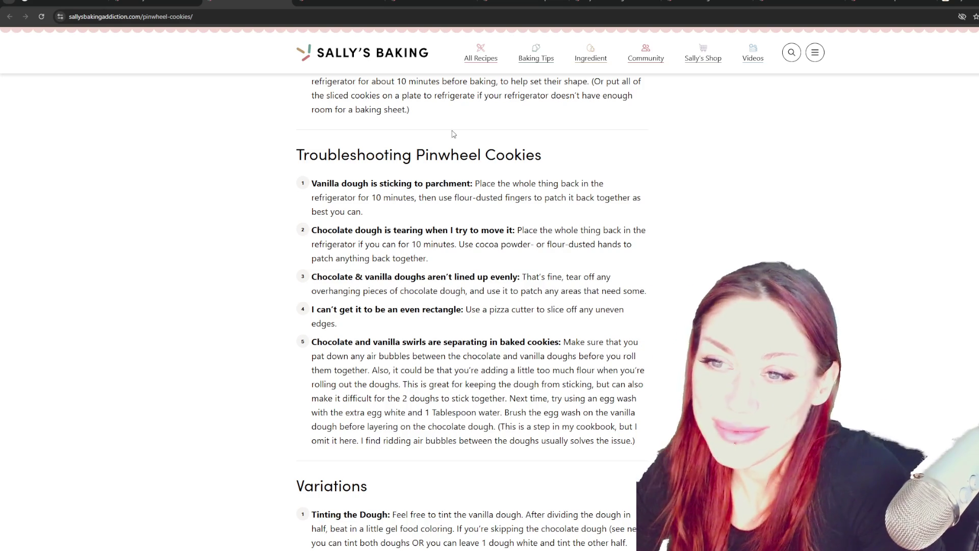
pyautogui.scroll(-2, 449, 133)
pyautogui.scroll(1, 506, 184)
pyautogui.scroll(-10, 651, 301)
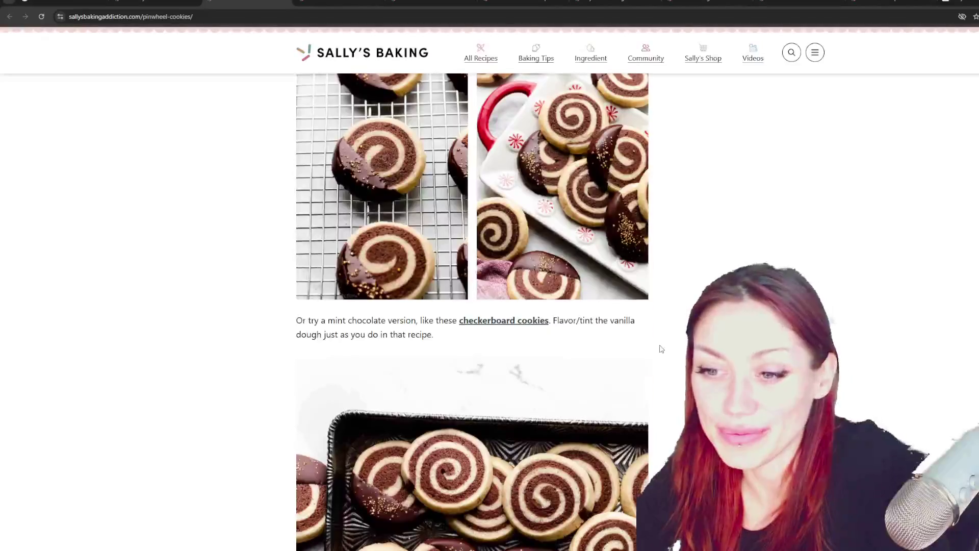
pyautogui.scroll(-4, 459, 320)
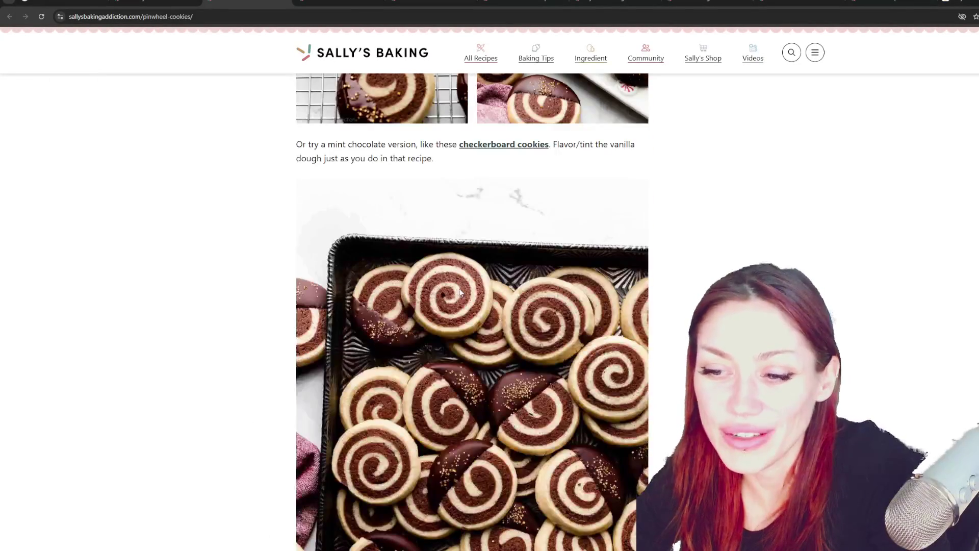
pyautogui.scroll(-5, 359, 85)
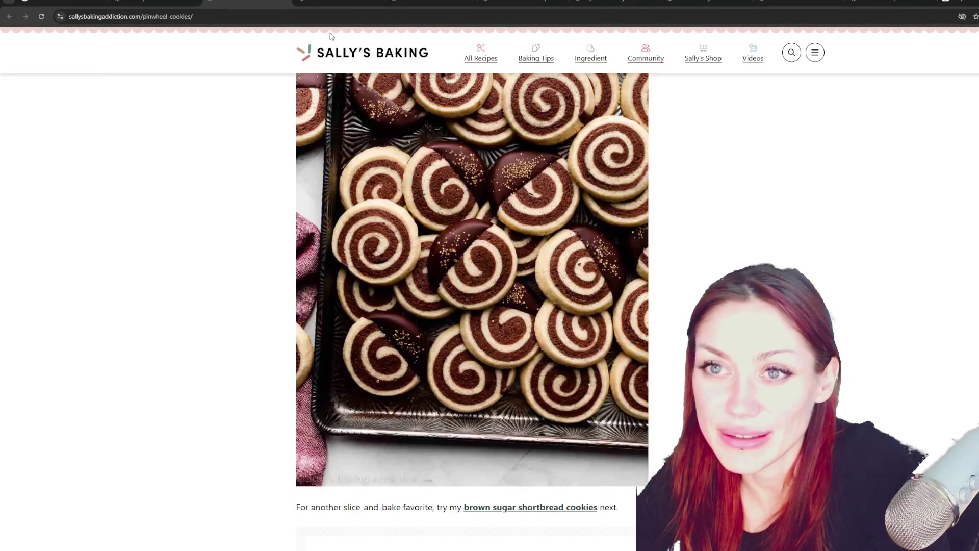
# Glance at the Iced Oatmeal Cookies tab, then switch to the Linzer Cookies tab
pyautogui.click(340, 2)
pyautogui.scroll(-3, 517, 308)
pyautogui.scroll(2, 517, 308)
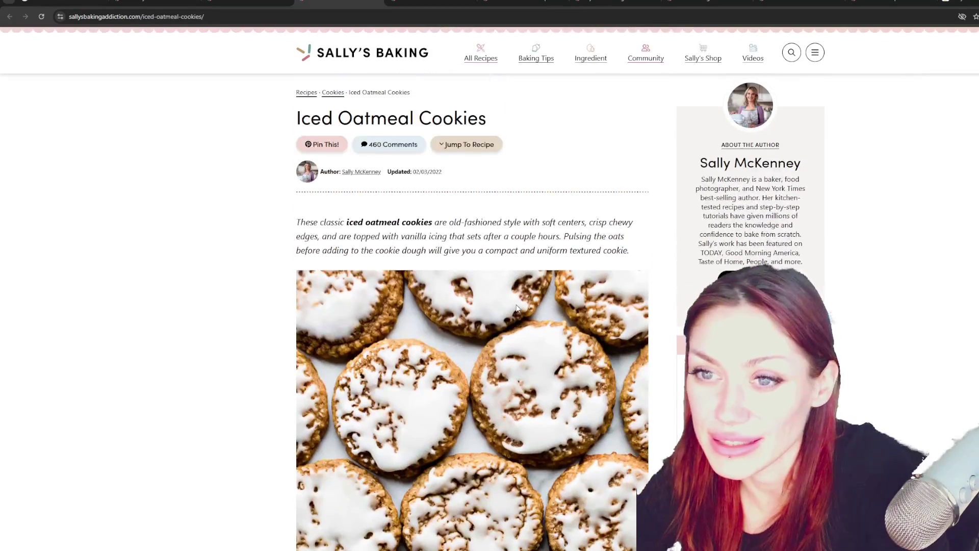
pyautogui.click(431, 2)
# Scroll through the rest of the Linzer Cookies recipe page
pyautogui.scroll(-3, 404, 203)
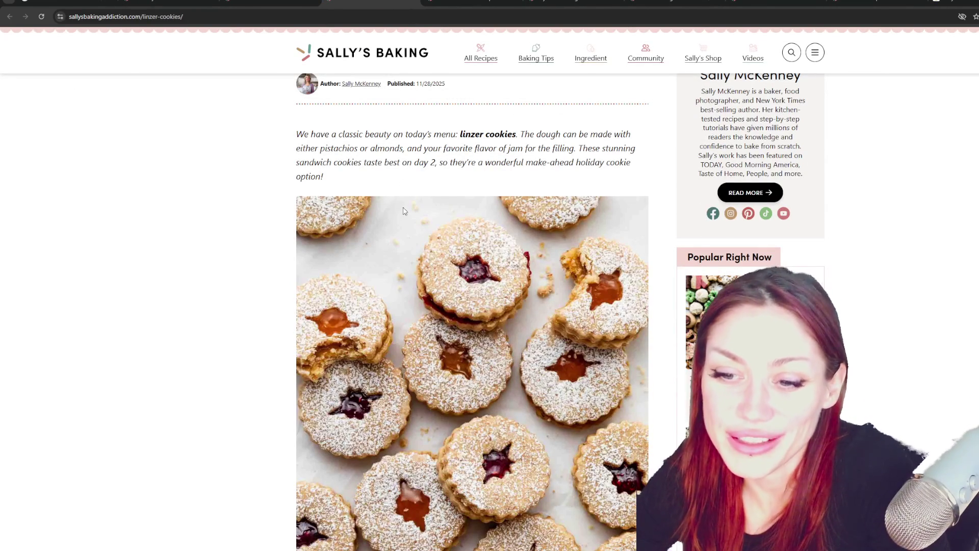
pyautogui.scroll(-4, 404, 210)
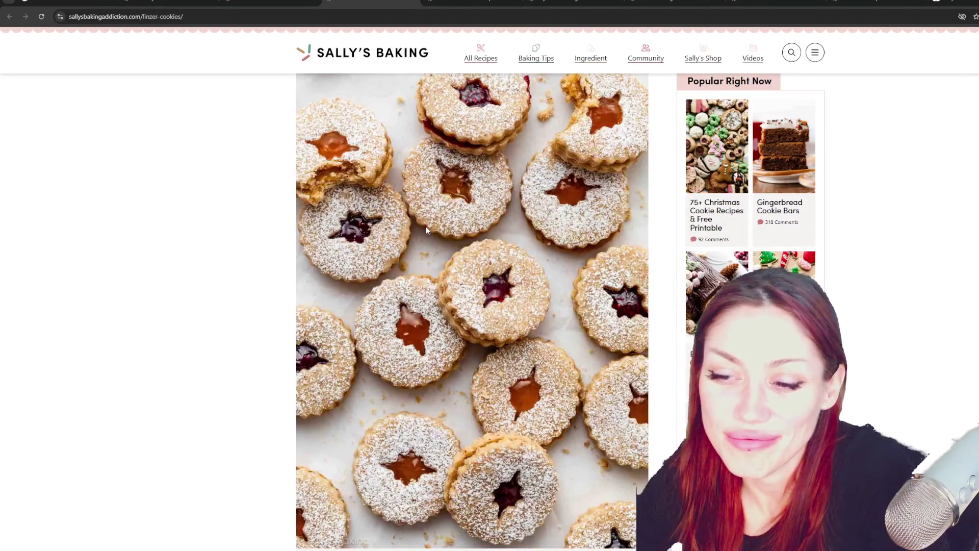
pyautogui.scroll(-12, 426, 228)
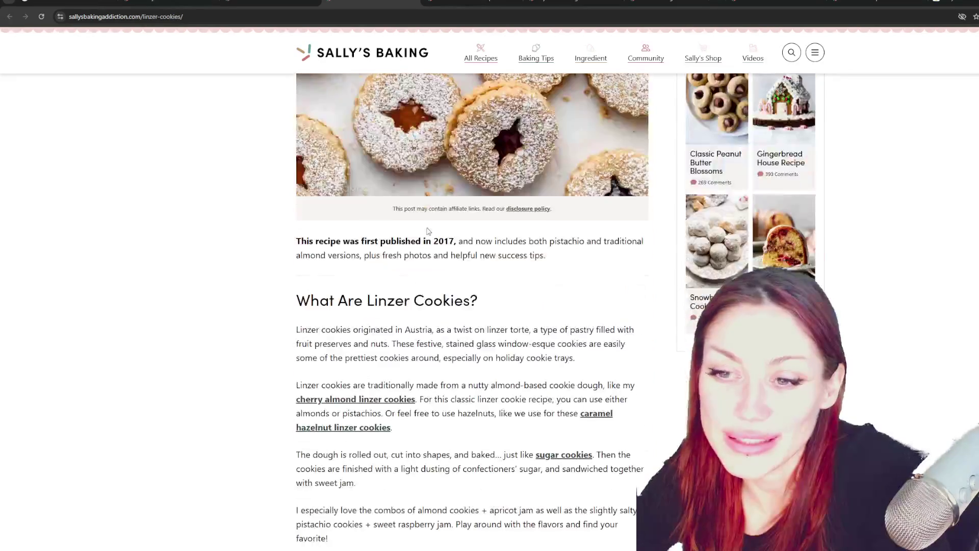
pyautogui.scroll(-15, 430, 230)
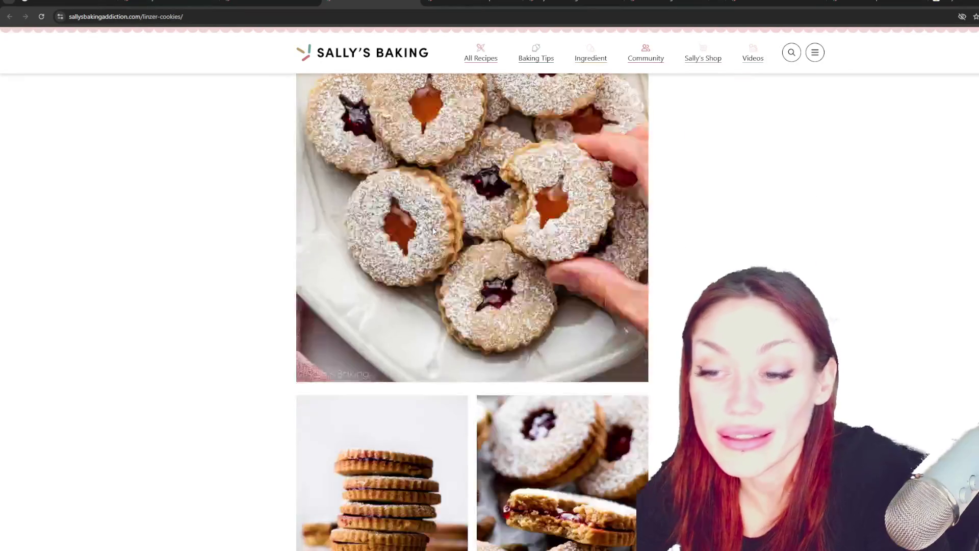
pyautogui.scroll(-8, 435, 230)
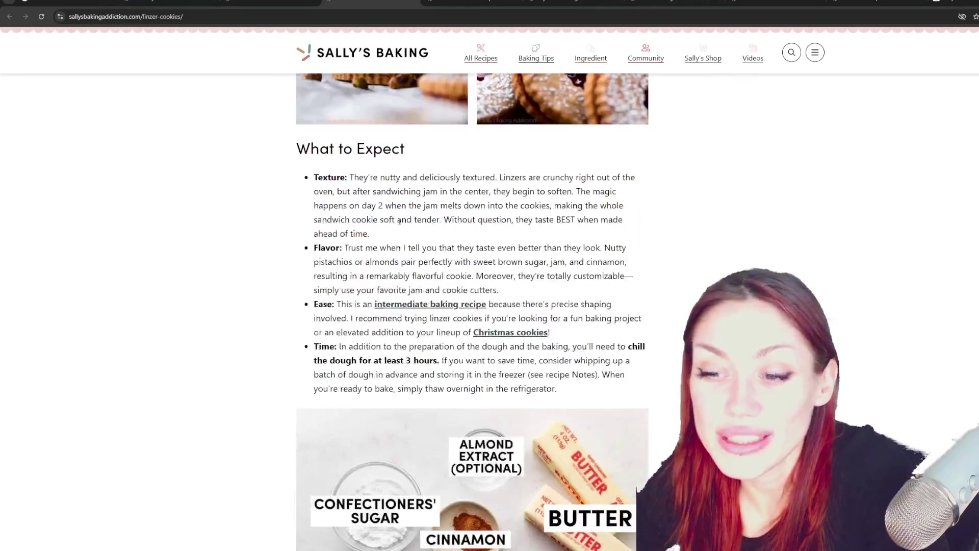
pyautogui.scroll(-7, 400, 222)
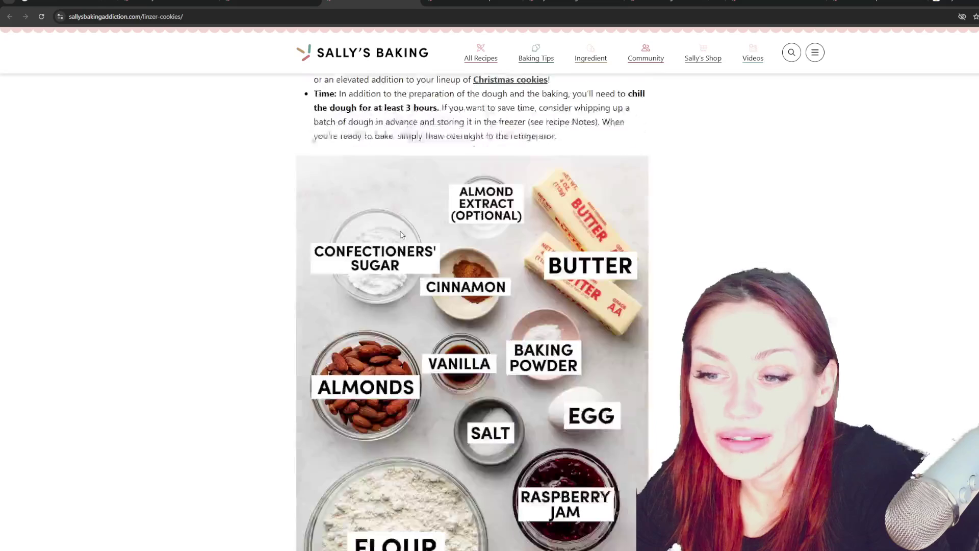
pyautogui.scroll(-1, 401, 234)
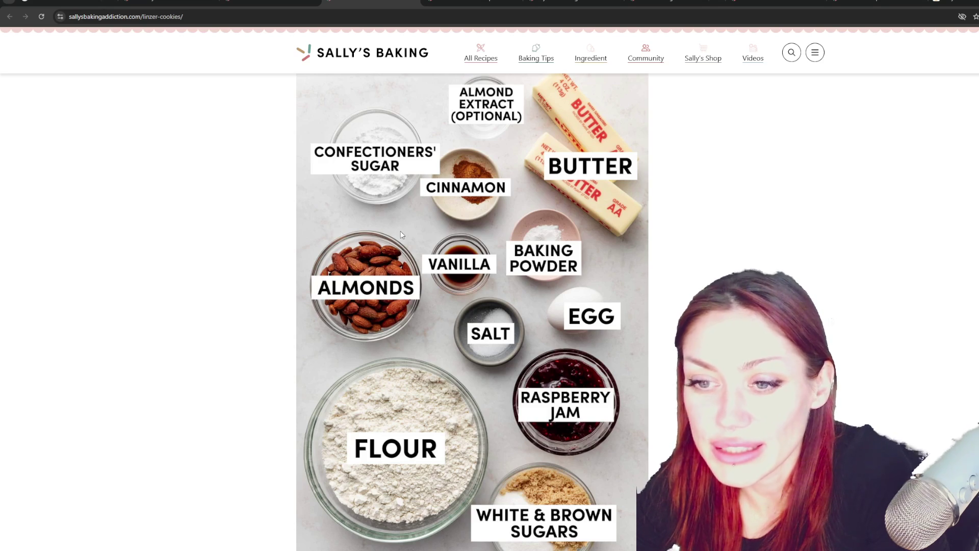
pyautogui.scroll(-12, 383, 331)
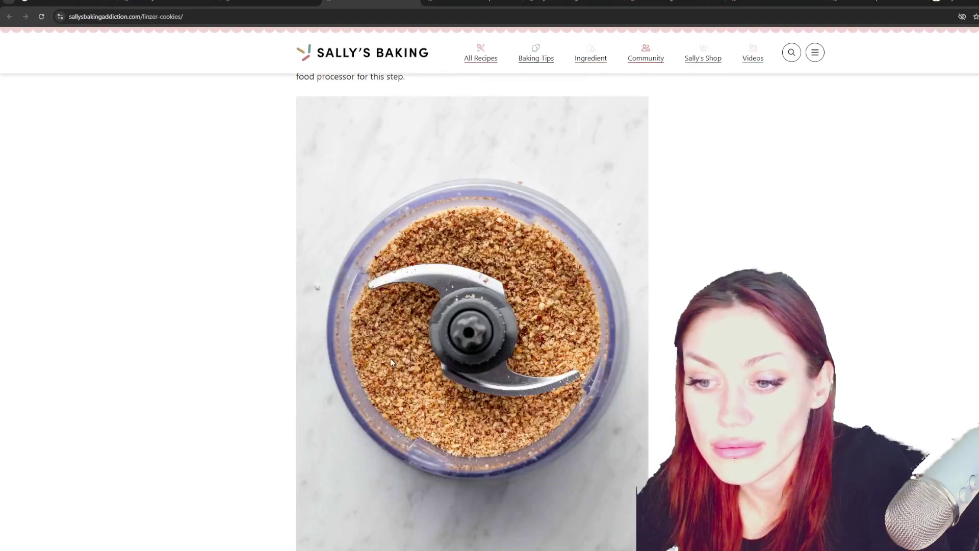
pyautogui.scroll(-14, 391, 350)
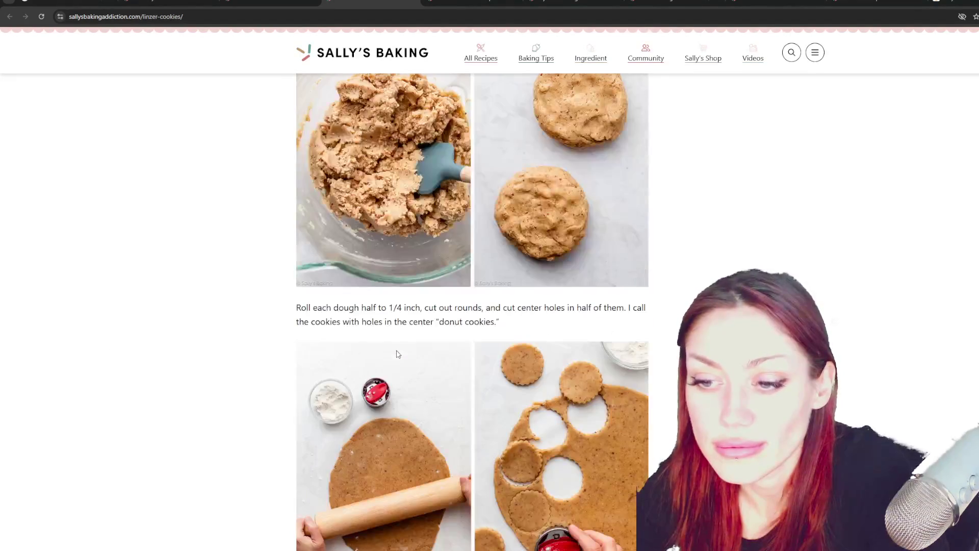
pyautogui.scroll(-5, 399, 350)
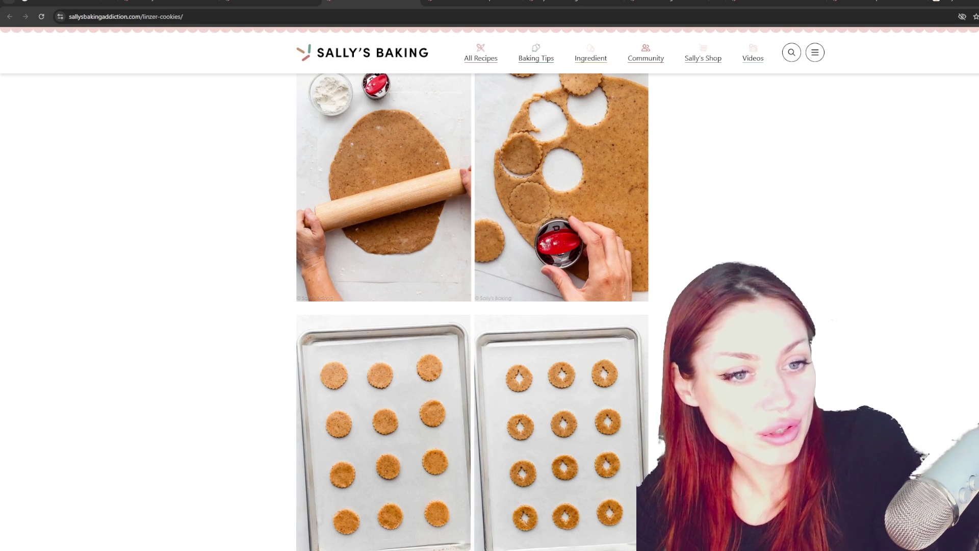
pyautogui.scroll(-15, 472, 311)
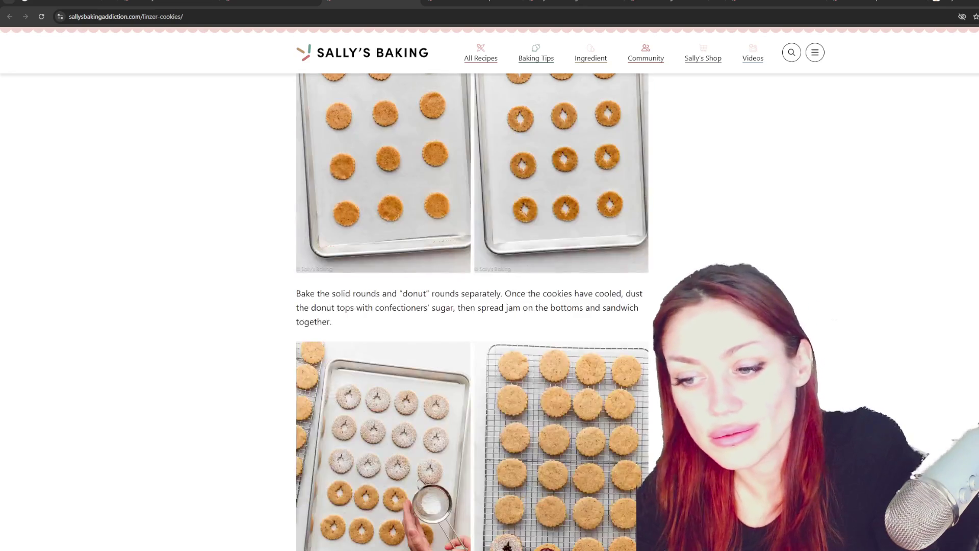
pyautogui.scroll(-15, 471, 311)
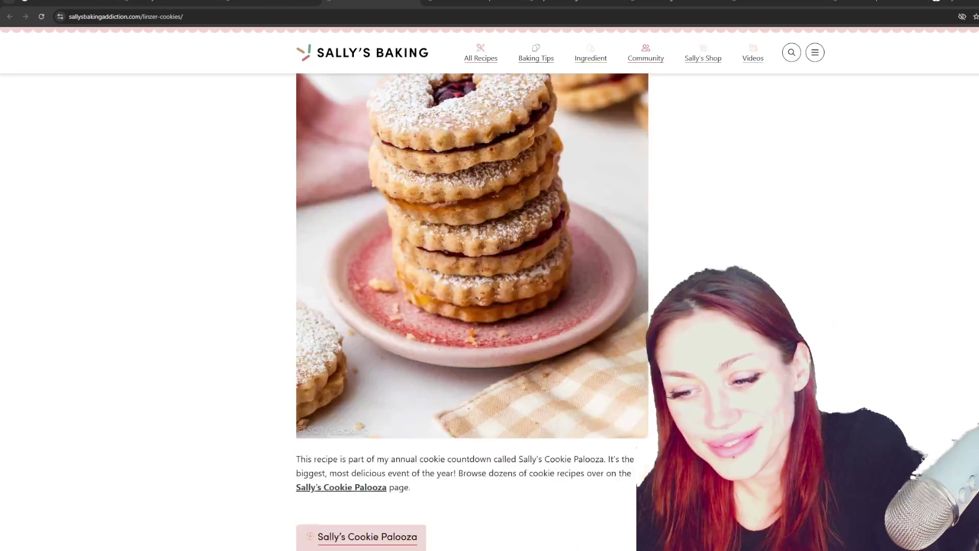
pyautogui.scroll(5, 472, 311)
pyautogui.scroll(10, 828, 344)
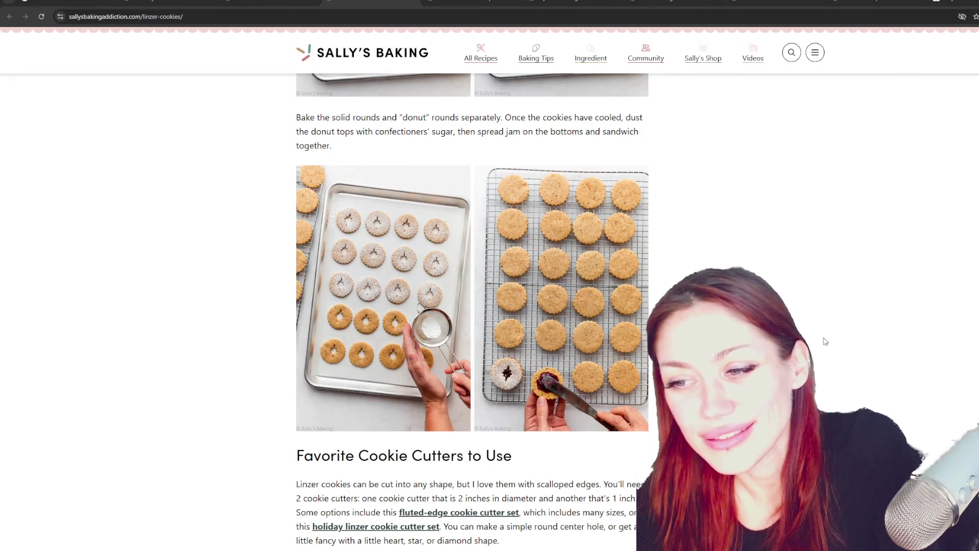
pyautogui.scroll(-3, 824, 341)
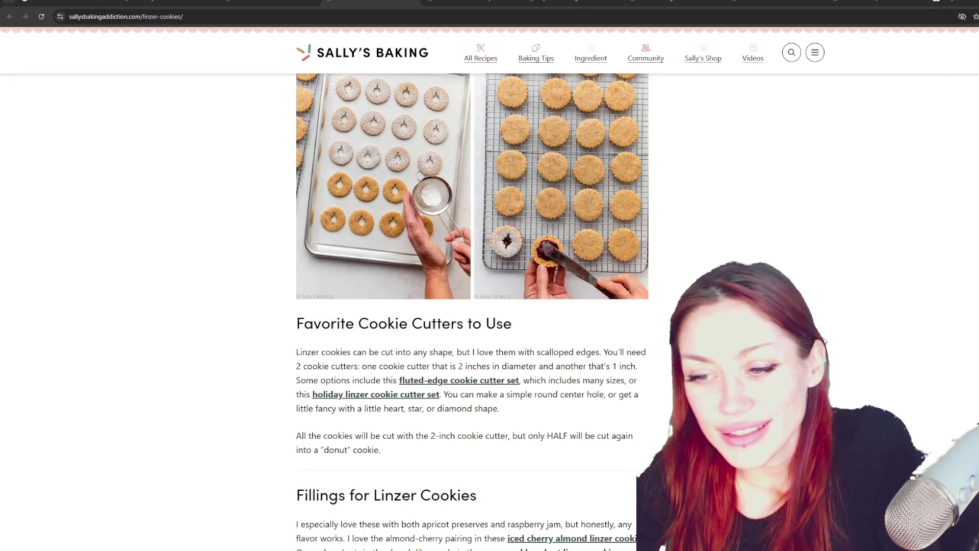
pyautogui.scroll(15, 824, 340)
pyautogui.scroll(15, 822, 341)
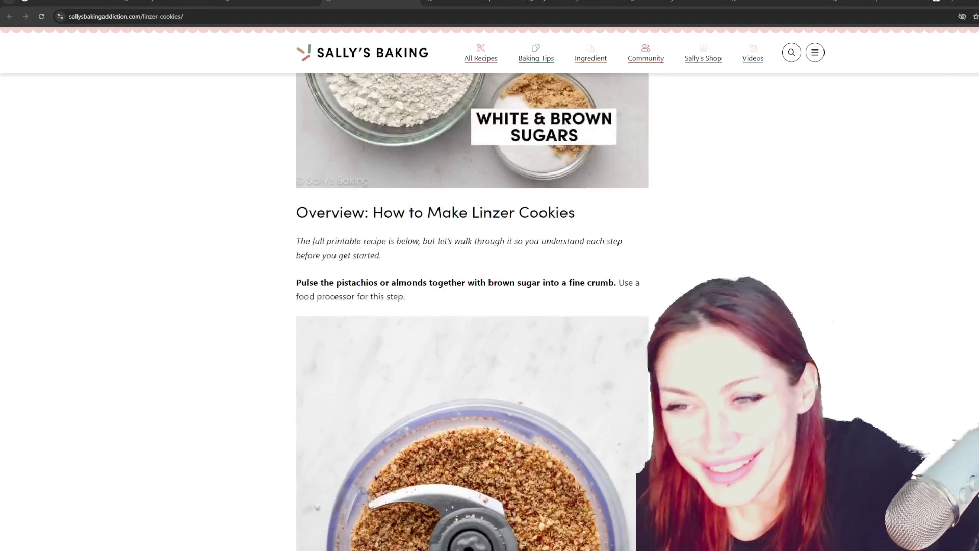
pyautogui.scroll(12, 471, 313)
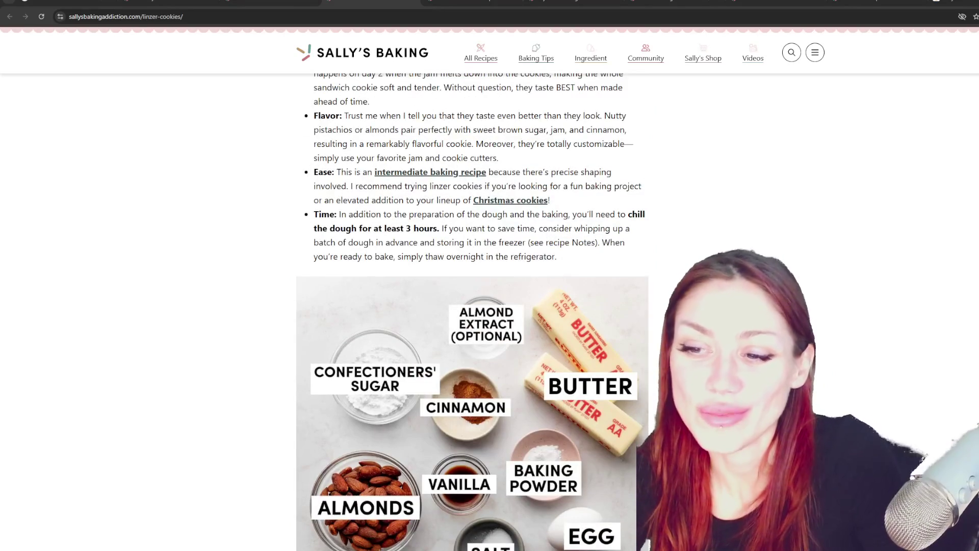
pyautogui.scroll(2, 471, 312)
# Search 'mulled wine' in a new tab and open Gimme Some Oven's Mulled Wine recipe
pyautogui.hotkey('ctrl', 't')
pyautogui.write('mull')
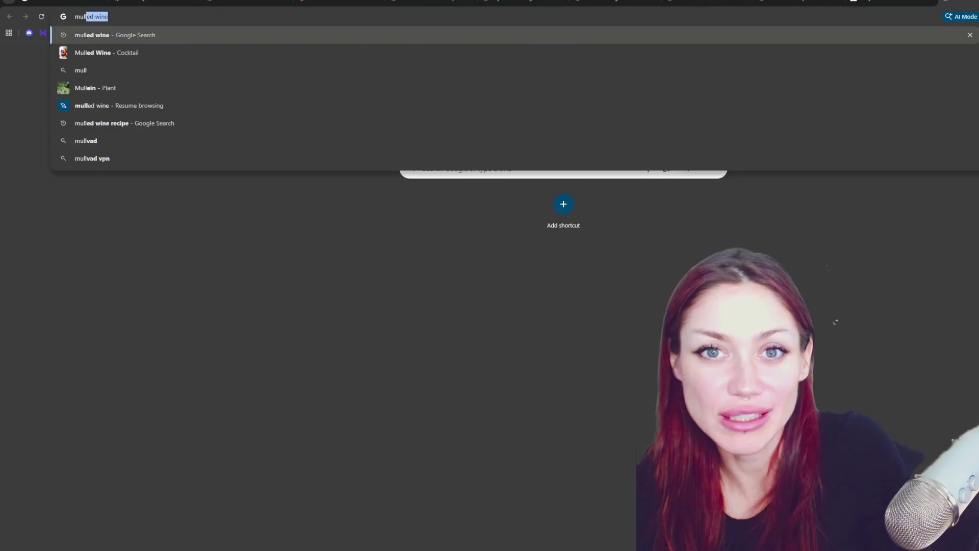
pyautogui.press('Return')
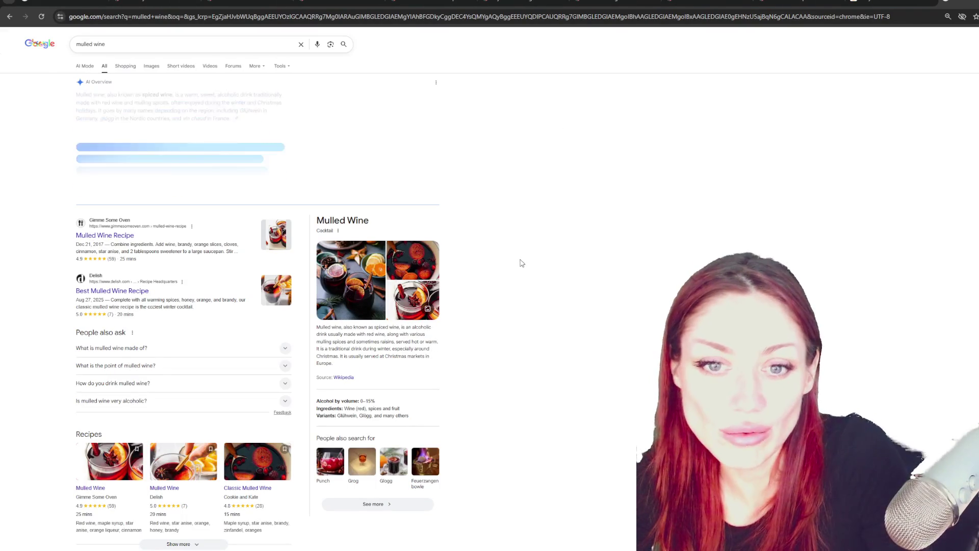
pyautogui.click(116, 241)
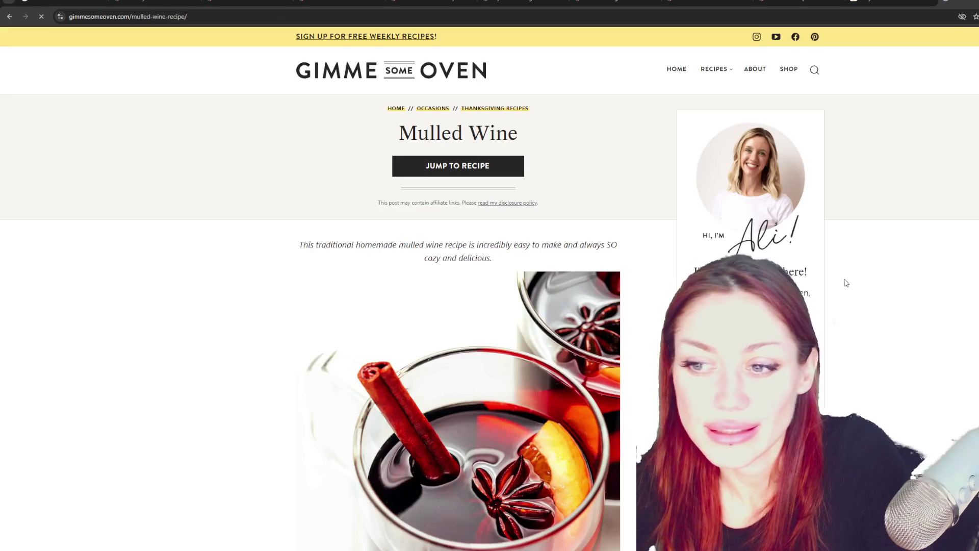
# Scroll down to the Mulled Wine Ingredients list and select the Wine paragraph text
pyautogui.scroll(-15, 847, 282)
pyautogui.scroll(-15, 966, 282)
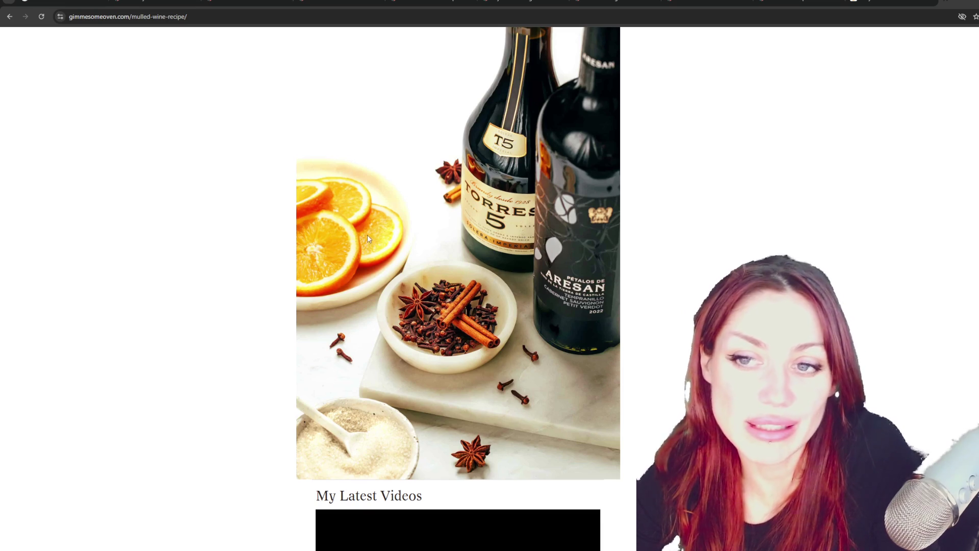
pyautogui.scroll(-10, 478, 267)
pyautogui.scroll(-8, 492, 264)
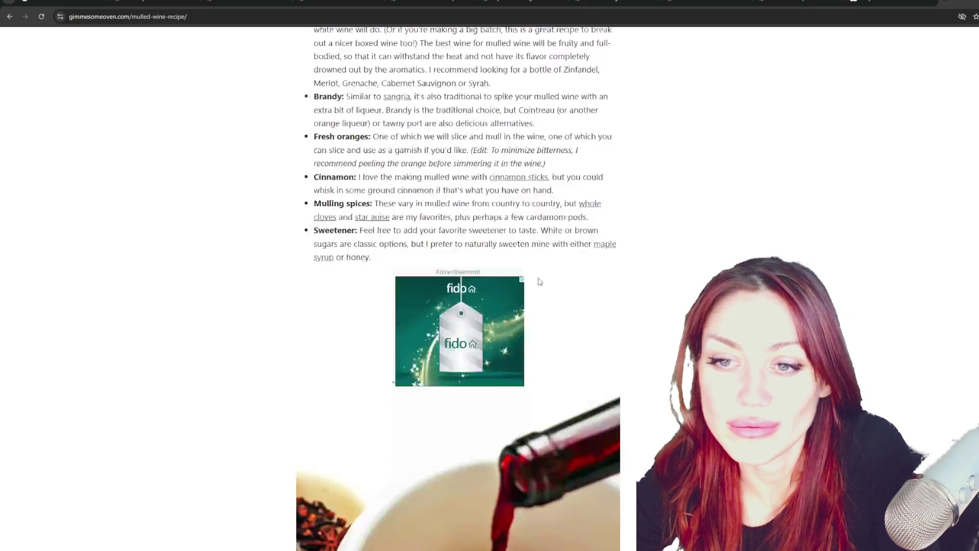
pyautogui.scroll(8, 469, 189)
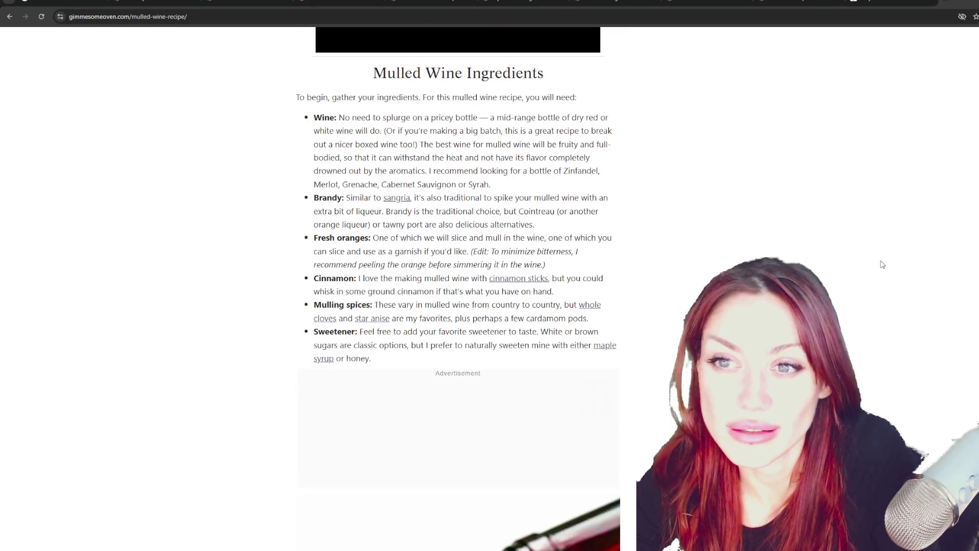
pyautogui.moveTo(314, 117); pyautogui.dragTo(491, 185)
# Highlight the full Wine ingredient paragraph, then the entire Brandy paragraph
pyautogui.click(352, 128)
pyautogui.moveTo(330, 117); pyautogui.dragTo(491, 186)
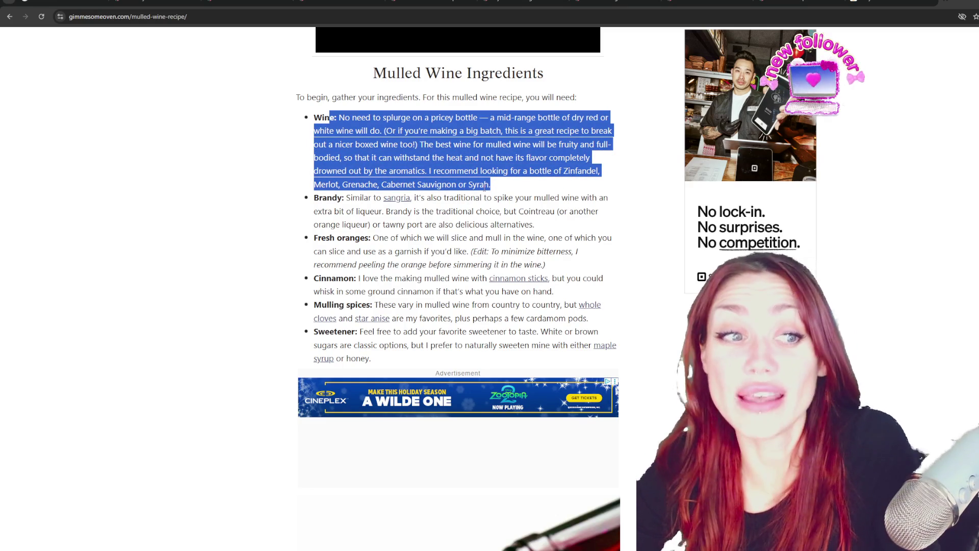
pyautogui.click(485, 187)
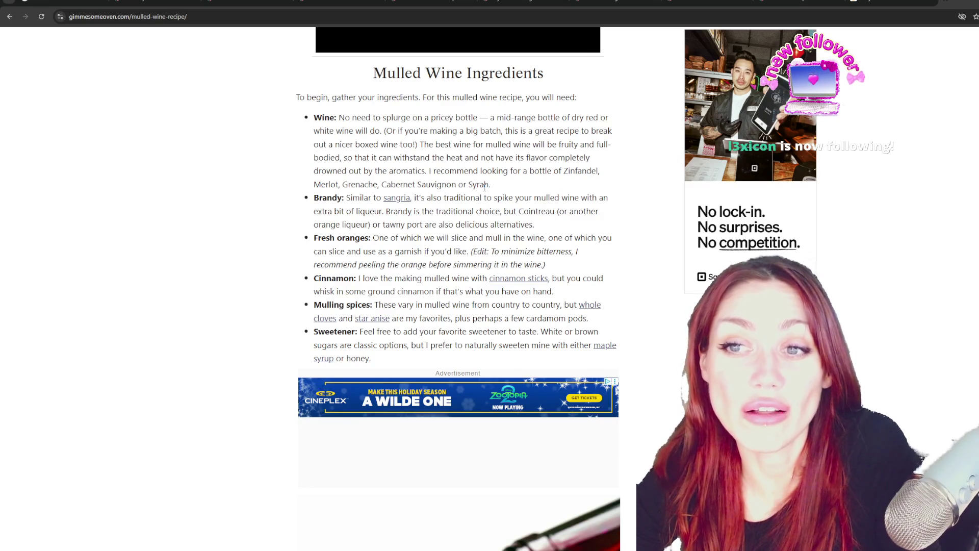
pyautogui.tripleClick(485, 186)
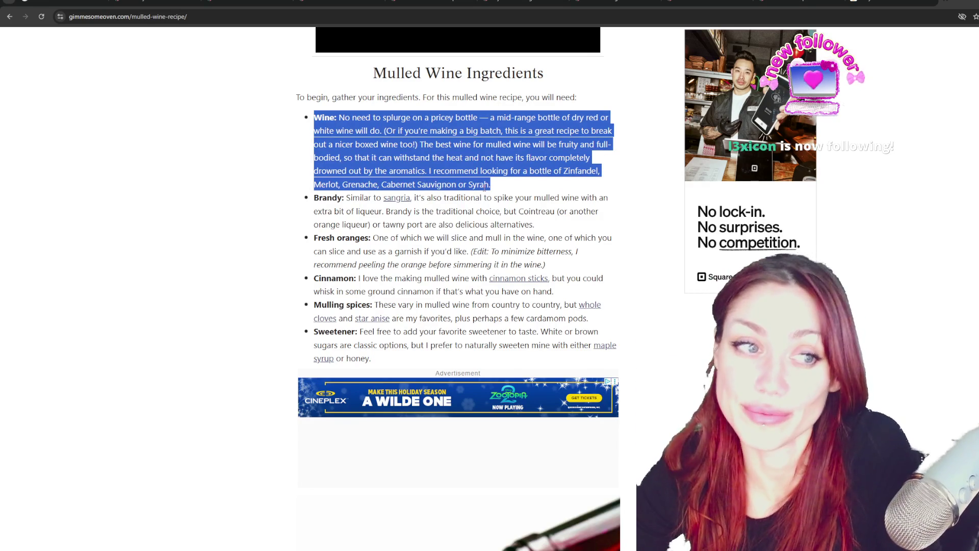
pyautogui.moveTo(354, 199); pyautogui.dragTo(570, 228)
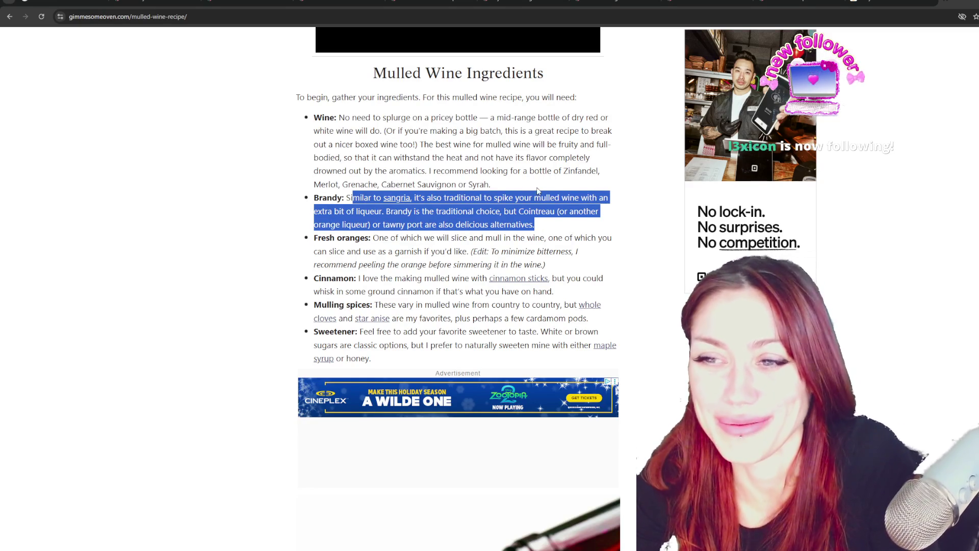
pyautogui.tripleClick(532, 225)
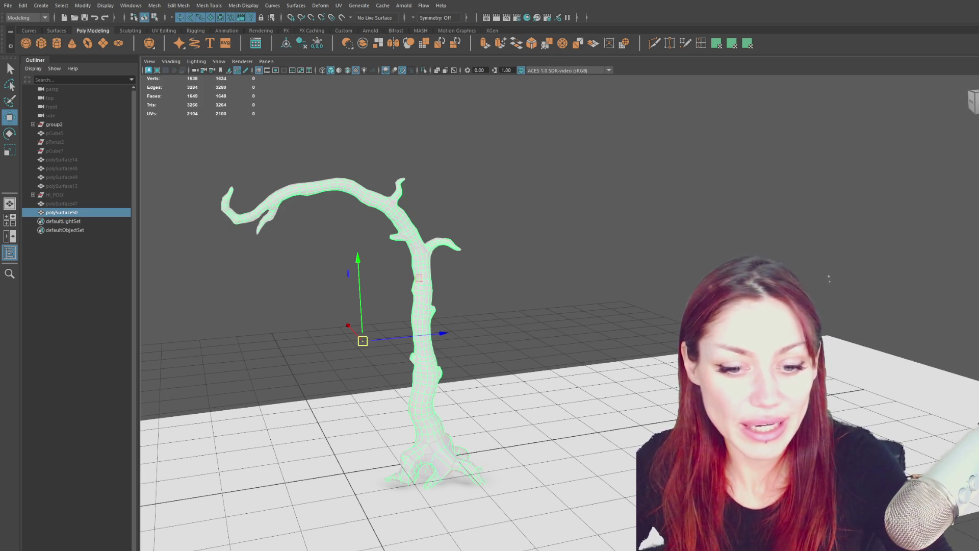
# Close the Maya UV Set Editor help window and switch back to the Mulled Wine recipe browser
pyautogui.click(199, 544)
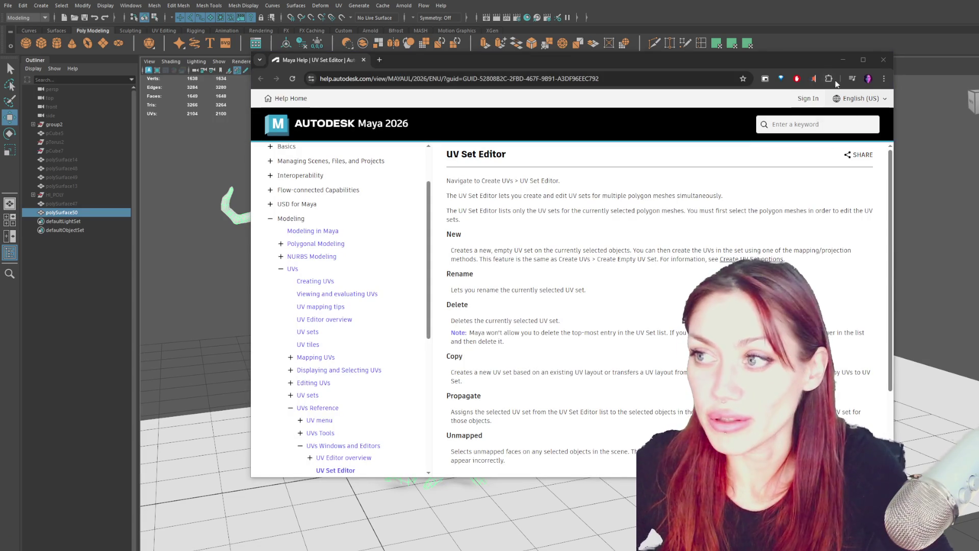
pyautogui.click(884, 59)
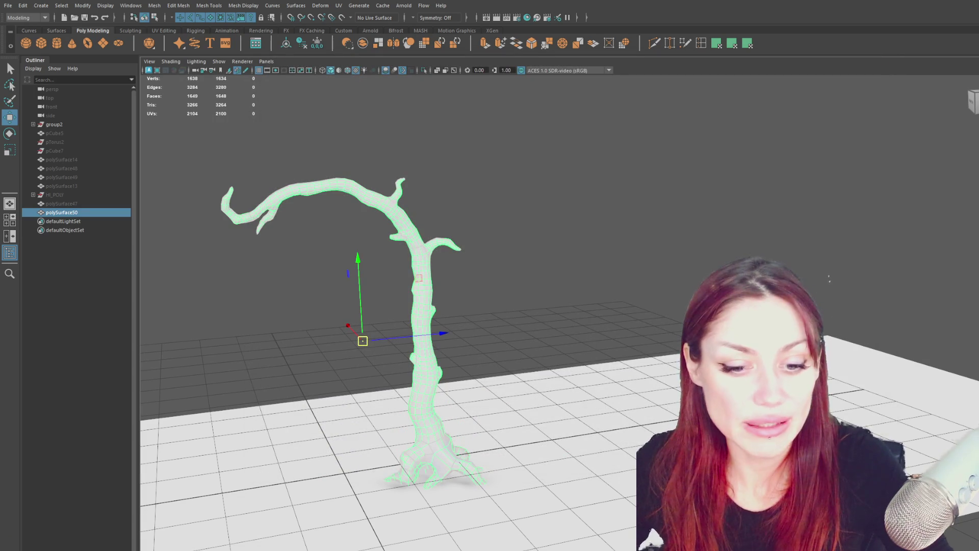
pyautogui.click(207, 546)
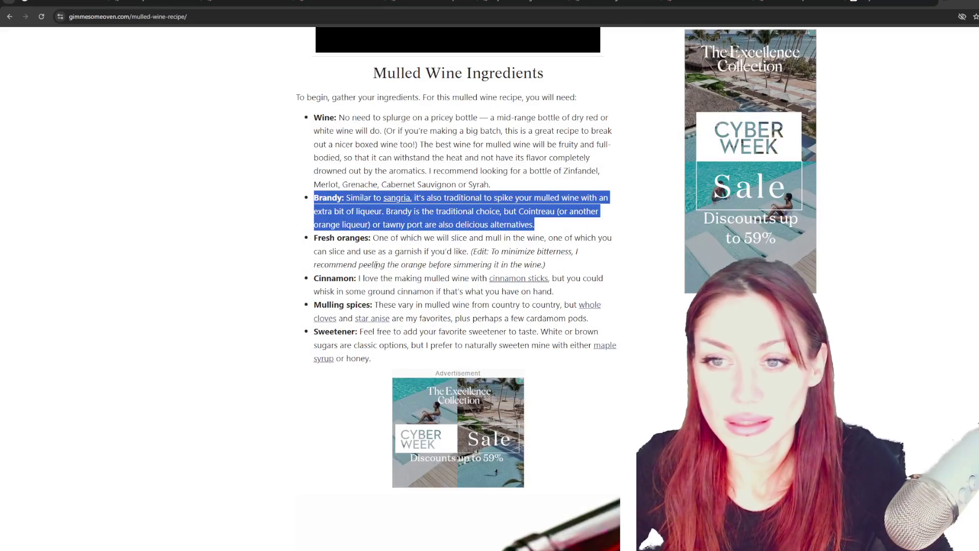
# Deselect the Brandy text and scroll down to the How To Make Mulled Wine heading
pyautogui.click(376, 267)
pyautogui.scroll(3, 378, 268)
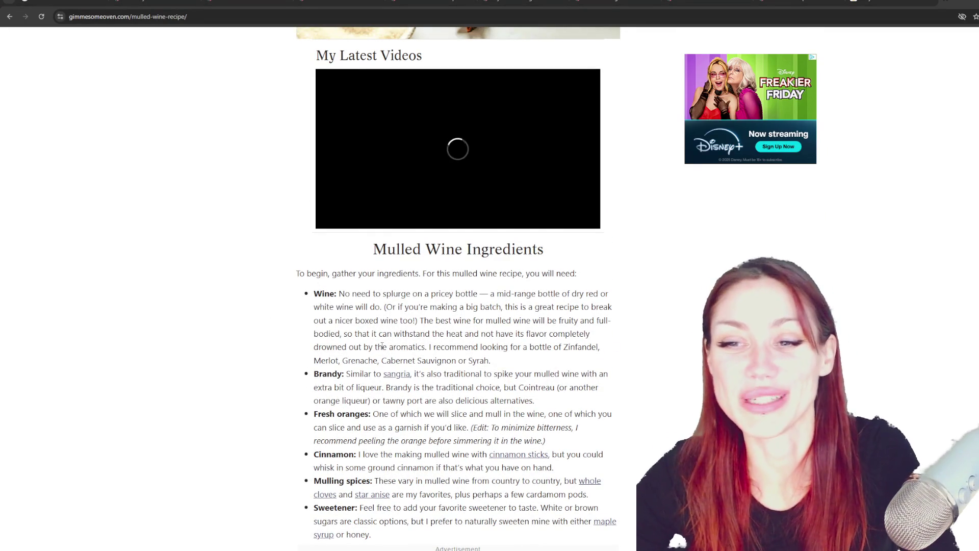
pyautogui.scroll(-1, 405, 342)
pyautogui.scroll(-10, 406, 343)
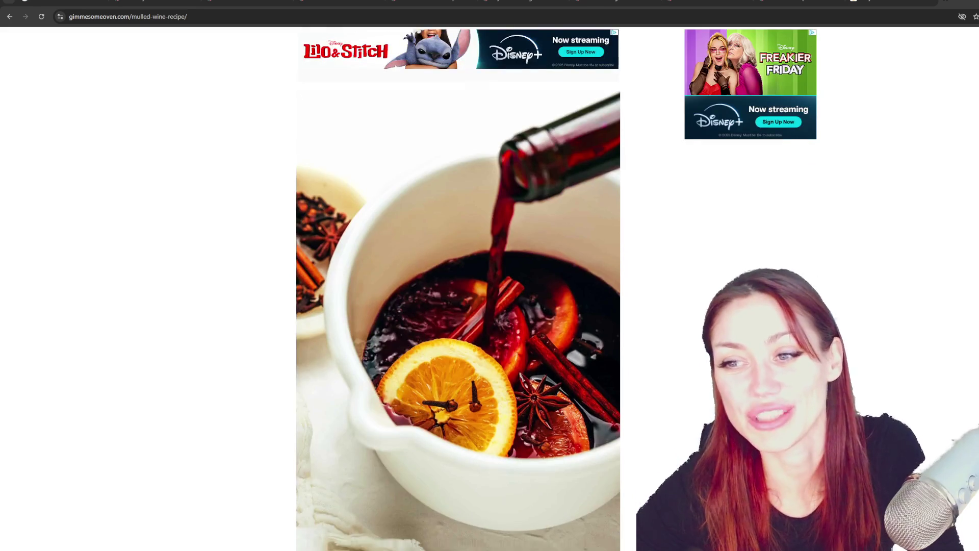
pyautogui.scroll(2, 458, 284)
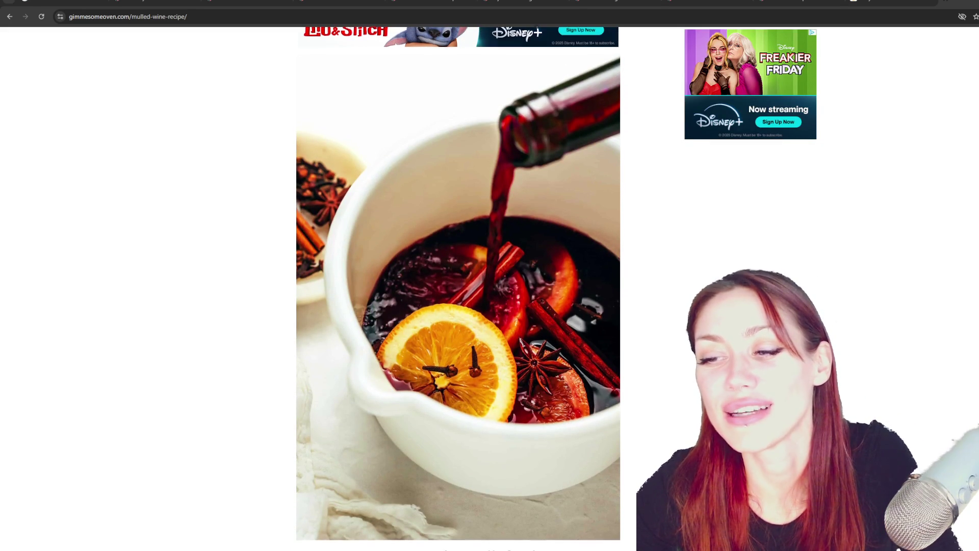
pyautogui.scroll(-1, 658, 287)
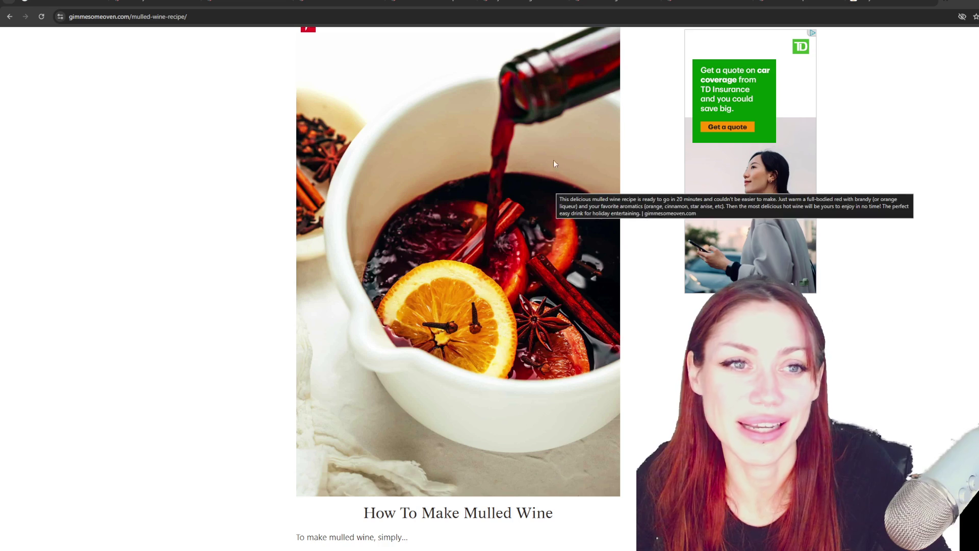
pyautogui.scroll(-1, 266, 305)
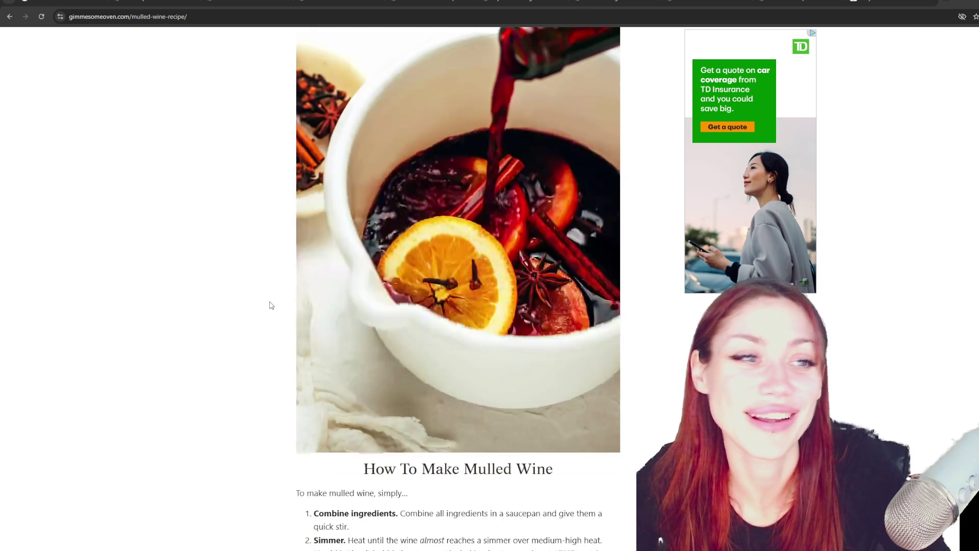
# Scroll past the mulled wine method steps down to the Possible Variations section
pyautogui.scroll(1, 451, 252)
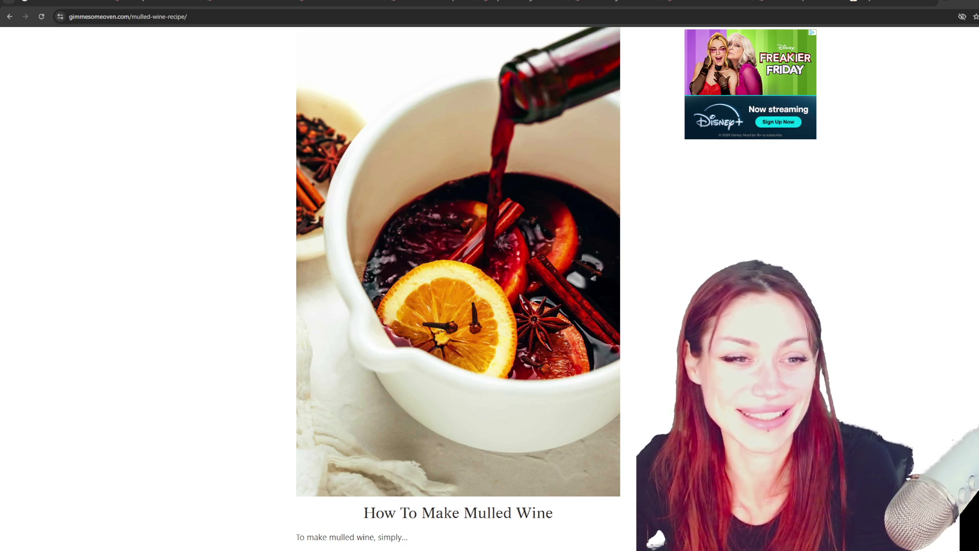
pyautogui.scroll(-3, 144, 234)
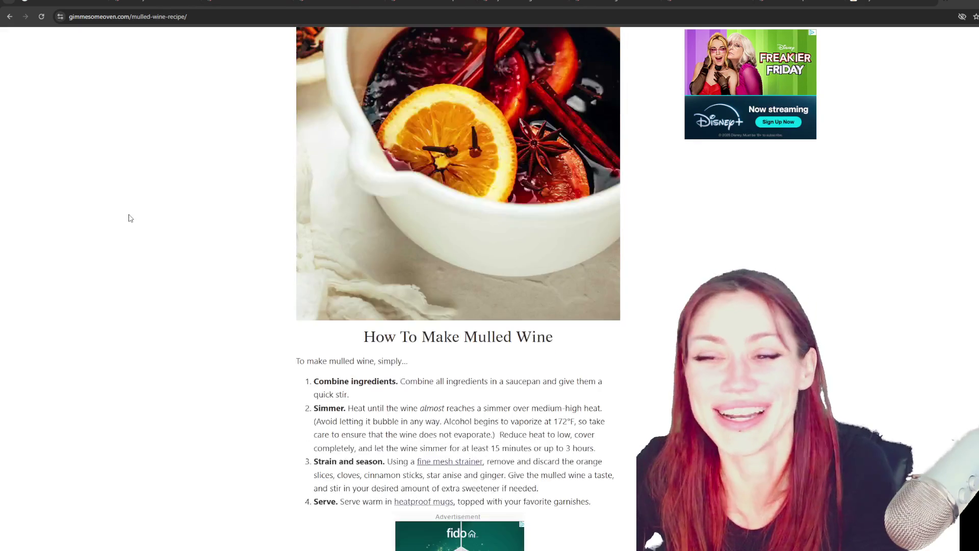
pyautogui.scroll(-5, 130, 218)
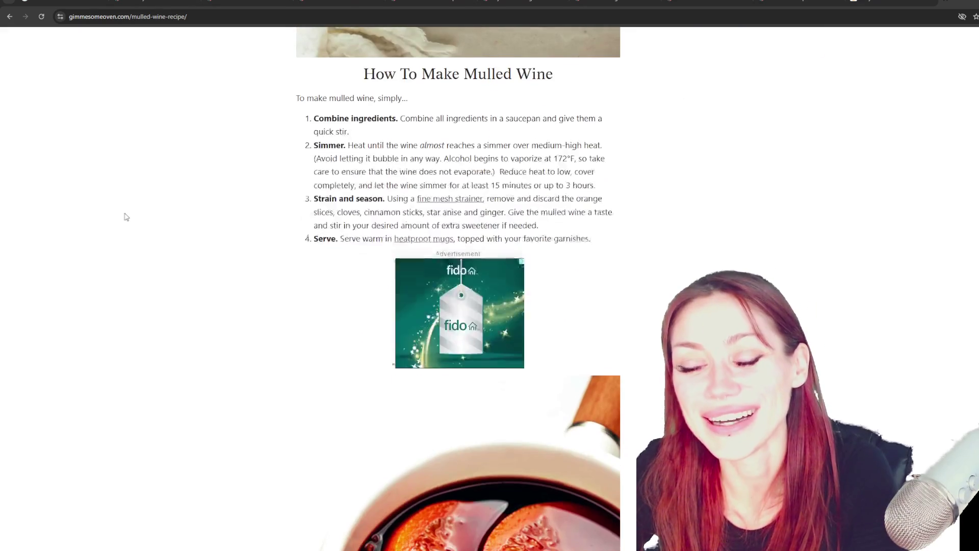
pyautogui.scroll(-1, 124, 216)
pyautogui.scroll(2, 113, 212)
pyautogui.scroll(-1, 112, 210)
pyautogui.scroll(-10, 110, 209)
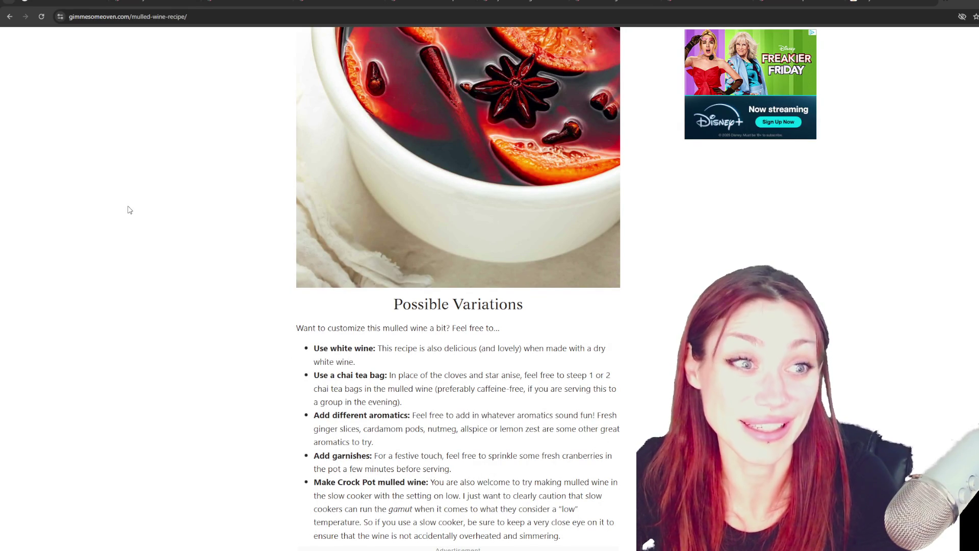
# Scroll to the Possible Variations list and highlight 'chai tea' in the chai tea bag bullet
pyautogui.scroll(-1, 194, 284)
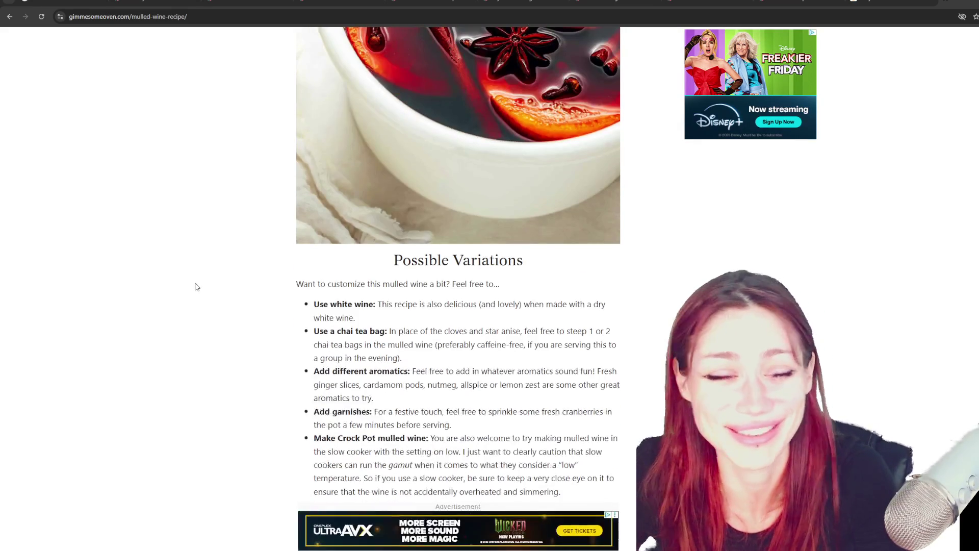
pyautogui.scroll(-2, 163, 247)
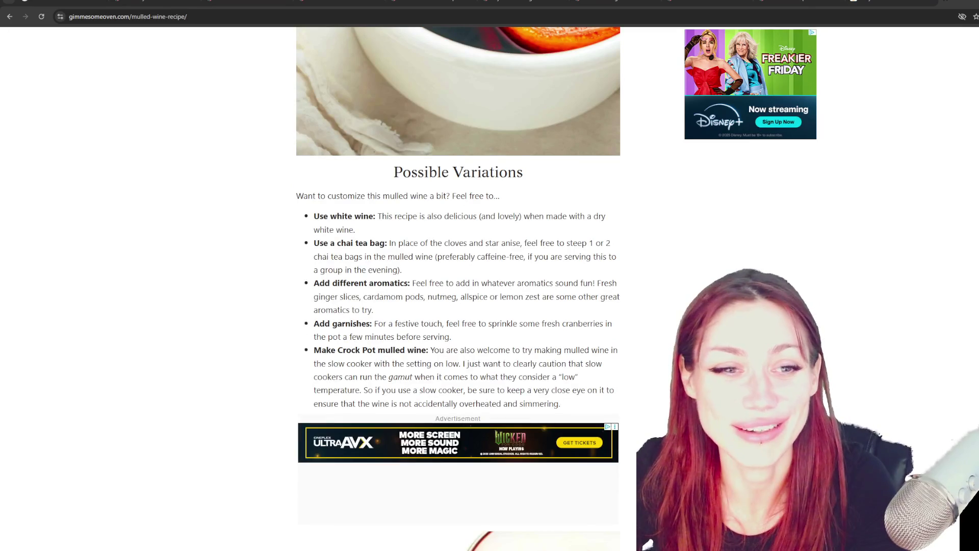
pyautogui.scroll(-1, 212, 233)
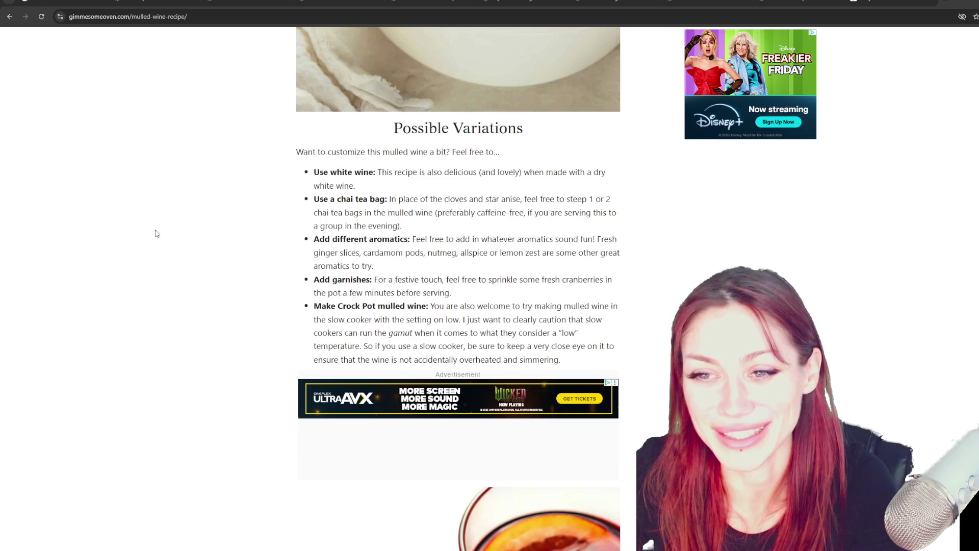
pyautogui.scroll(-1, 157, 233)
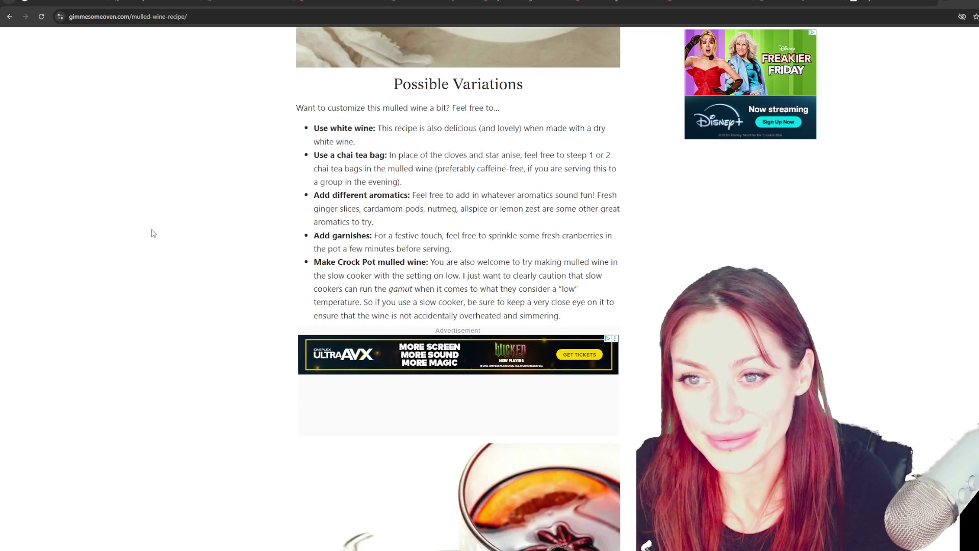
pyautogui.scroll(3, 157, 234)
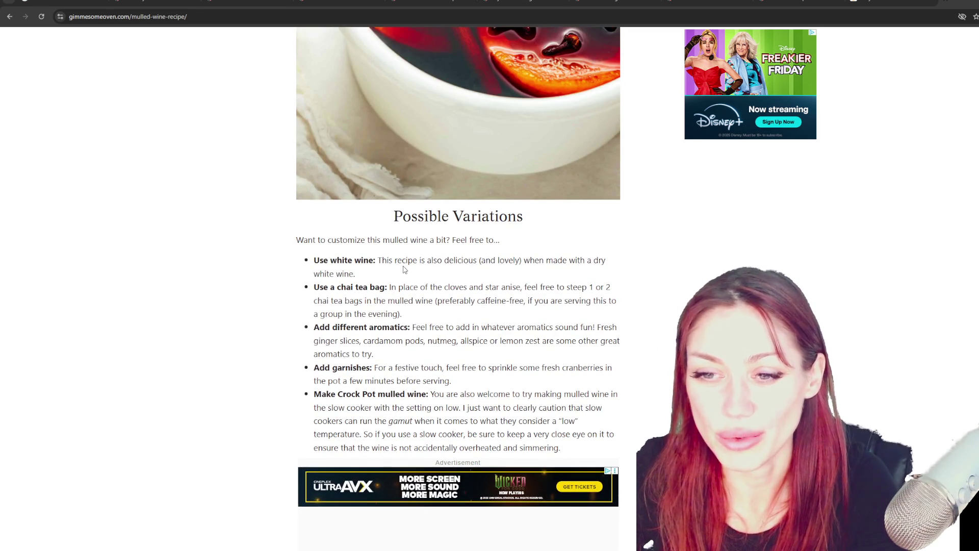
pyautogui.scroll(5, 380, 321)
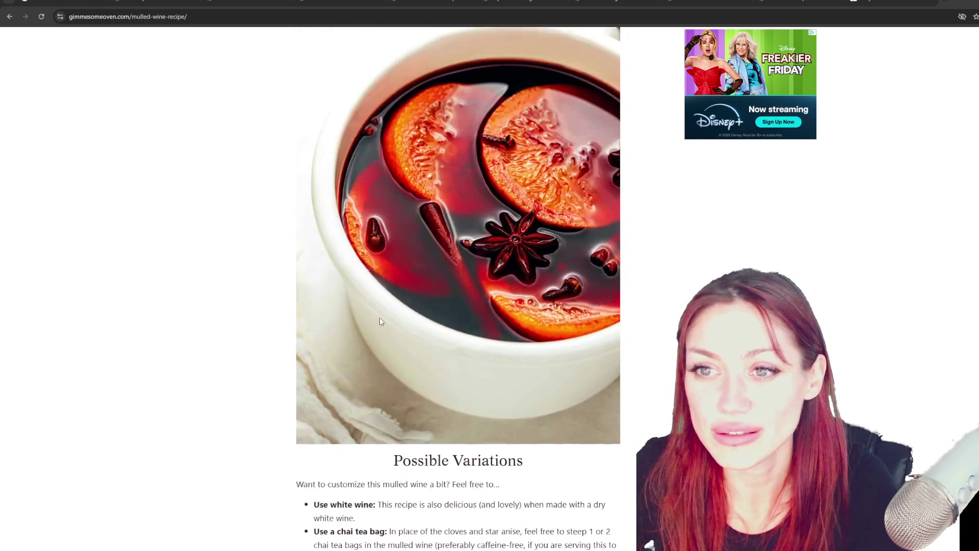
pyautogui.scroll(-3, 380, 321)
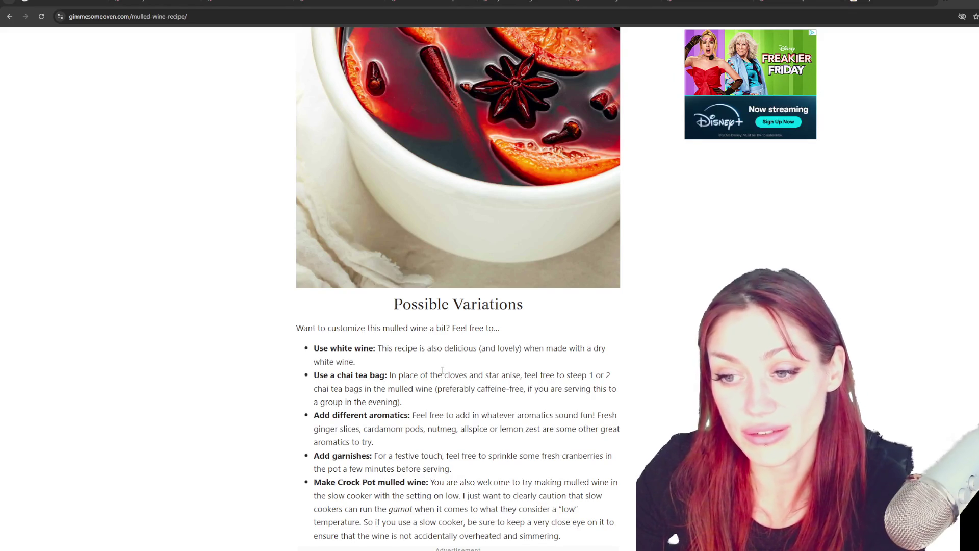
pyautogui.scroll(-1, 530, 368)
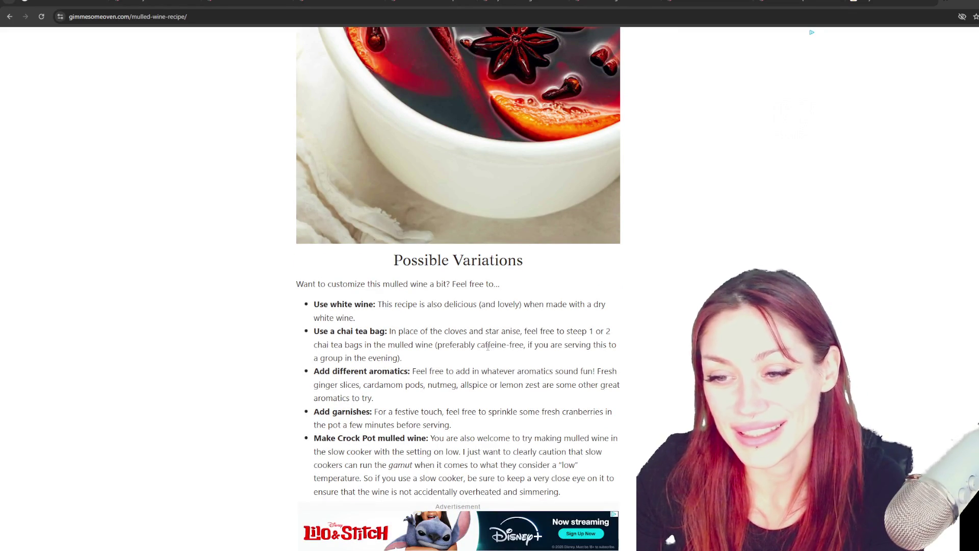
pyautogui.scroll(-1, 487, 346)
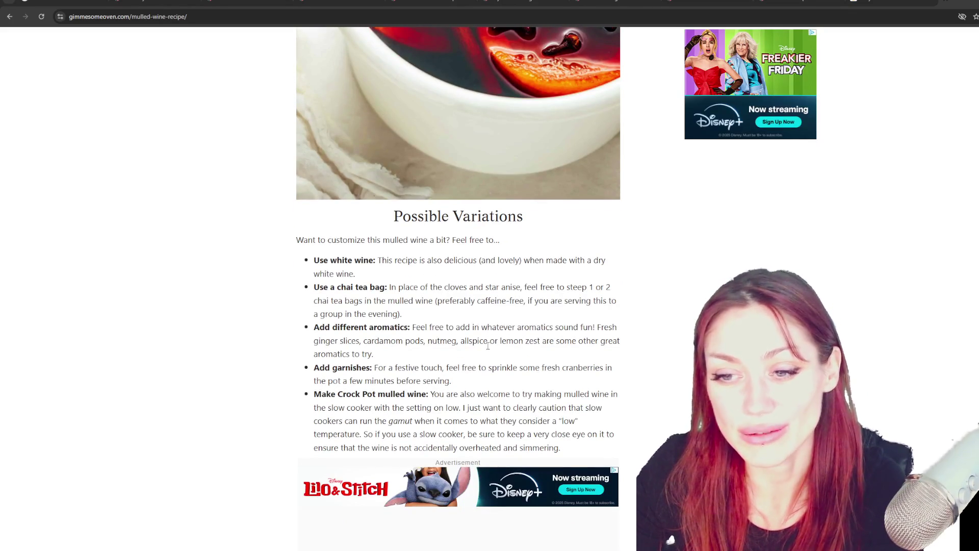
pyautogui.scroll(1, 441, 336)
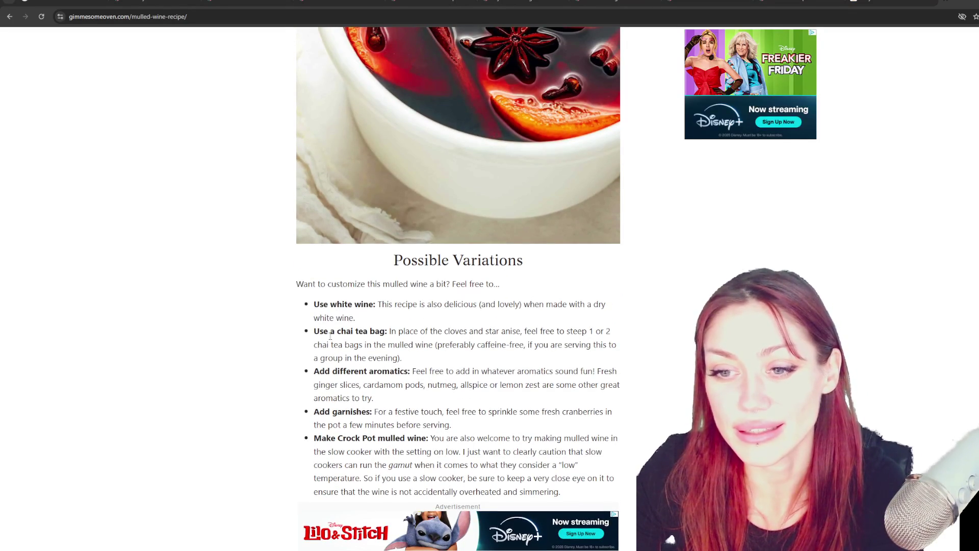
pyautogui.moveTo(337, 331); pyautogui.dragTo(368, 331)
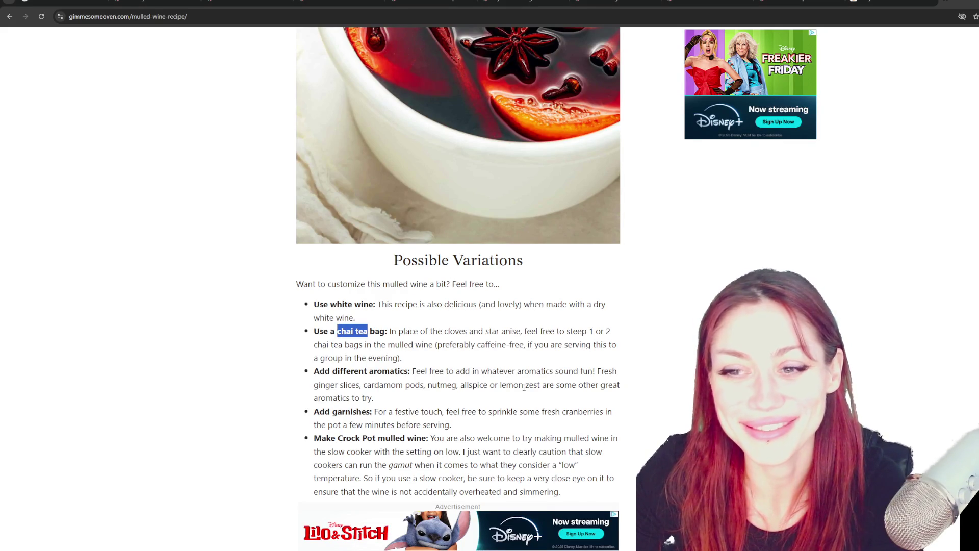
# Scroll down to the Crock Pot caution about slow cookers overheating
pyautogui.scroll(-2, 524, 386)
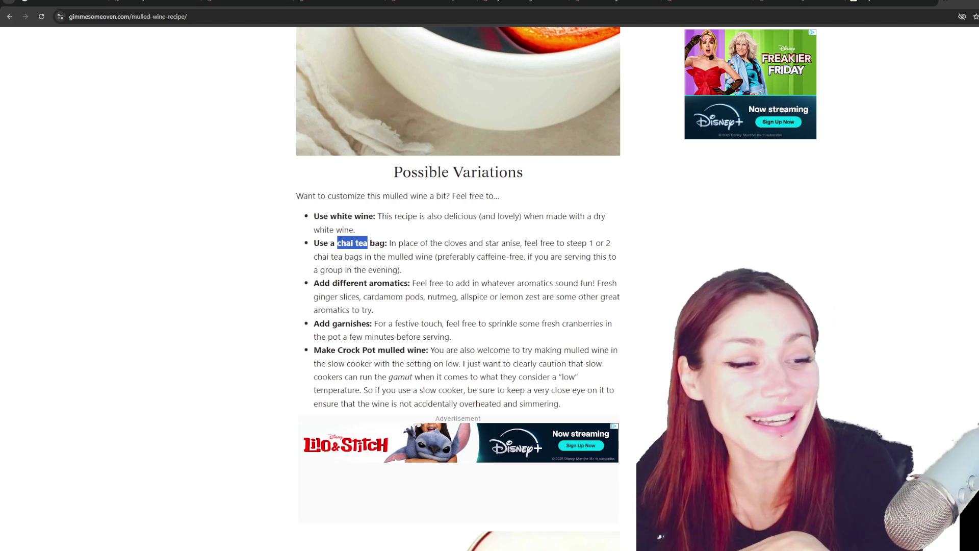
pyautogui.scroll(-3, 50, 445)
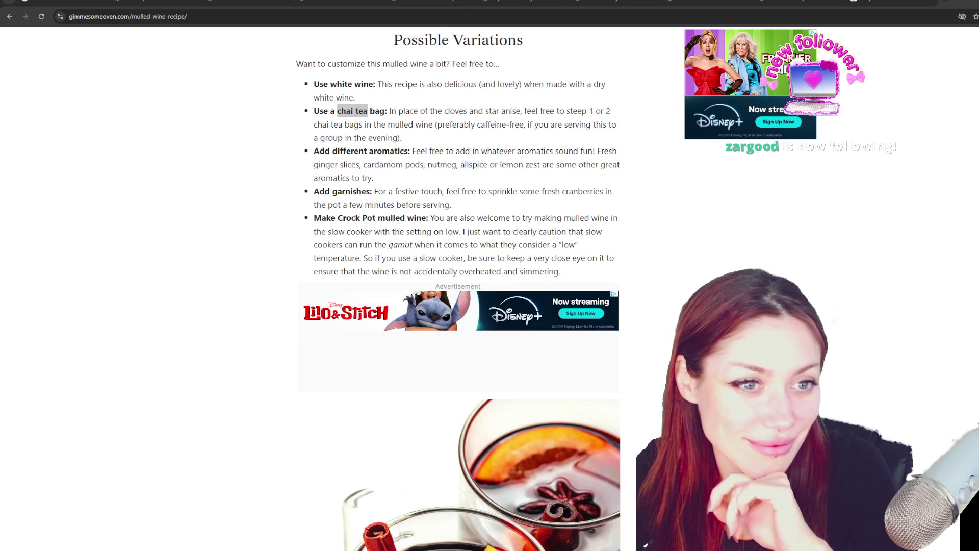
pyautogui.scroll(-4, 164, 411)
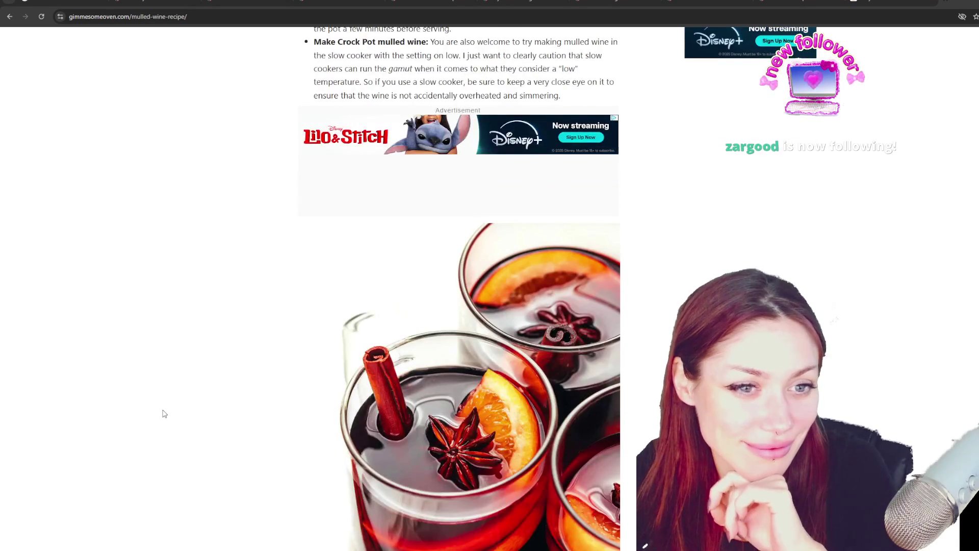
# Finish scrolling the mulled wine recipe, then switch to the Snowball Cookies tab with Ctrl+Tab
pyautogui.scroll(-3, 165, 413)
pyautogui.scroll(-1, 164, 413)
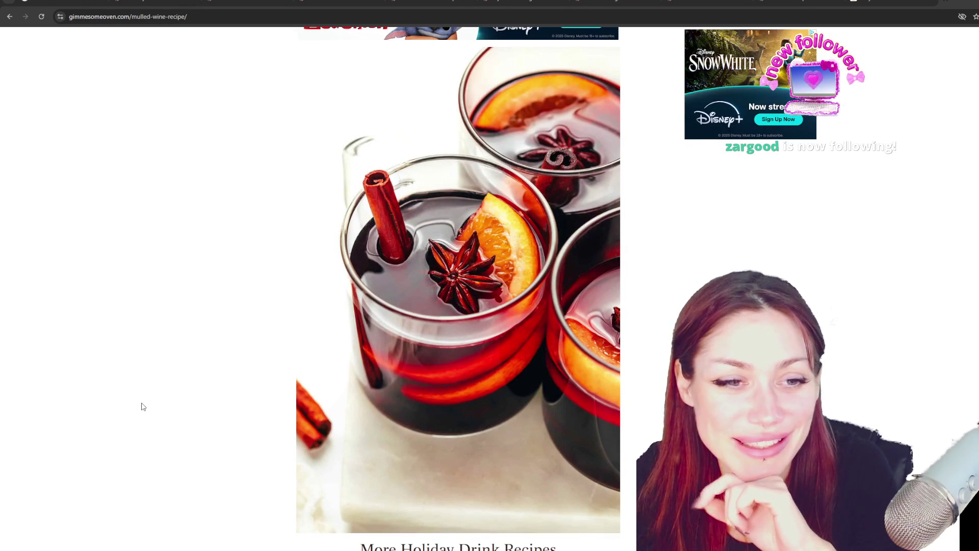
pyautogui.scroll(-1, 144, 407)
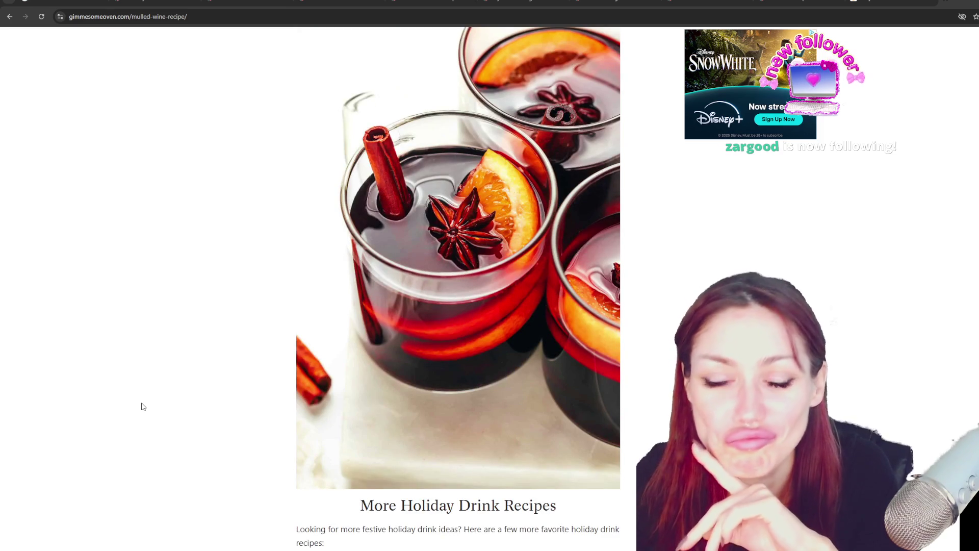
pyautogui.scroll(1, 143, 407)
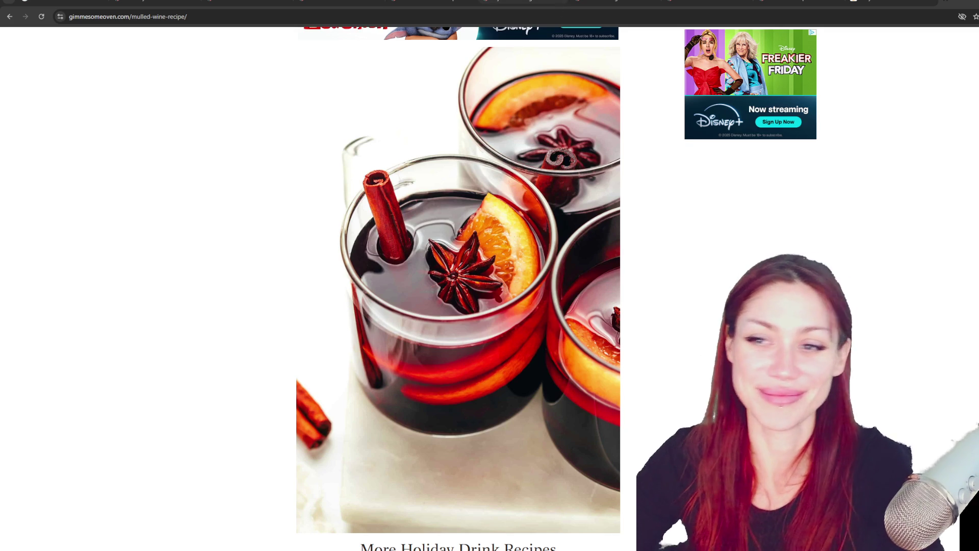
pyautogui.scroll(-9, 955, 250)
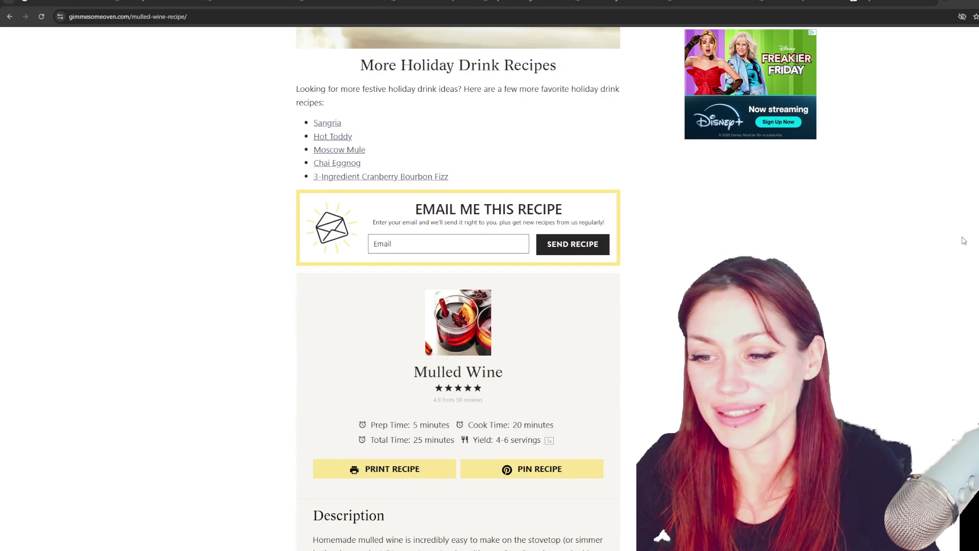
pyautogui.scroll(6, 964, 241)
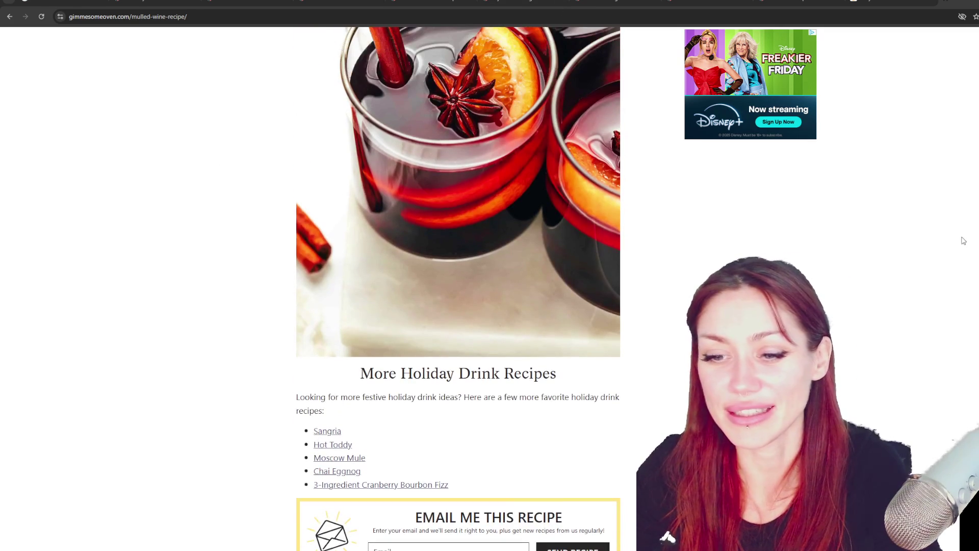
pyautogui.scroll(3, 957, 236)
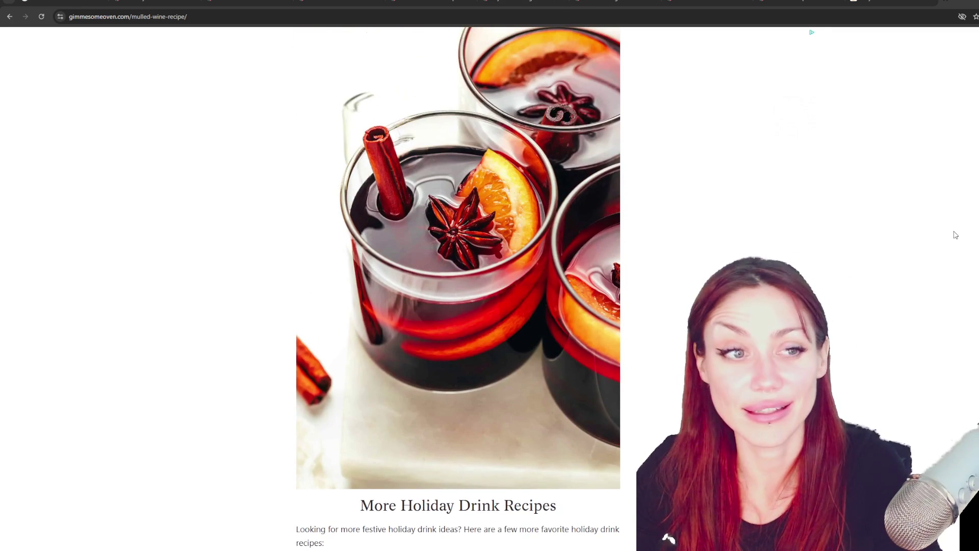
pyautogui.scroll(2, 952, 232)
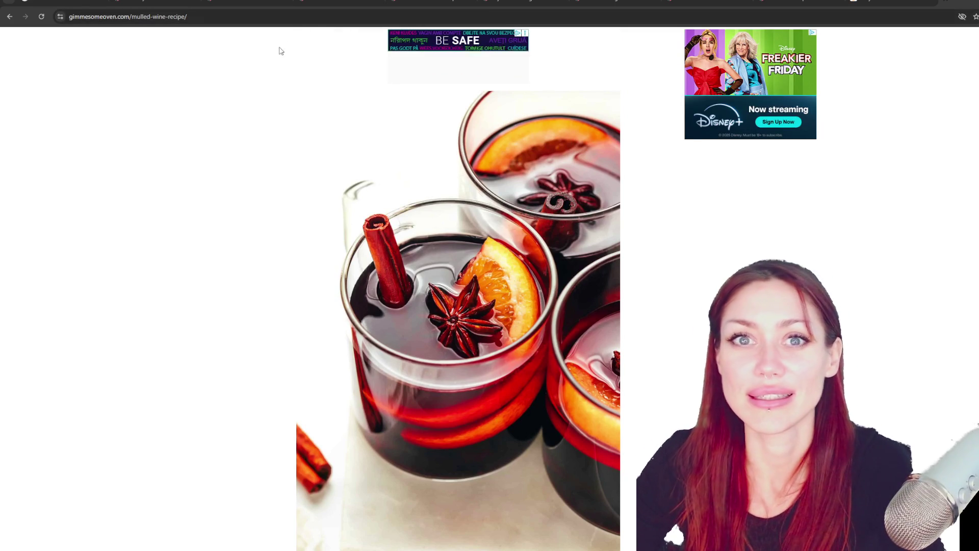
pyautogui.hotkey('ctrl', 'Tab')
pyautogui.hotkey('ctrl', 'Tab')
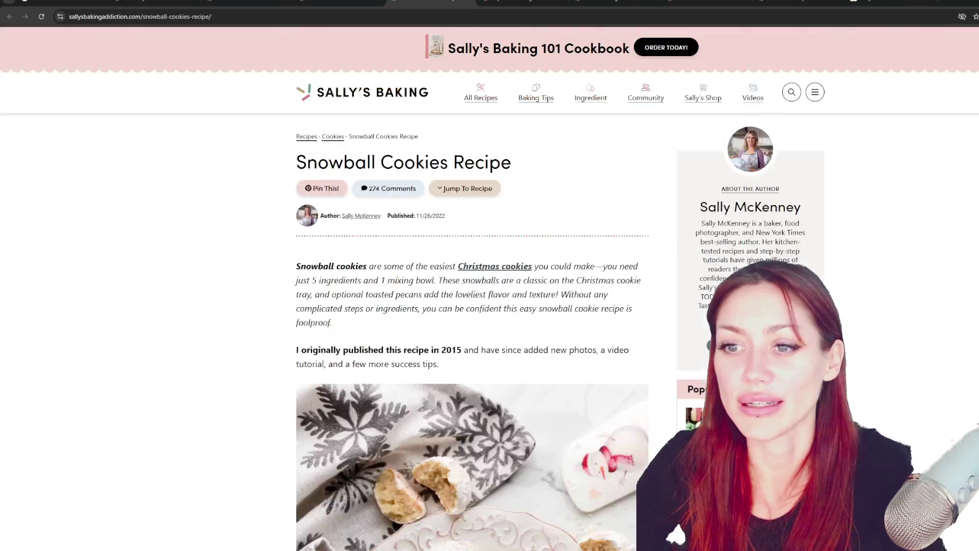
# Read through the Snowball Cookies ingredients, then move to the Best Gingerbread Cookies tab
pyautogui.scroll(-20, 675, 532)
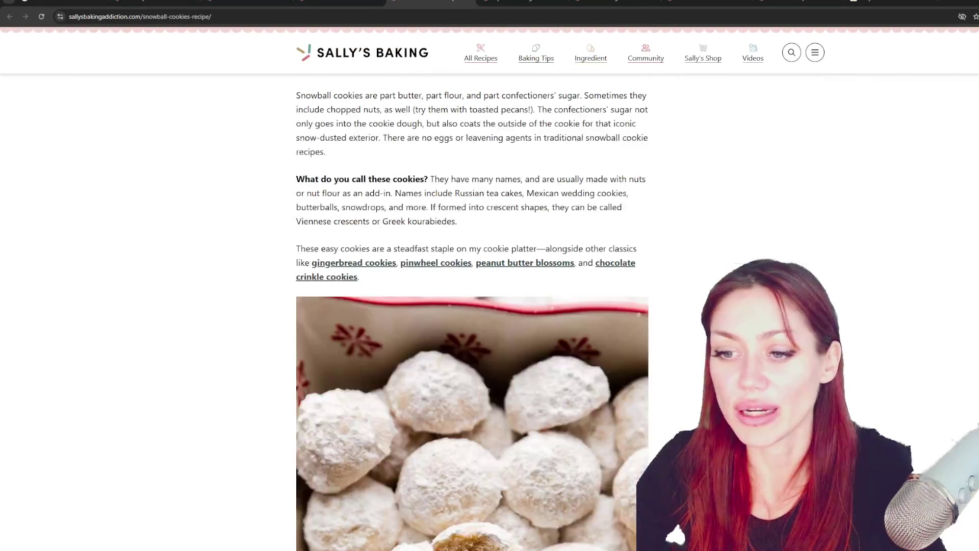
pyautogui.scroll(3, 676, 532)
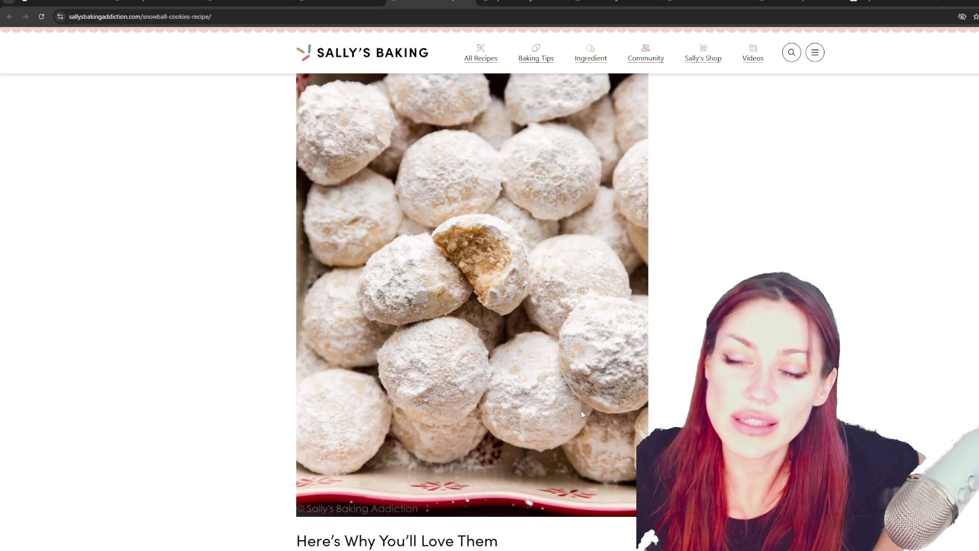
pyautogui.scroll(-5, 592, 417)
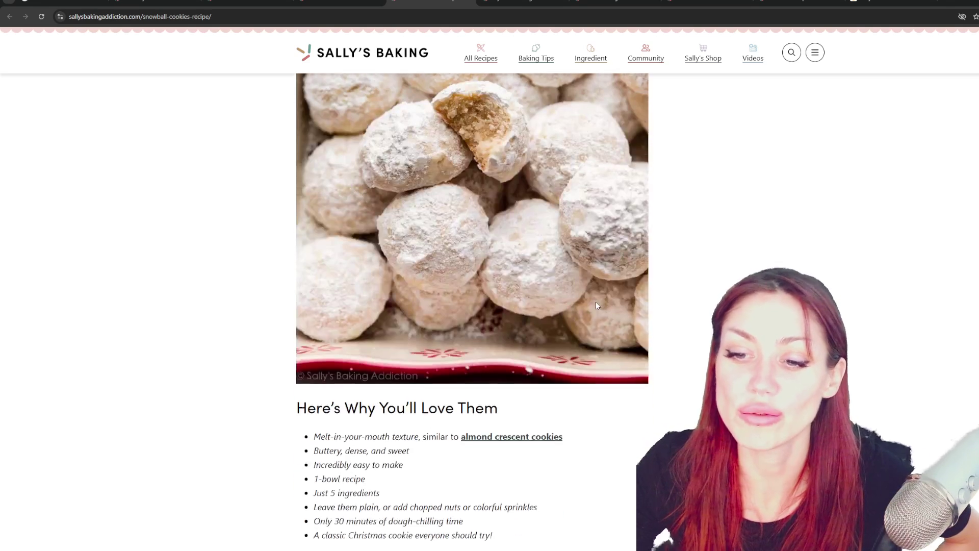
pyautogui.scroll(-3, 597, 296)
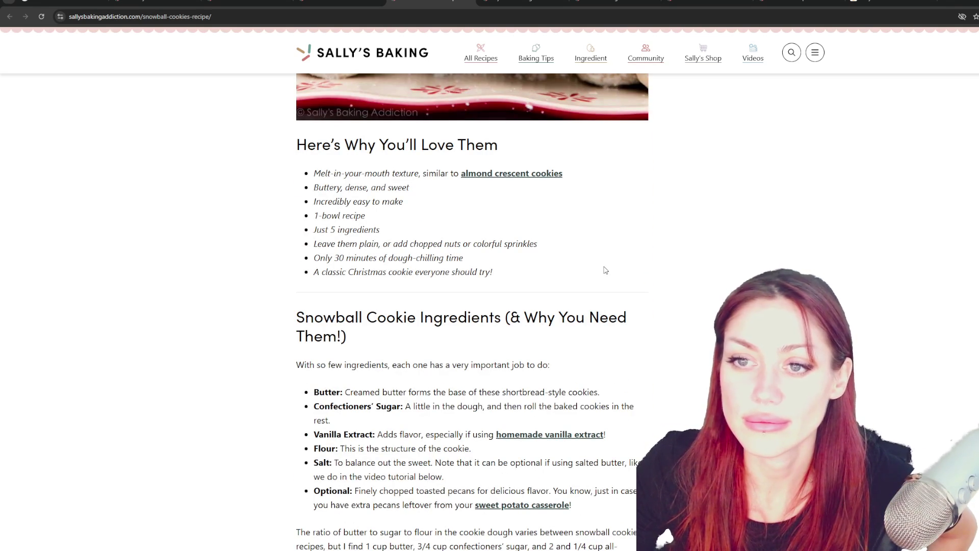
pyautogui.scroll(-1, 606, 269)
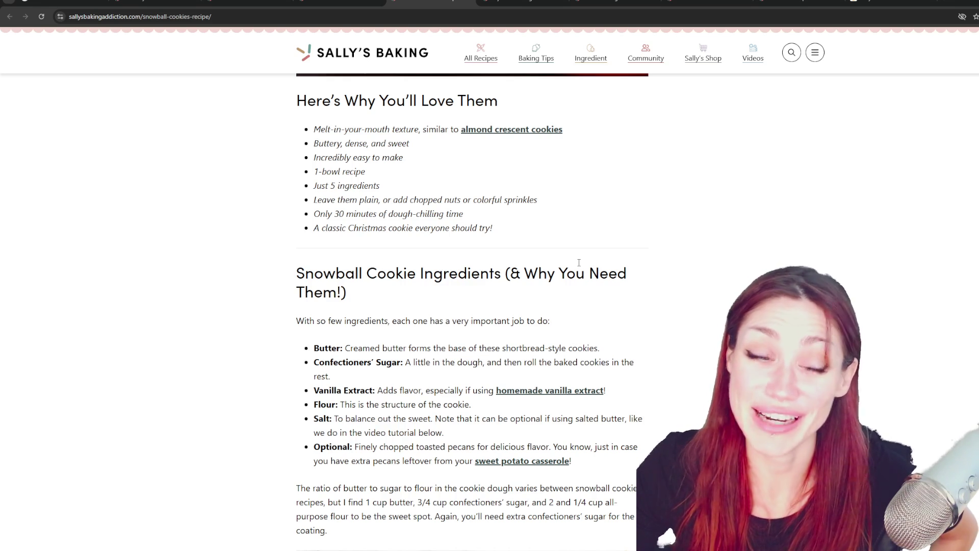
pyautogui.scroll(-2, 594, 262)
pyautogui.scroll(-3, 595, 262)
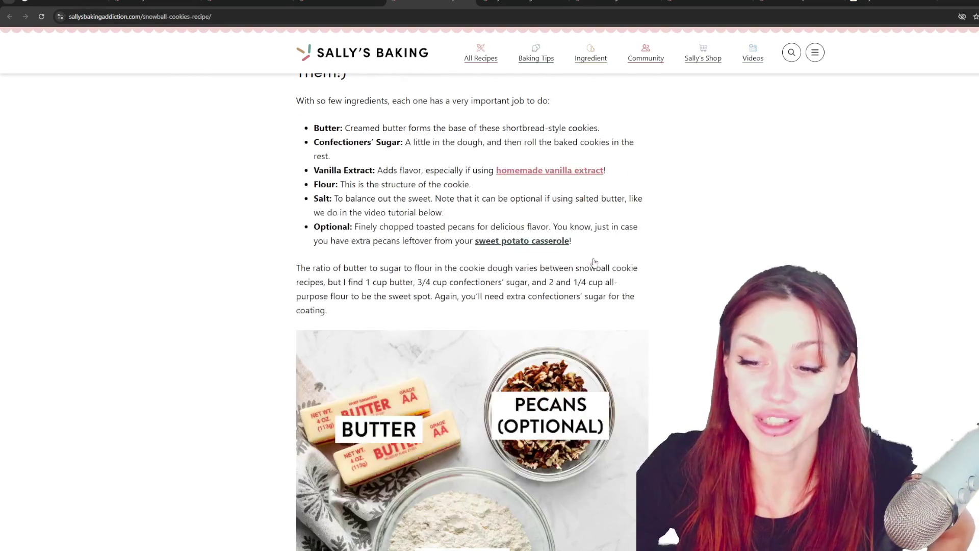
pyautogui.scroll(5, 595, 262)
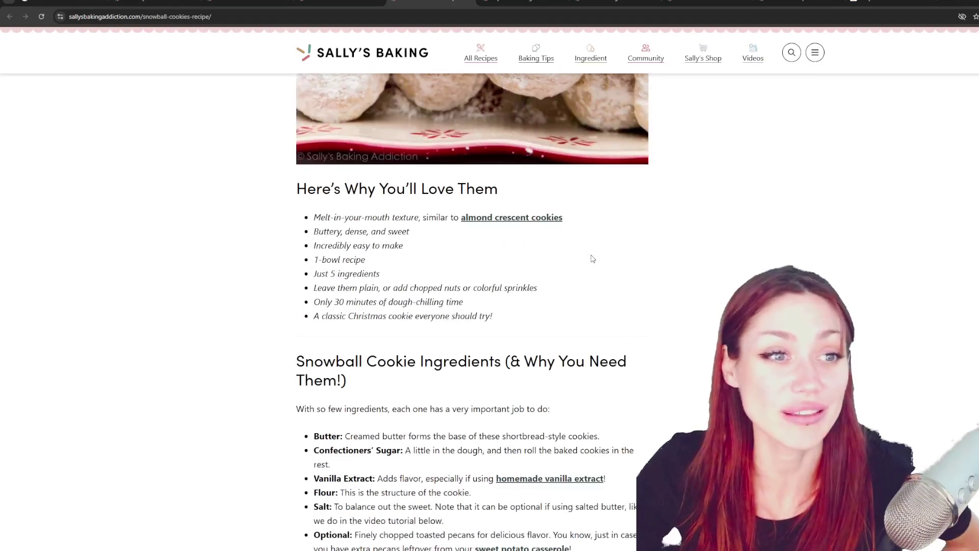
pyautogui.scroll(5, 558, 309)
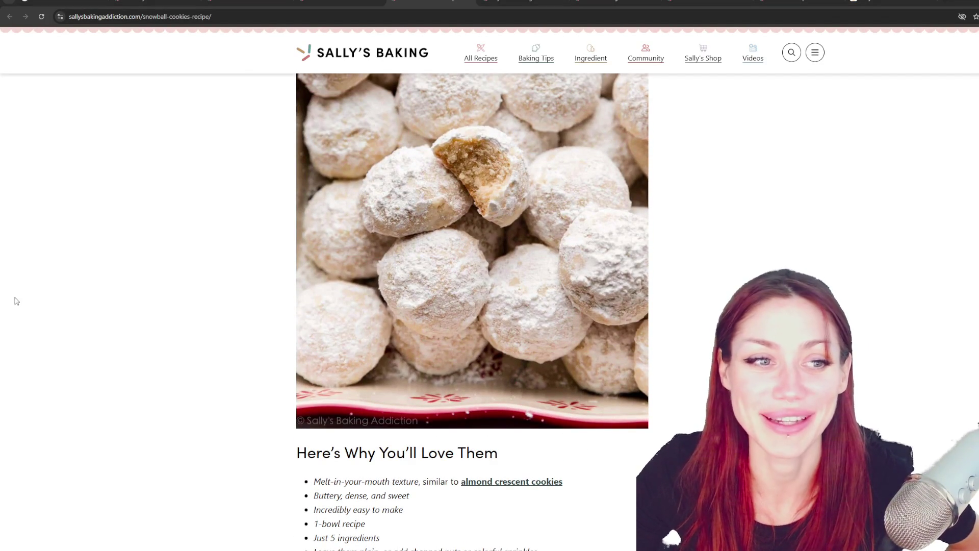
pyautogui.scroll(-1, 607, 127)
pyautogui.scroll(1, 607, 128)
pyautogui.click(523, 2)
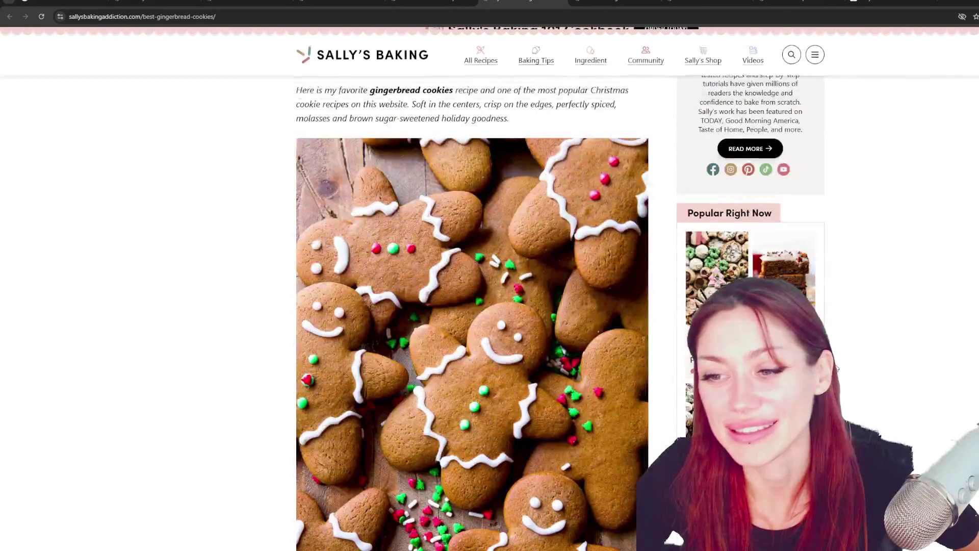
# View the Christmas Sugar Cookies ingredients, then bring up the Soft and Thick Snickerdoodles tab
pyautogui.click(615, 2)
pyautogui.scroll(-10, 471, 306)
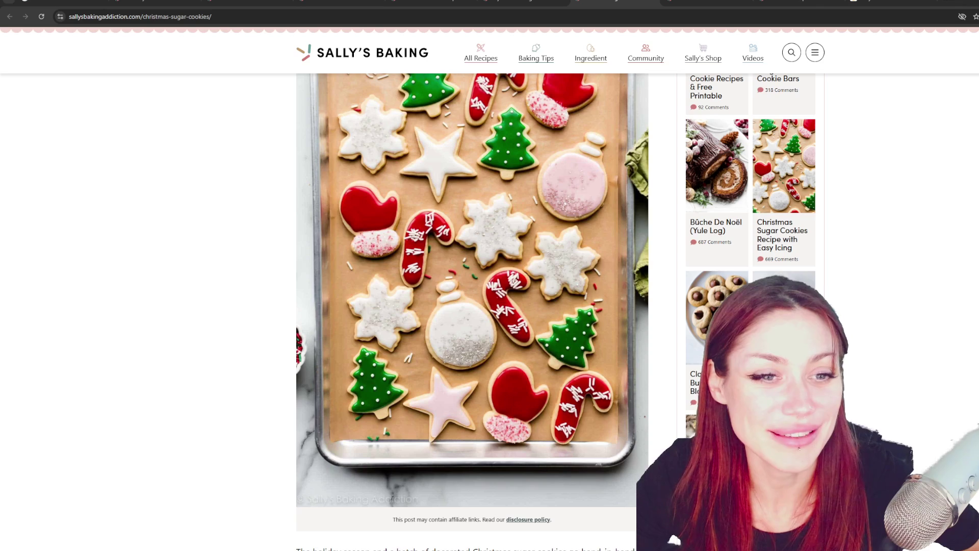
pyautogui.scroll(-2, 674, 540)
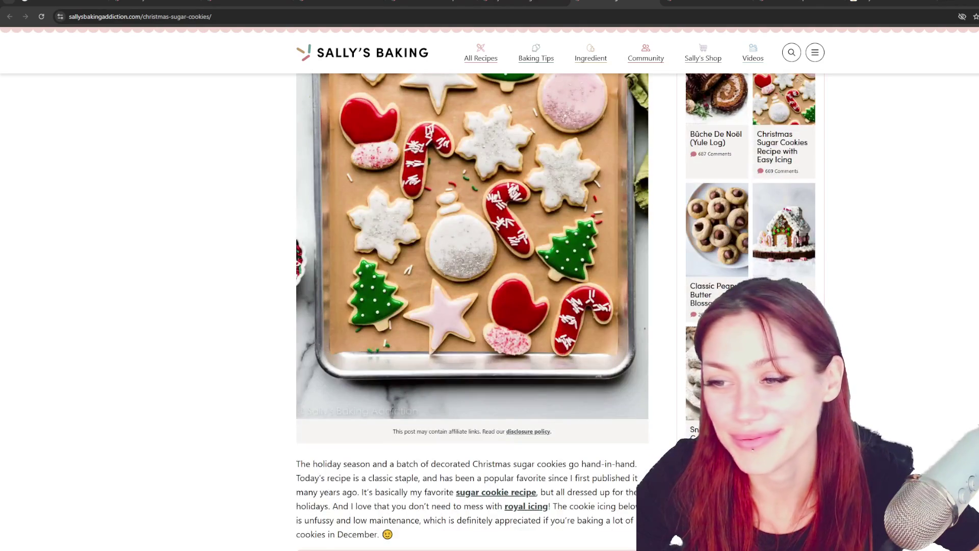
pyautogui.scroll(3, 676, 541)
pyautogui.scroll(2, 676, 540)
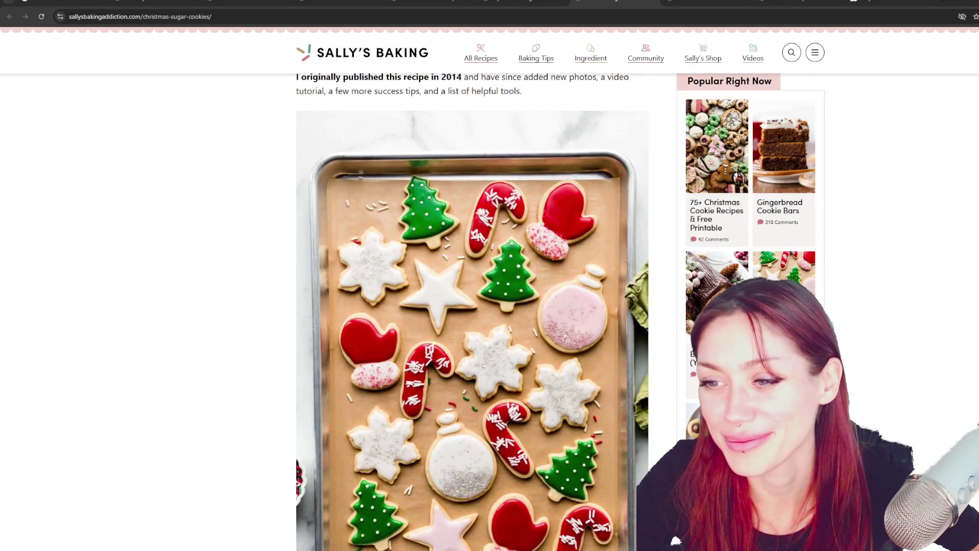
pyautogui.scroll(-2, 676, 539)
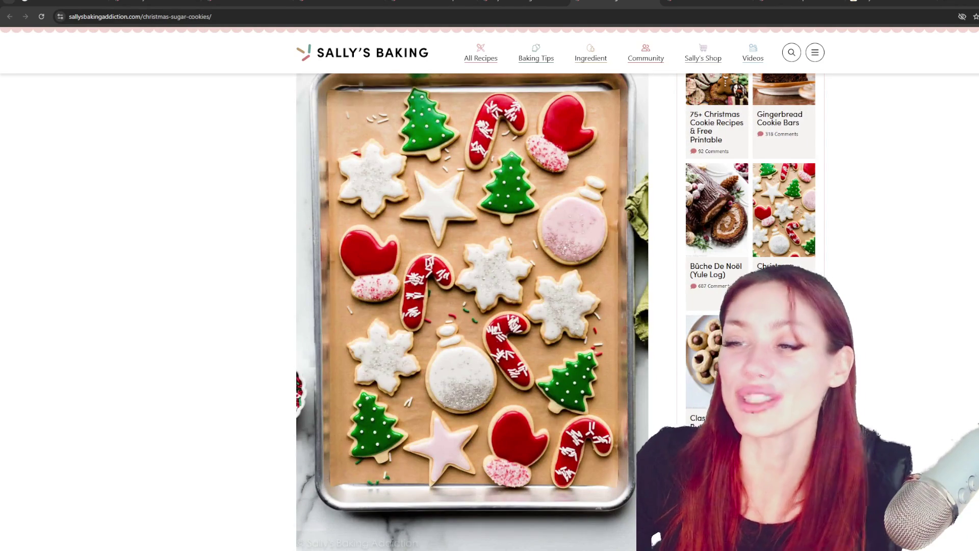
pyautogui.scroll(-20, 842, 231)
pyautogui.scroll(-7, 843, 232)
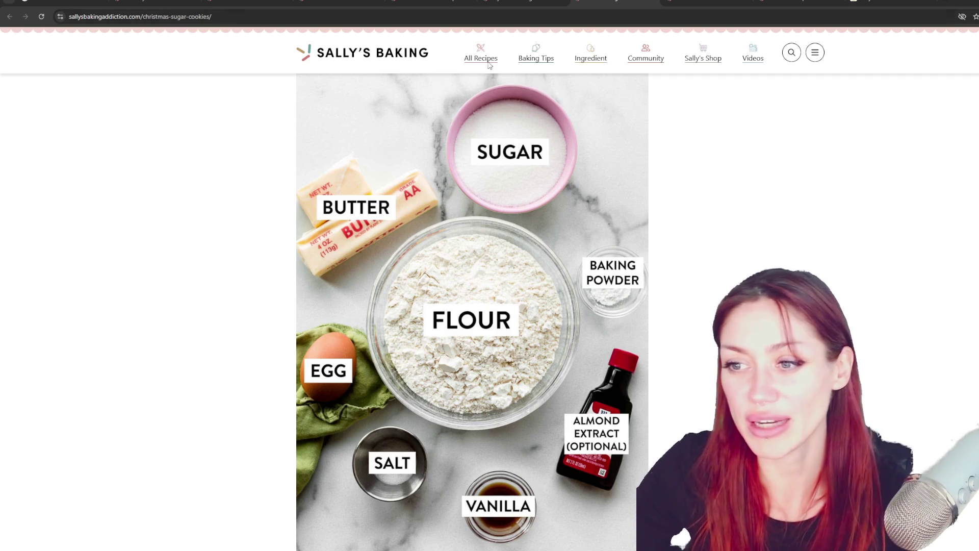
pyautogui.click(680, 4)
pyautogui.scroll(-20, 562, 247)
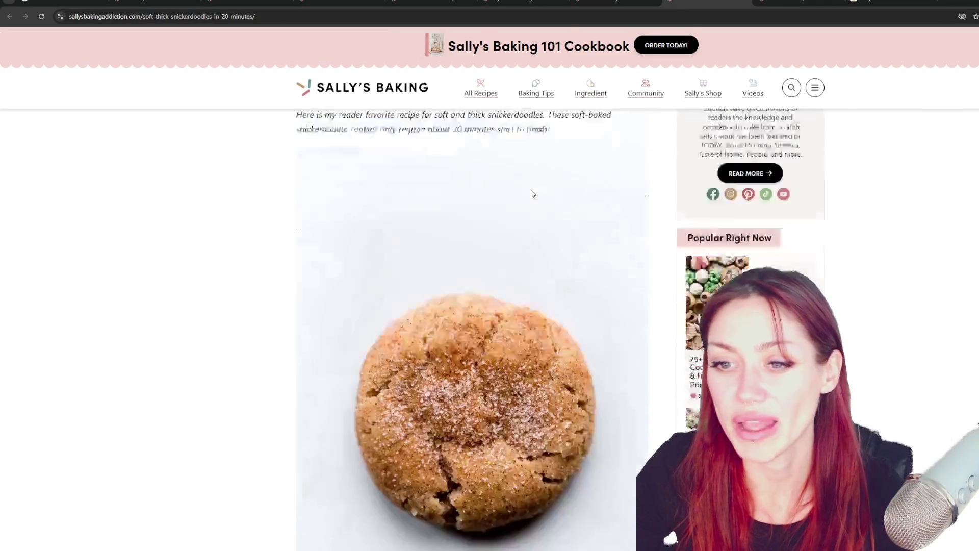
# Scroll the Snickerdoodles recipe card and briefly highlight the cream of tartar ingredient
pyautogui.scroll(-20, 561, 247)
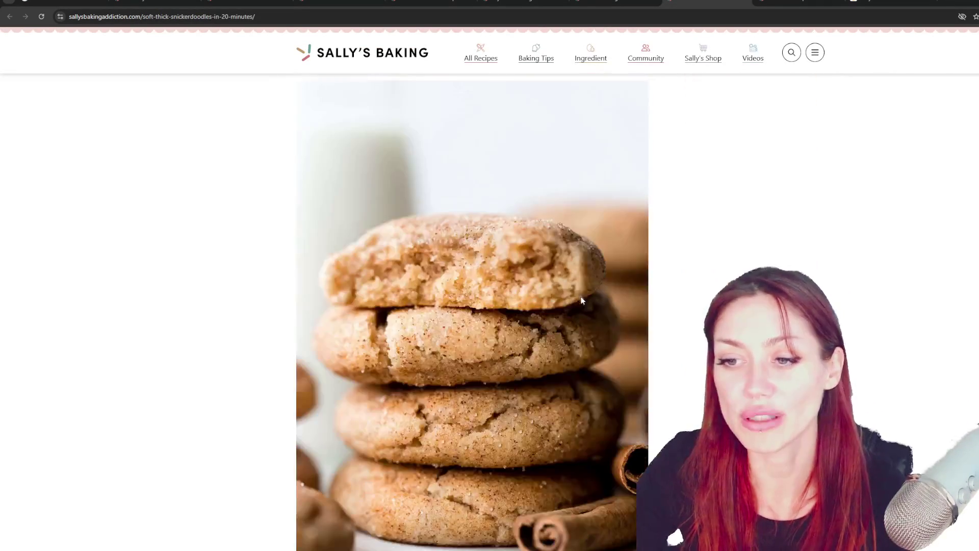
pyautogui.scroll(-20, 619, 339)
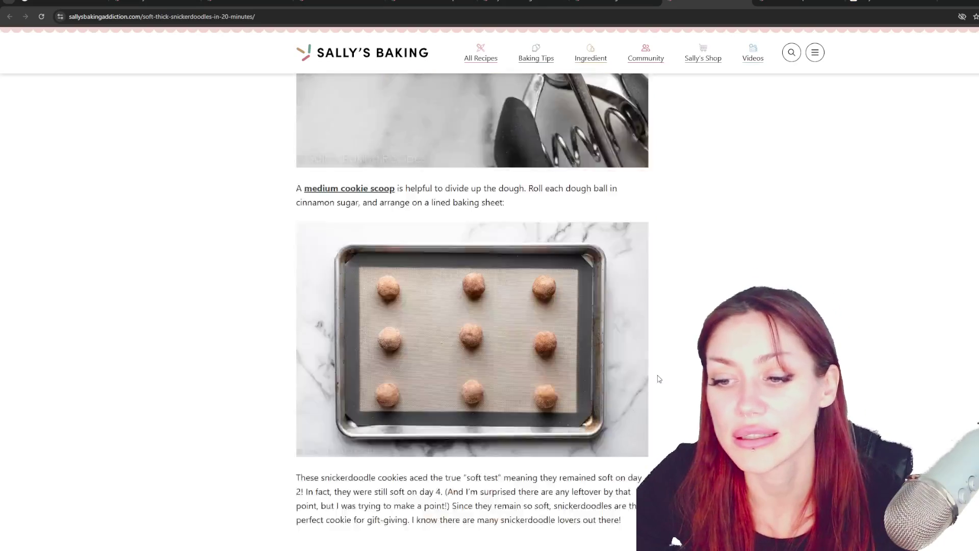
pyautogui.scroll(-8, 669, 371)
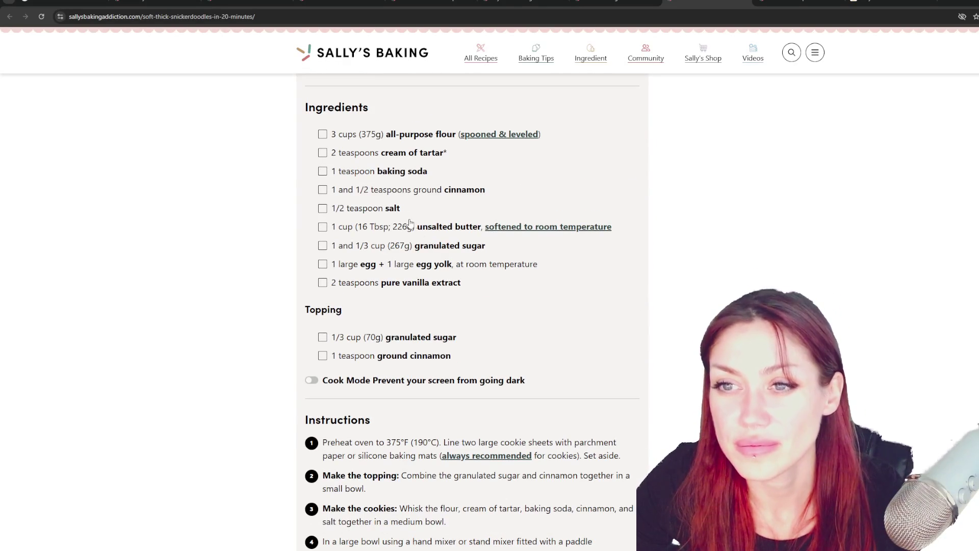
pyautogui.moveTo(369, 151); pyautogui.dragTo(494, 155)
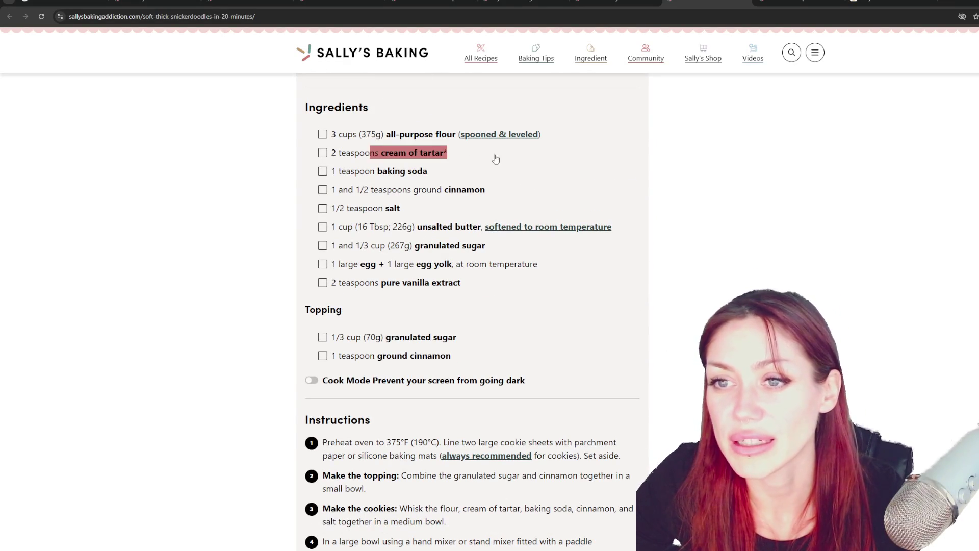
pyautogui.click(737, 93)
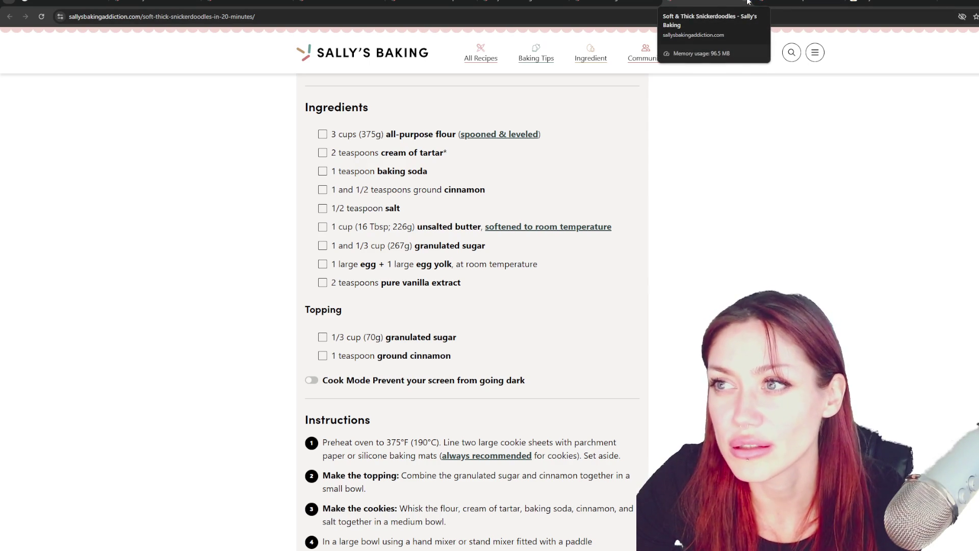
# Flip through the palmiers, sugar cookie, gingerbread and molasses tabs, ending on Google's christmas cookies 2025 results
pyautogui.click(776, 2)
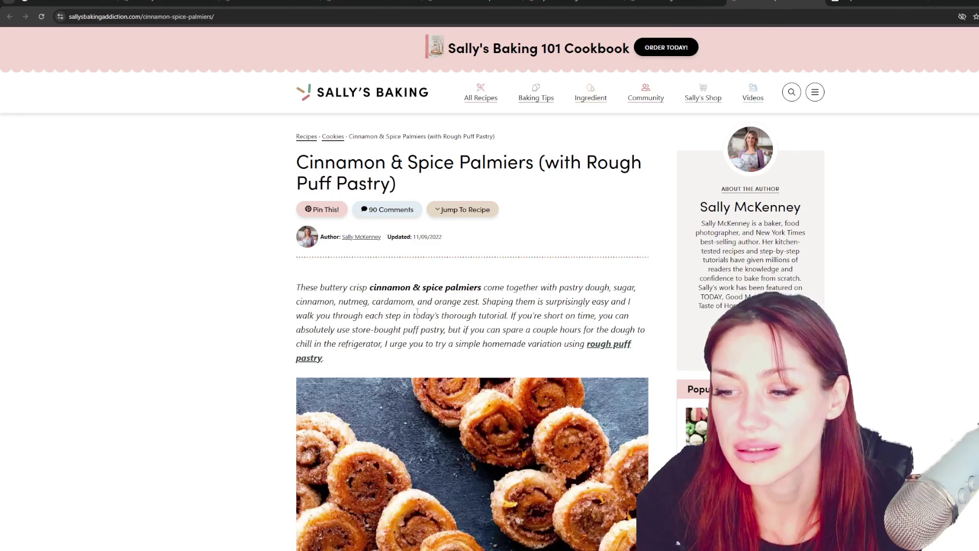
pyautogui.scroll(-6, 472, 306)
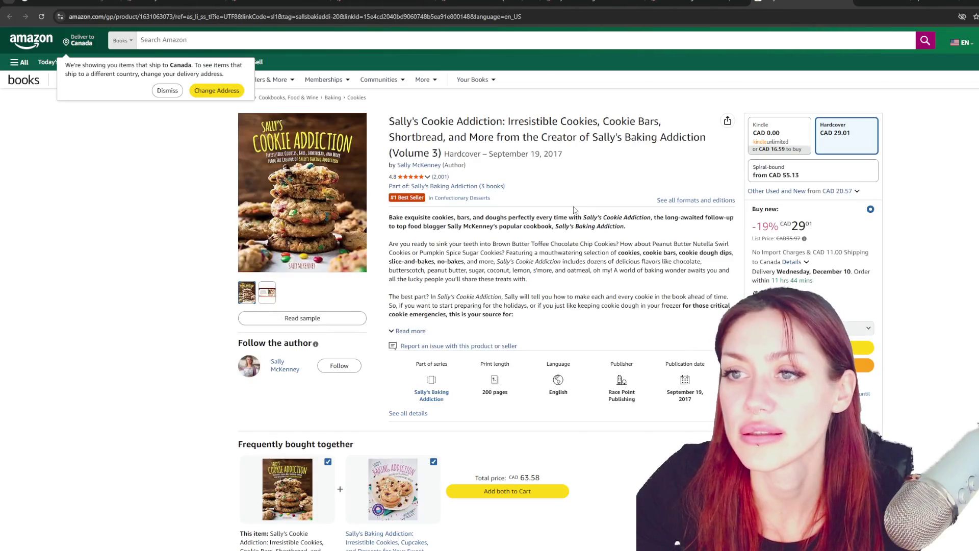
pyautogui.click(695, 2)
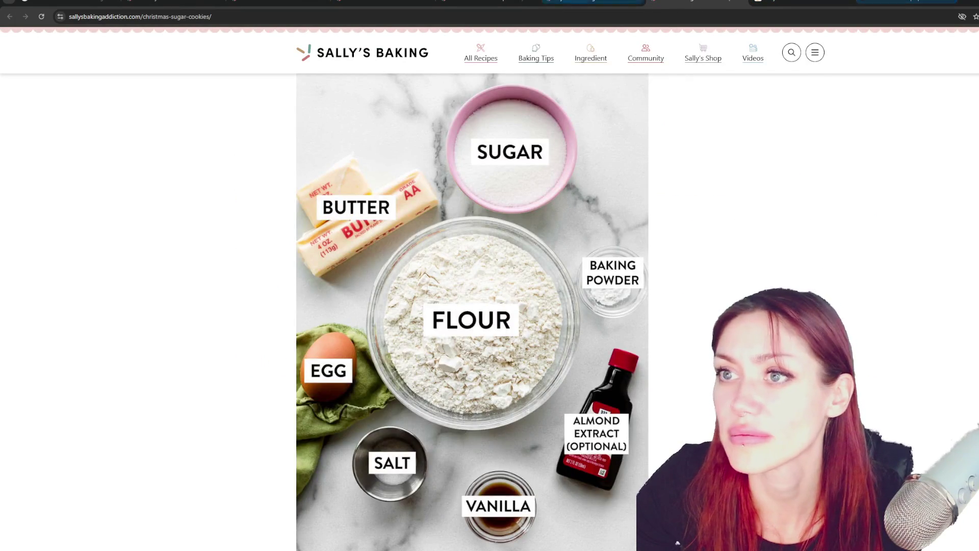
pyautogui.click(591, 3)
pyautogui.click(279, 2)
pyautogui.click(383, 3)
pyautogui.click(174, 2)
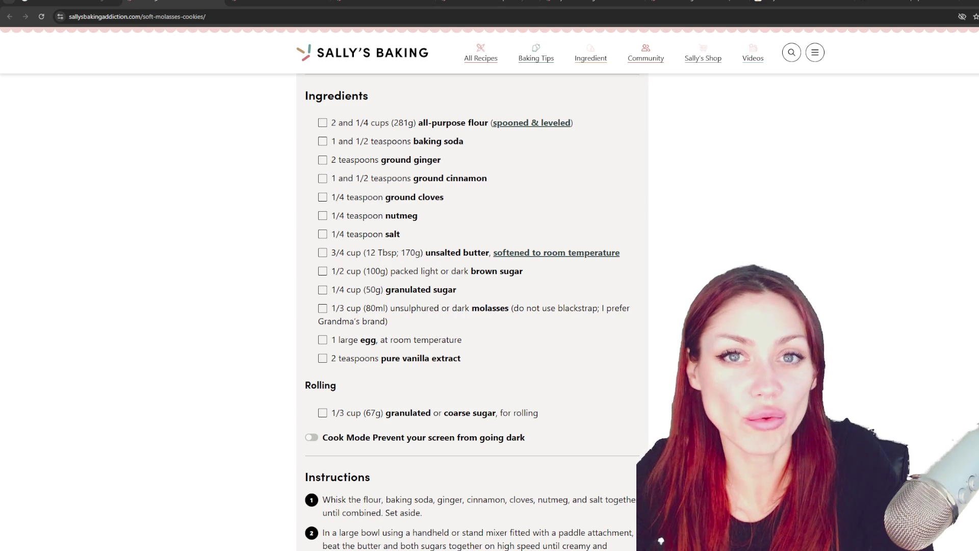
pyautogui.click(112, 2)
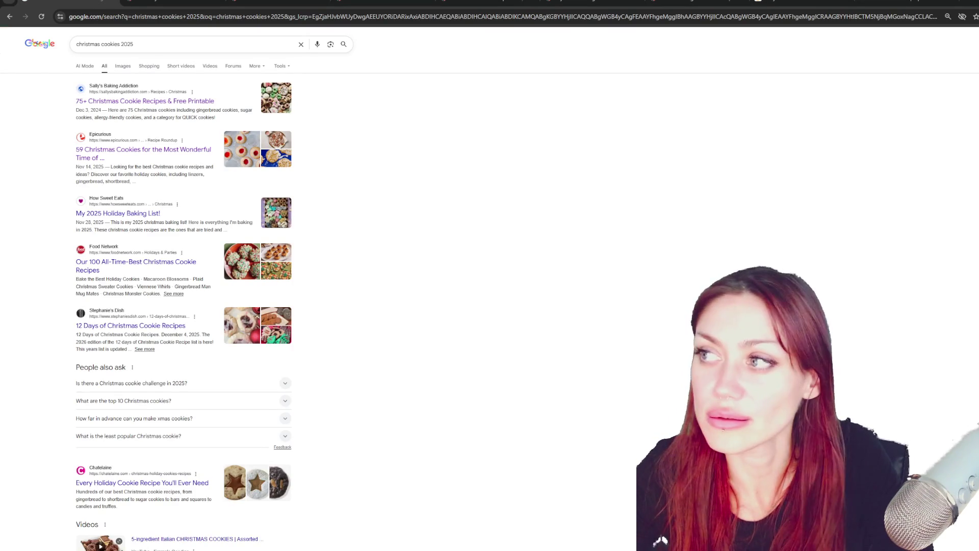
# Shrink the Chrome window and minimize it to reveal the Maya tree scene
pyautogui.moveTo(846, 6); pyautogui.dragTo(785, 95)
pyautogui.click(820, 94)
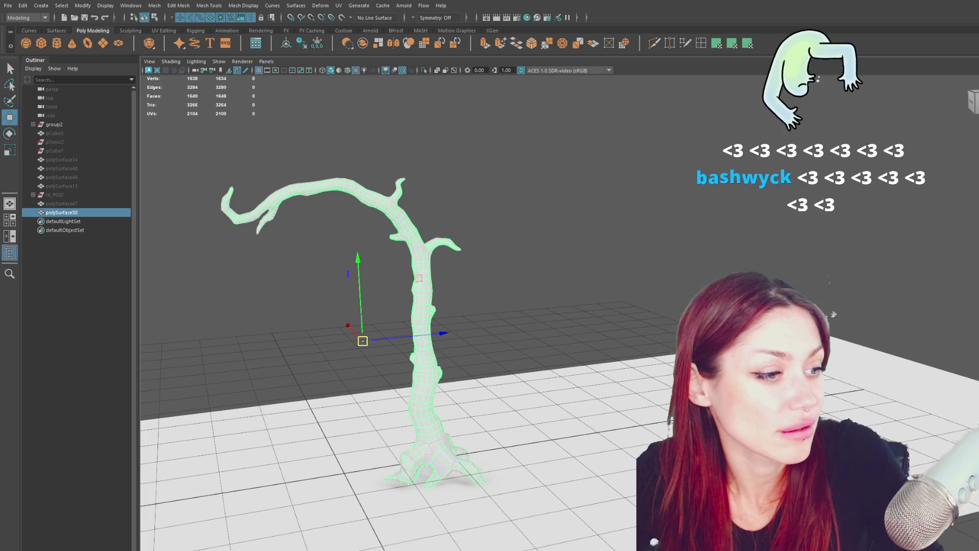
# Alt+Tab back to Chrome showing How Sweet Eats' 2025 Christmas Baking List
pyautogui.hotkey('alt', 'Tab')
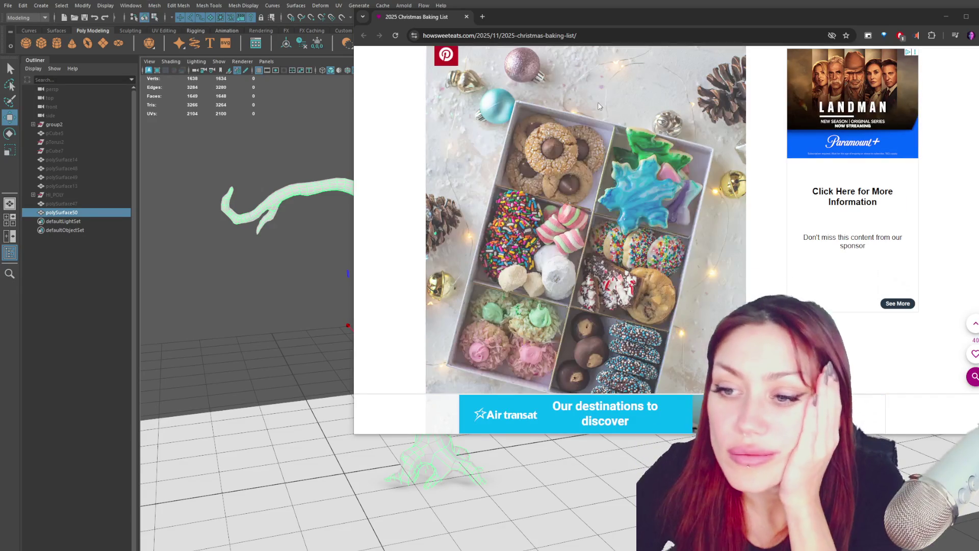
# Scroll the How Sweet Eats baking list, then switch to the other recipe photo window
pyautogui.scroll(-1, 515, 316)
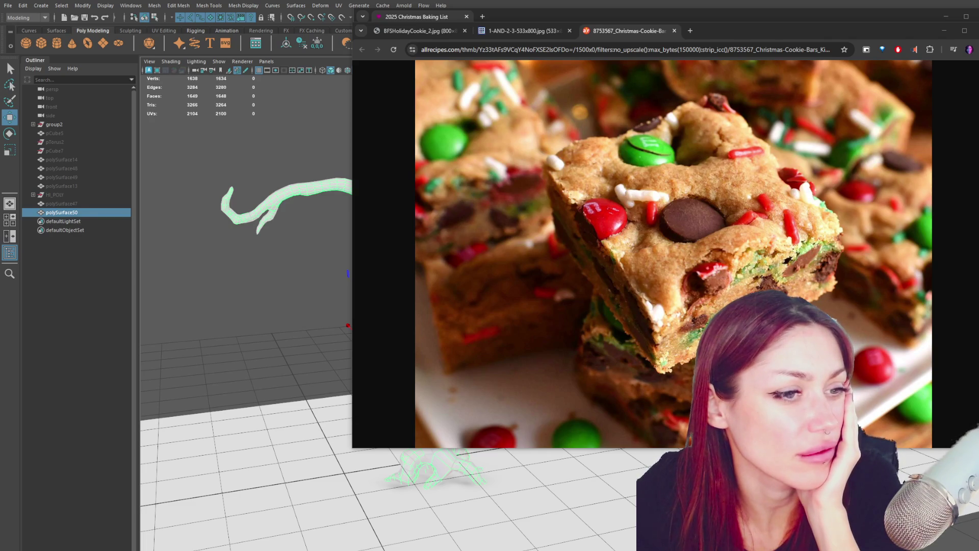
pyautogui.hotkey('alt', 'Tab')
# Move the cookie photo window across the screen and go back to The First Year's Christmas recipes page
pyautogui.moveTo(443, 38); pyautogui.dragTo(508, 38)
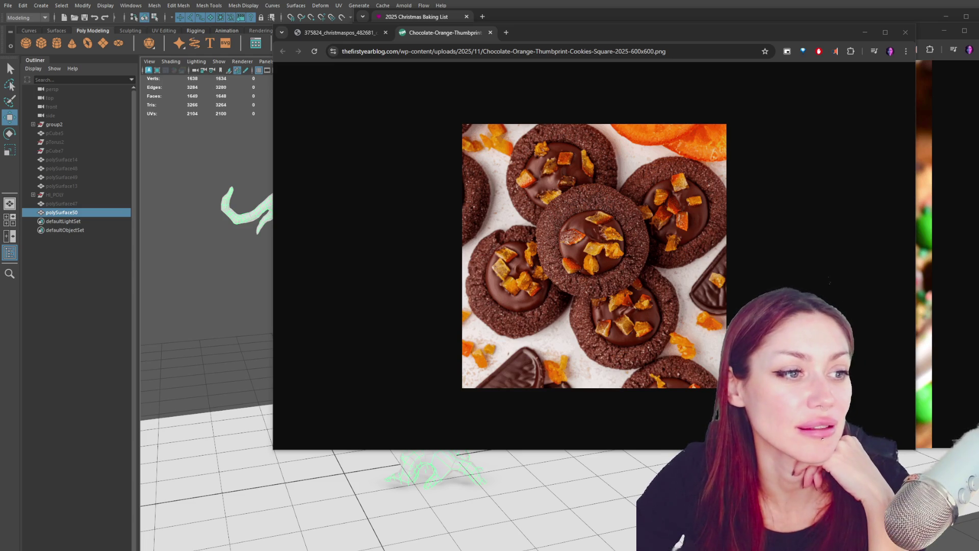
pyautogui.hotkey('alt', 'Left')
pyautogui.doubleClick(509, 69)
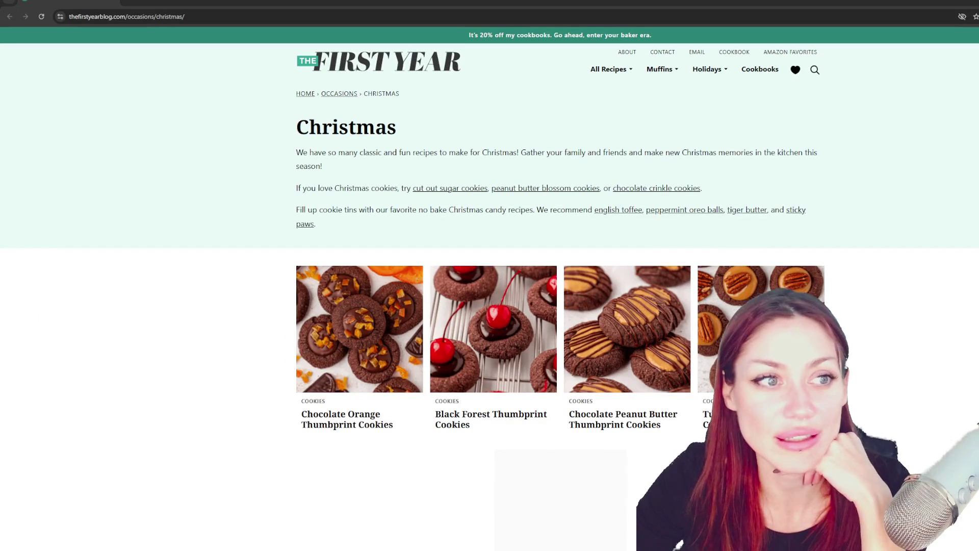
pyautogui.scroll(-2, 598, 351)
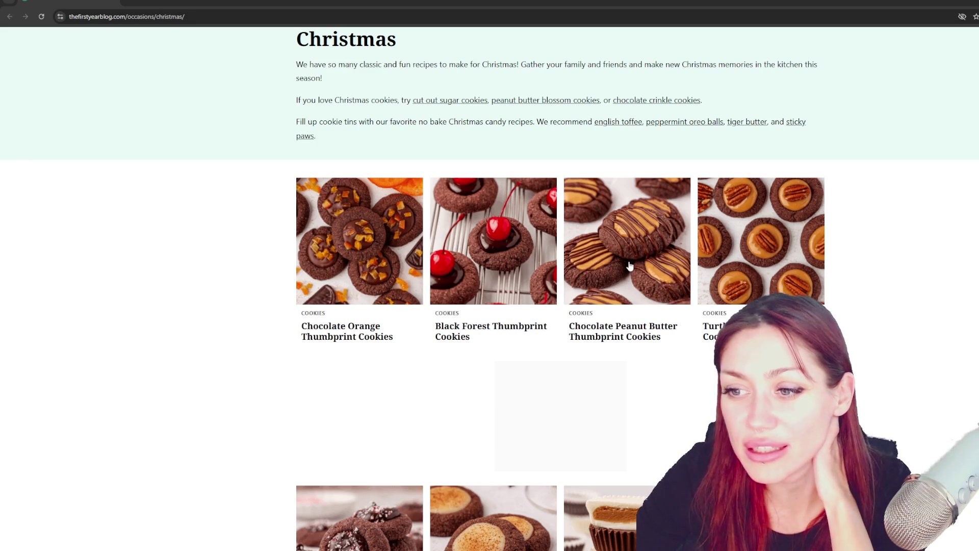
pyautogui.scroll(-5, 630, 265)
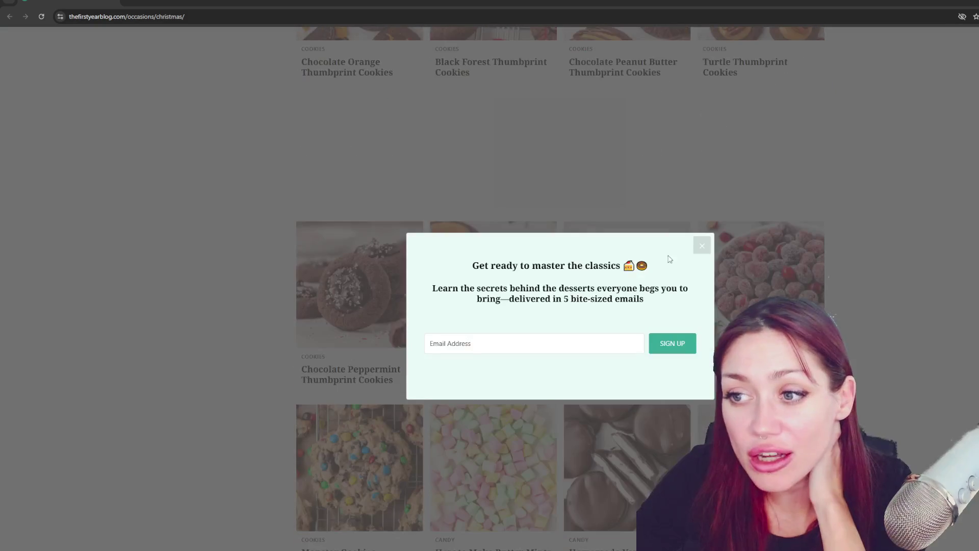
pyautogui.click(702, 246)
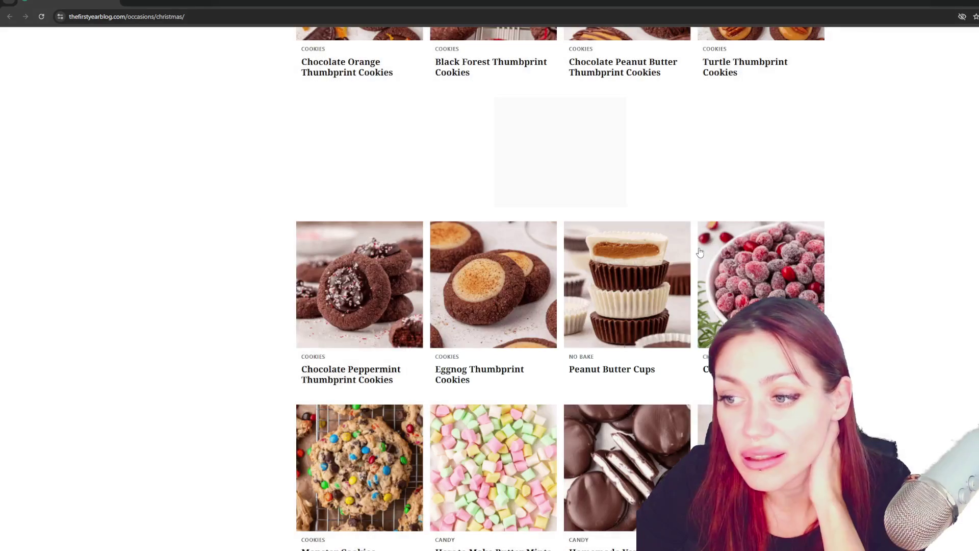
# Browse the Christmas recipe grid and open Chocolate Orange Thumbprint Cookies in a new tab
pyautogui.scroll(-1, 699, 252)
pyautogui.scroll(-2, 696, 247)
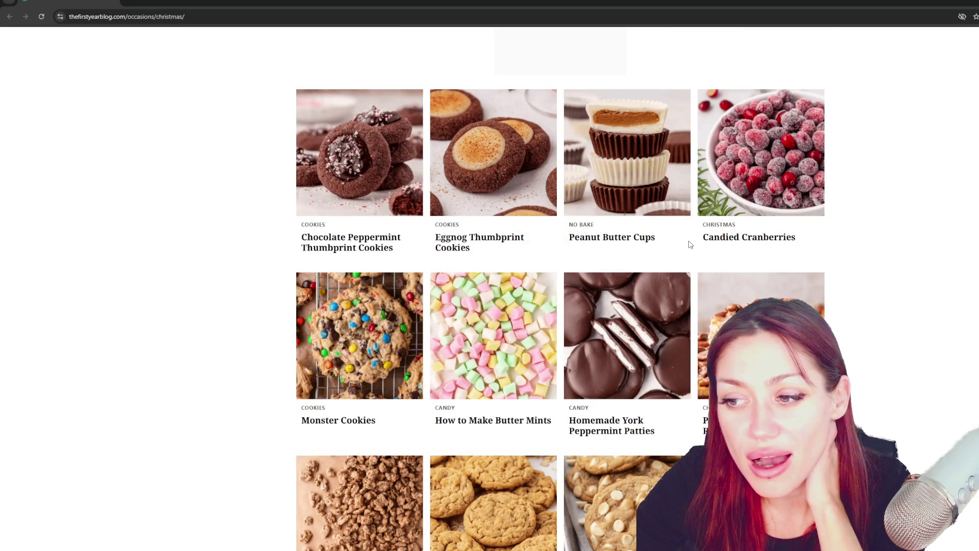
pyautogui.scroll(-4, 690, 244)
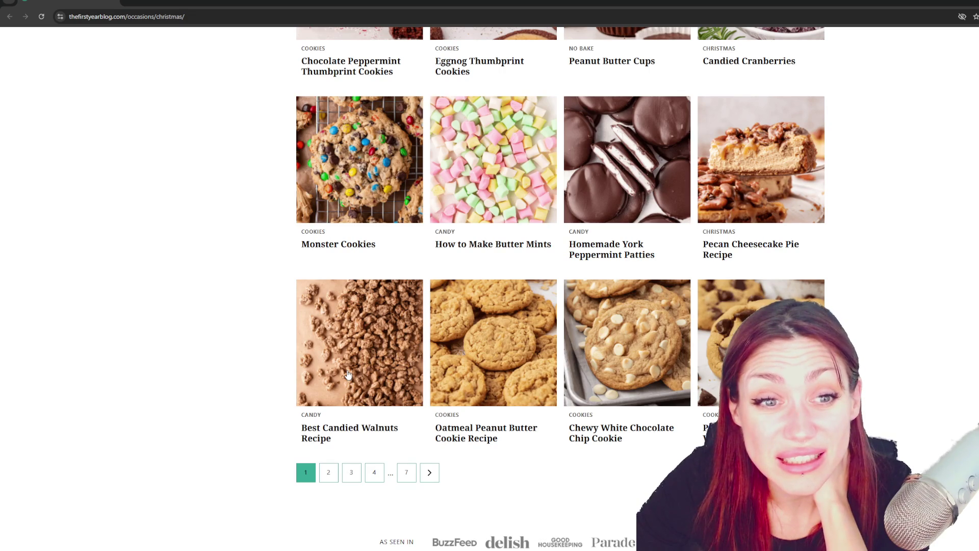
pyautogui.scroll(3, 348, 373)
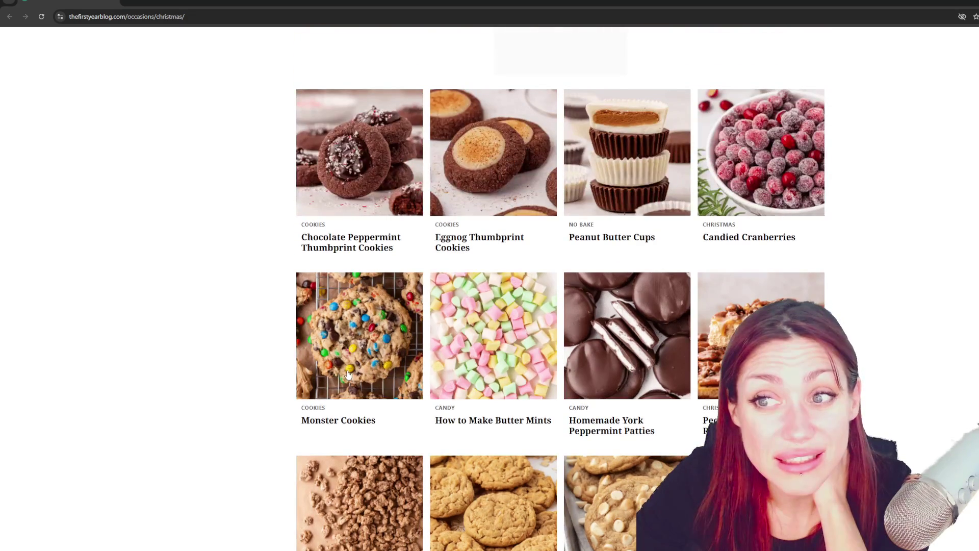
pyautogui.scroll(6, 348, 374)
pyautogui.rightClick(352, 214)
pyautogui.click(378, 225)
# Switch to the new Chocolate Orange Thumbprint Cookies tab and read the cookie dough steps
pyautogui.hotkey('ctrl', 'Tab')
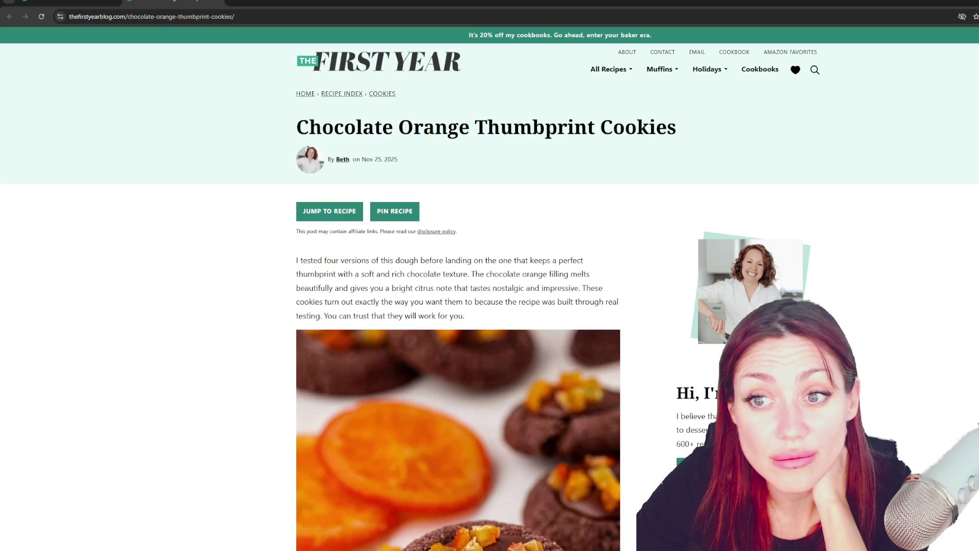
pyautogui.scroll(-2, 194, 291)
pyautogui.scroll(-2, 218, 283)
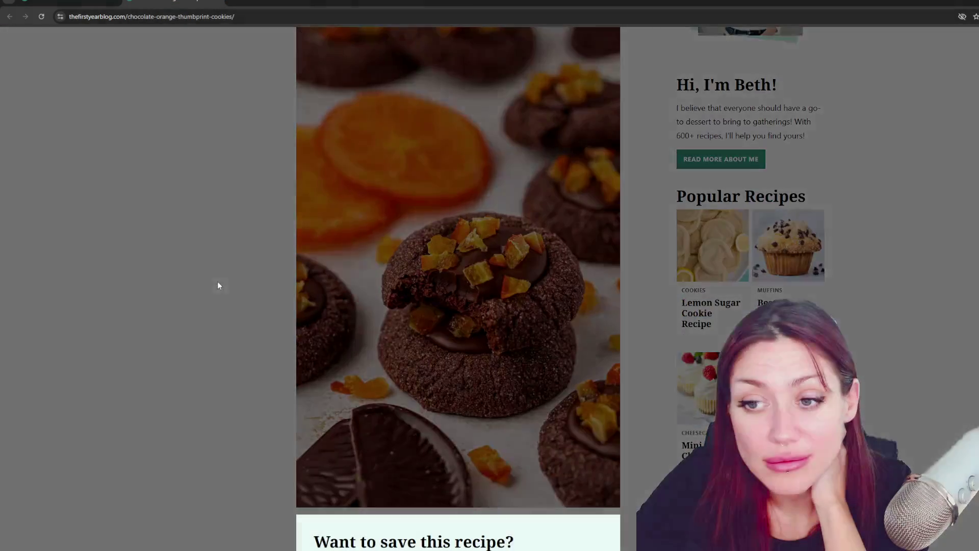
pyautogui.scroll(-4, 228, 306)
pyautogui.scroll(-5, 230, 310)
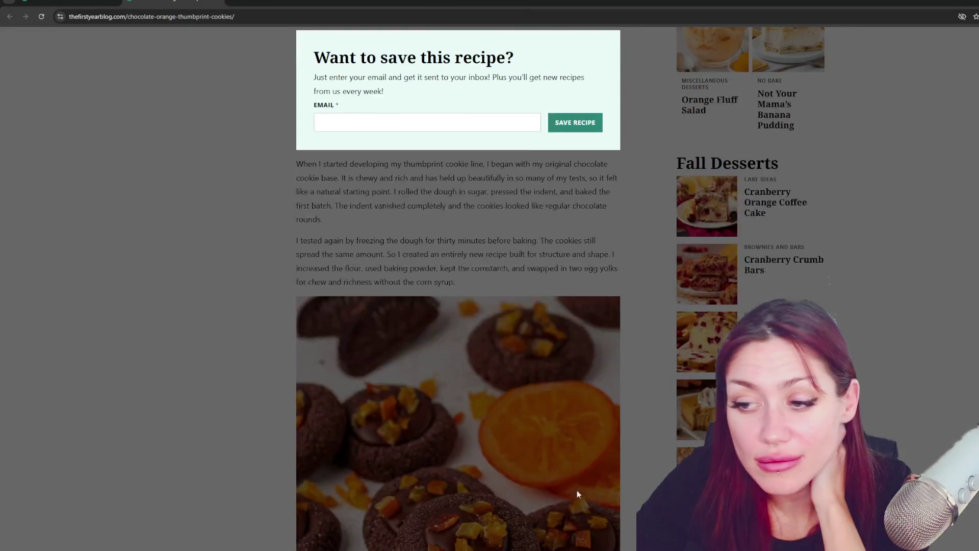
pyautogui.scroll(-4, 911, 408)
pyautogui.scroll(-14, 911, 412)
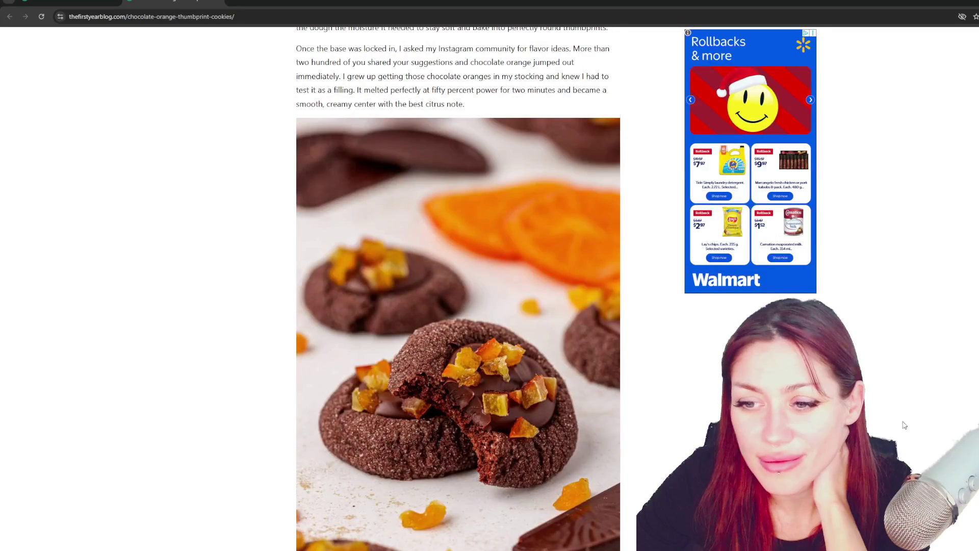
pyautogui.scroll(-11, 904, 427)
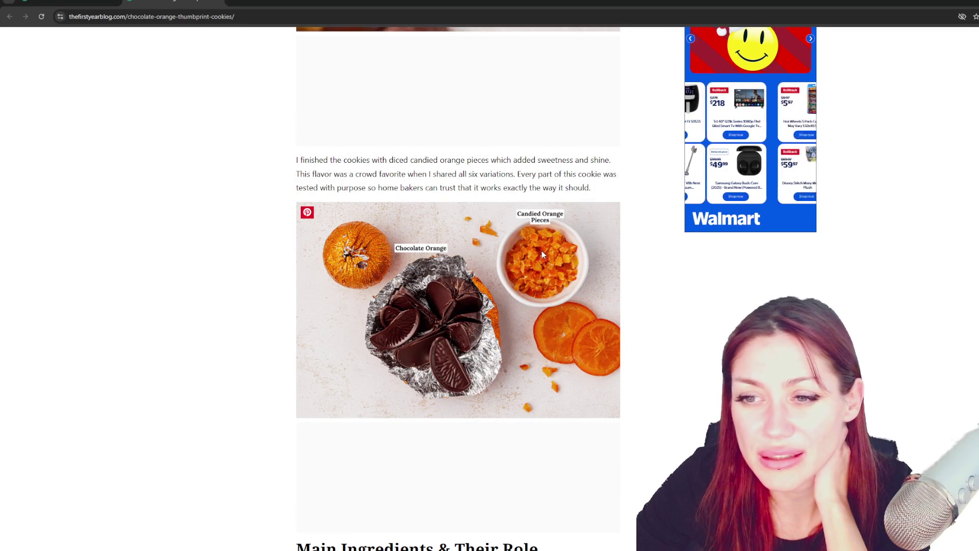
pyautogui.scroll(-1, 424, 306)
pyautogui.scroll(-2, 424, 306)
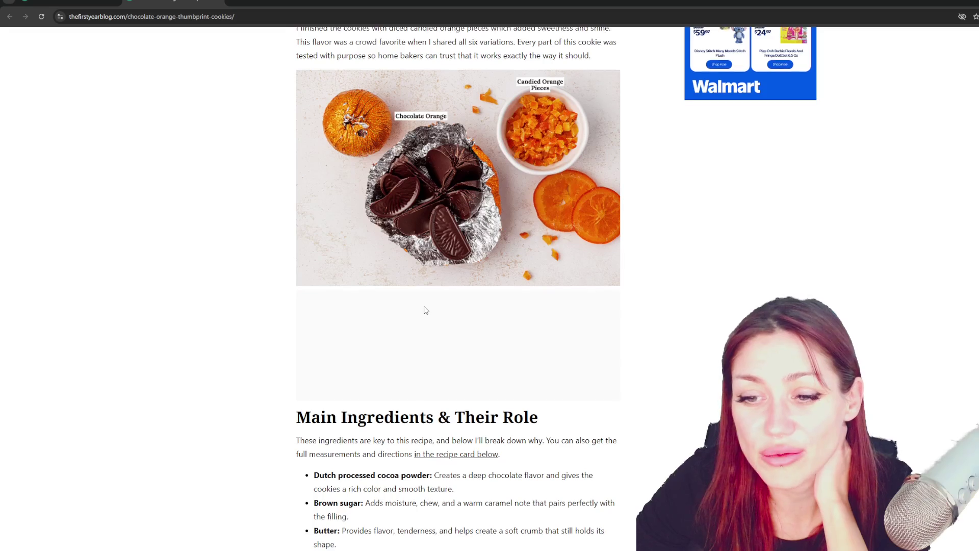
# Read on to the filling step: melted chocolate orange spooned in, topped with candied orange
pyautogui.scroll(-2, 431, 395)
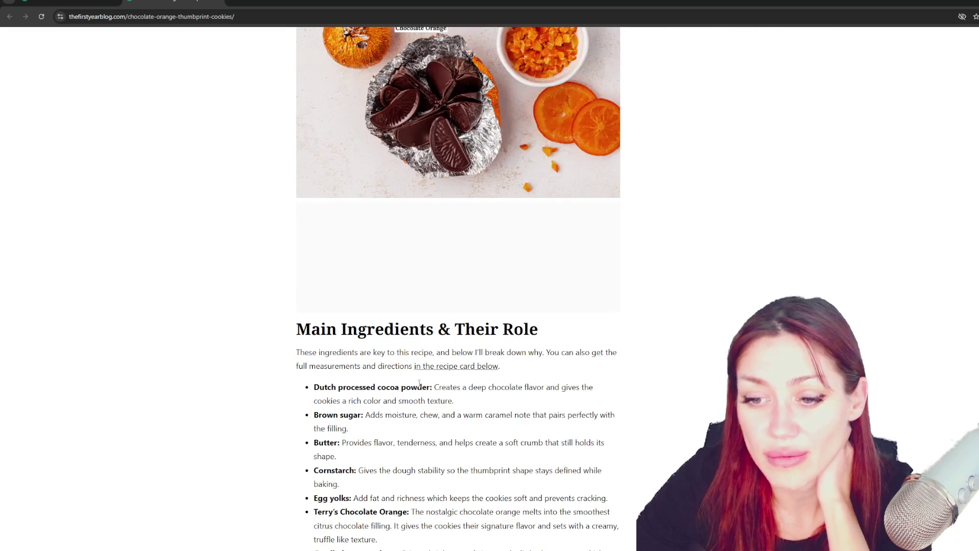
pyautogui.scroll(-8, 457, 413)
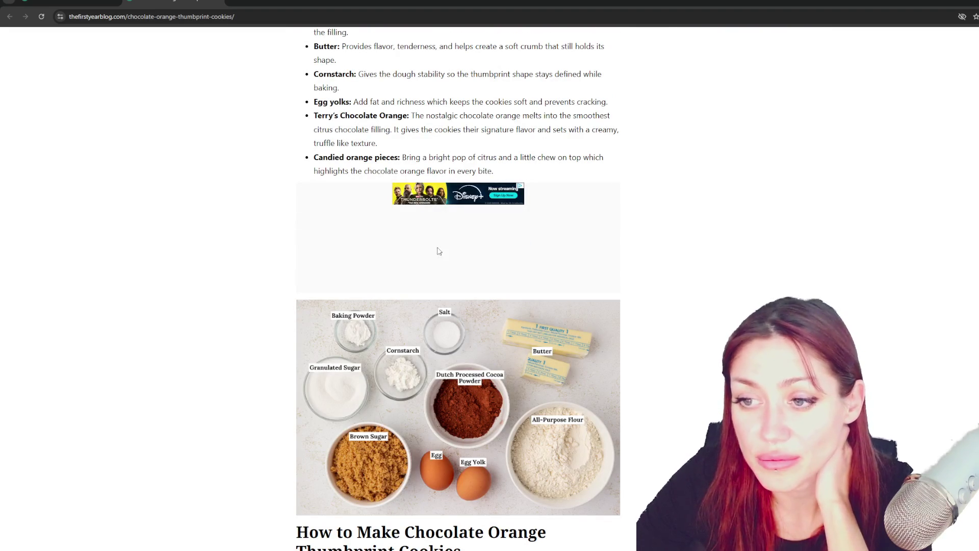
pyautogui.scroll(-4, 614, 218)
pyautogui.scroll(-13, 615, 222)
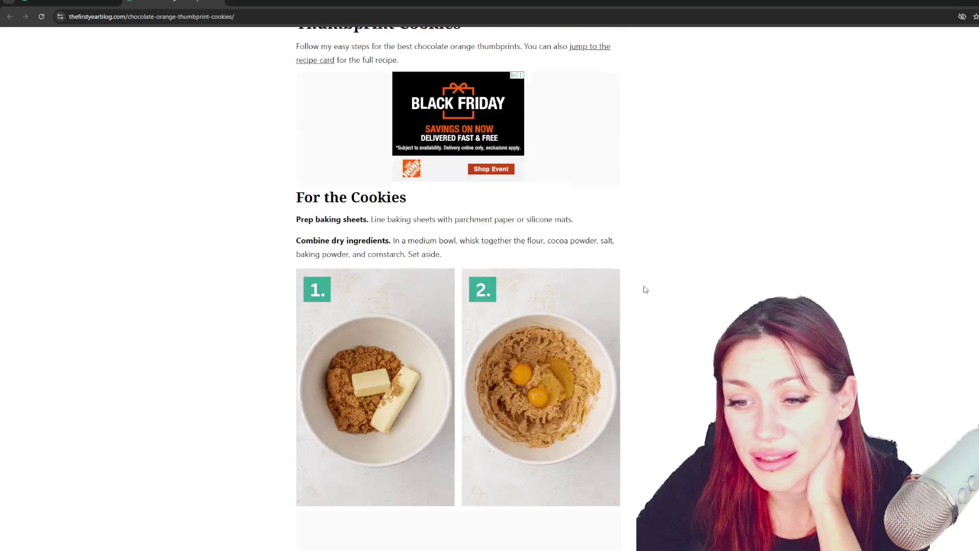
pyautogui.scroll(-6, 649, 306)
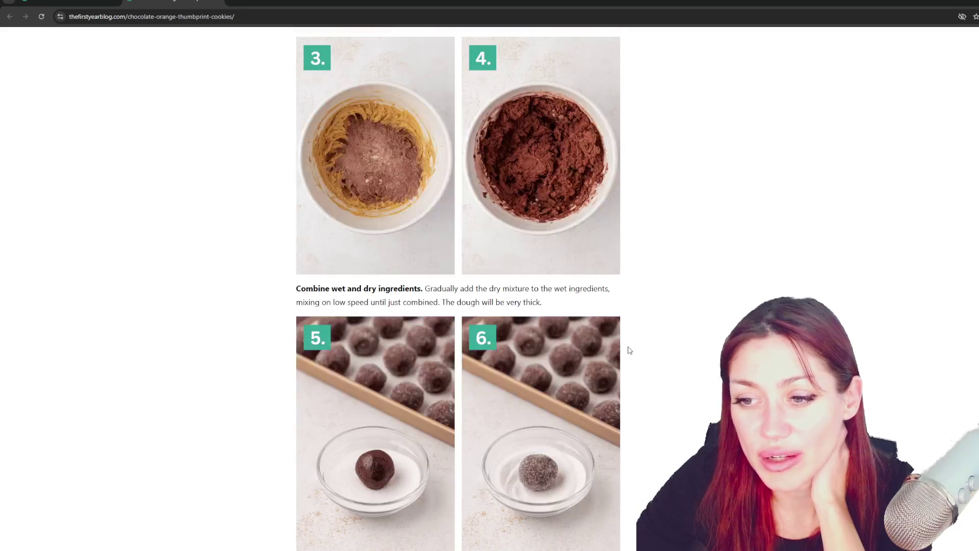
pyautogui.scroll(-6, 630, 350)
pyautogui.scroll(-4, 660, 360)
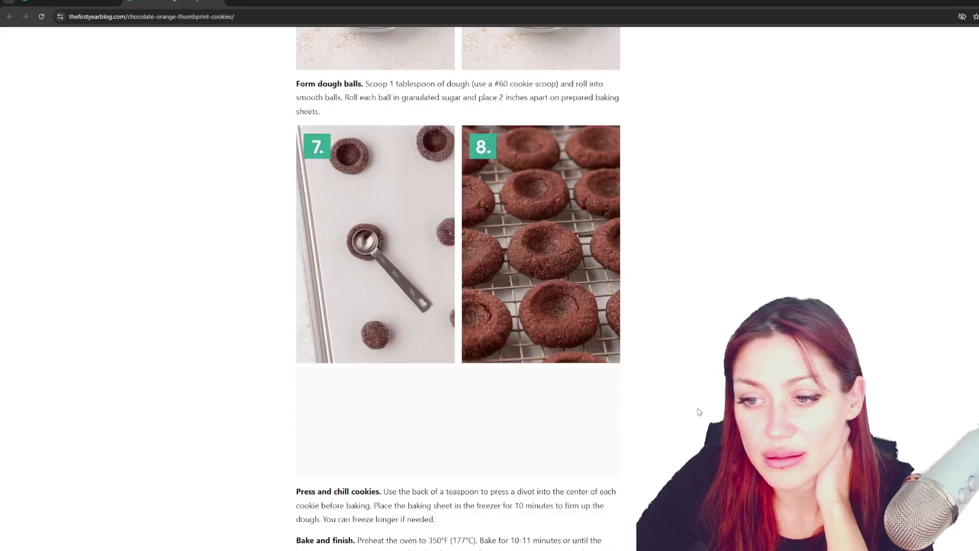
pyautogui.scroll(-9, 701, 403)
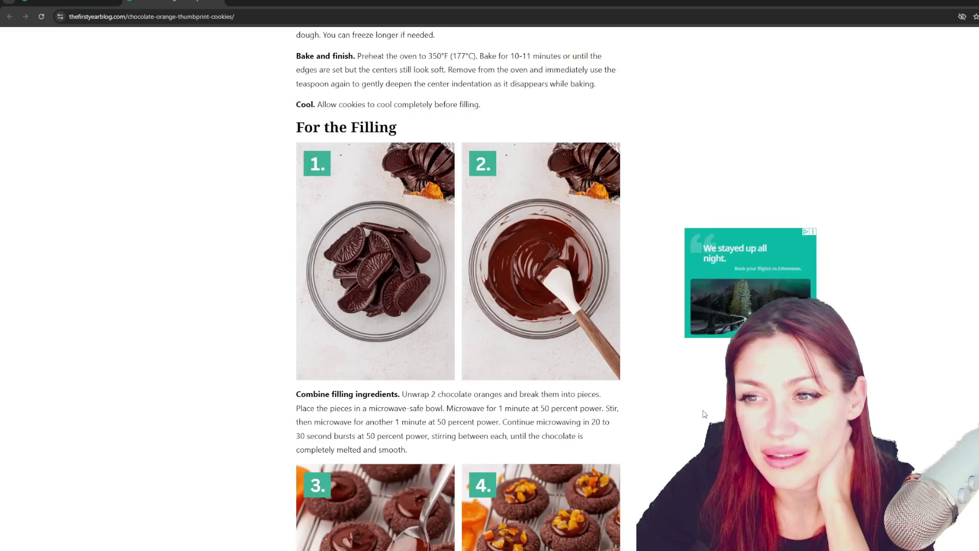
pyautogui.scroll(-4, 703, 408)
pyautogui.scroll(3, 705, 408)
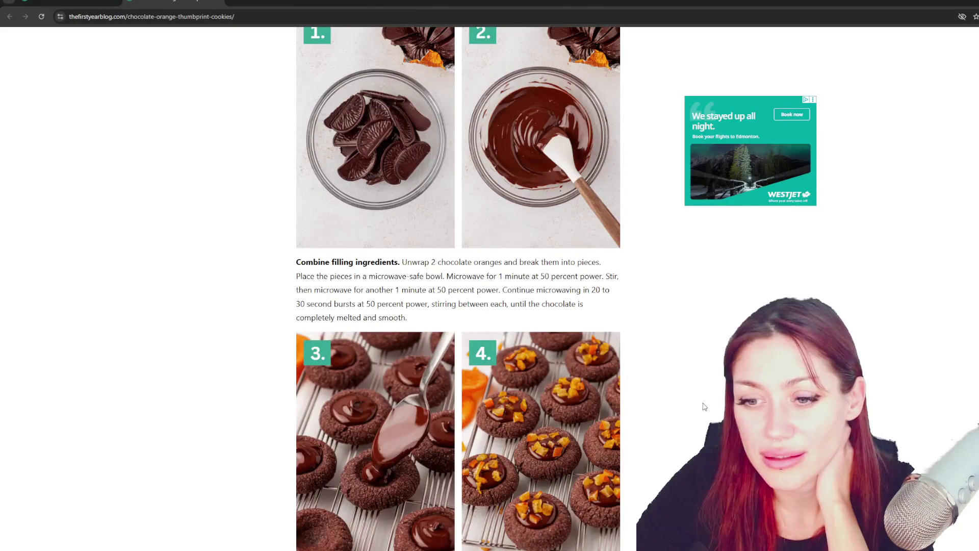
pyautogui.scroll(-3, 550, 307)
pyautogui.scroll(-10, 550, 304)
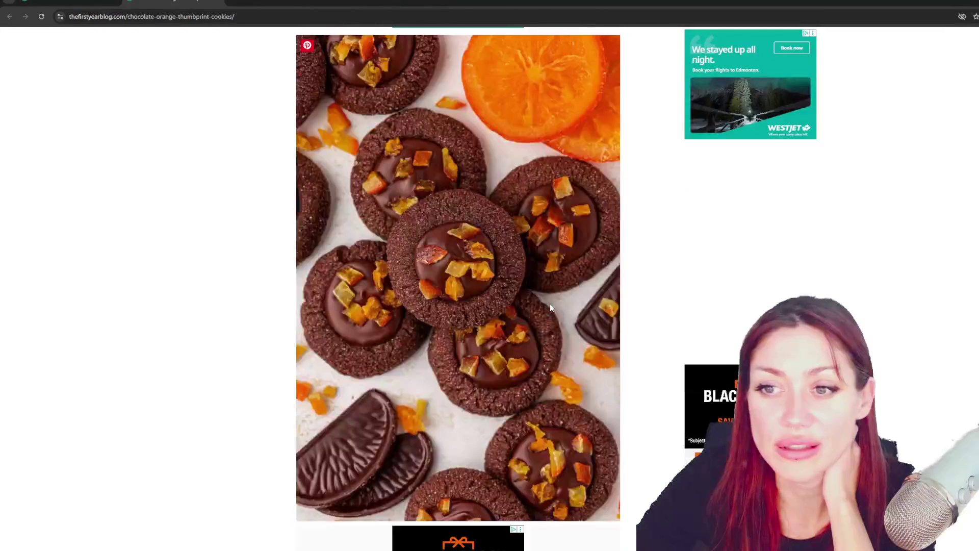
# Scroll to the recipe card's Ingredients and Instructions for the cookies and chocolate orange filling
pyautogui.scroll(-15, 550, 305)
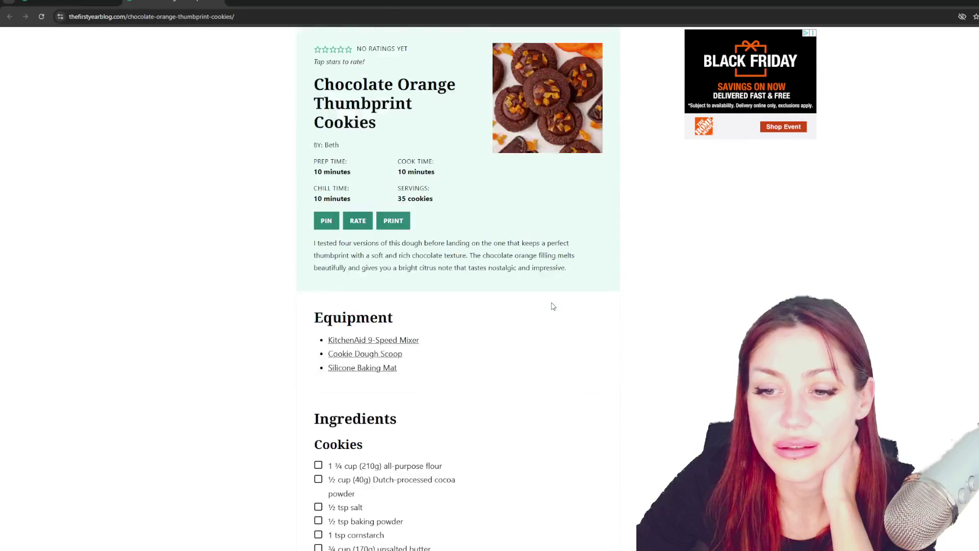
pyautogui.scroll(-4, 552, 306)
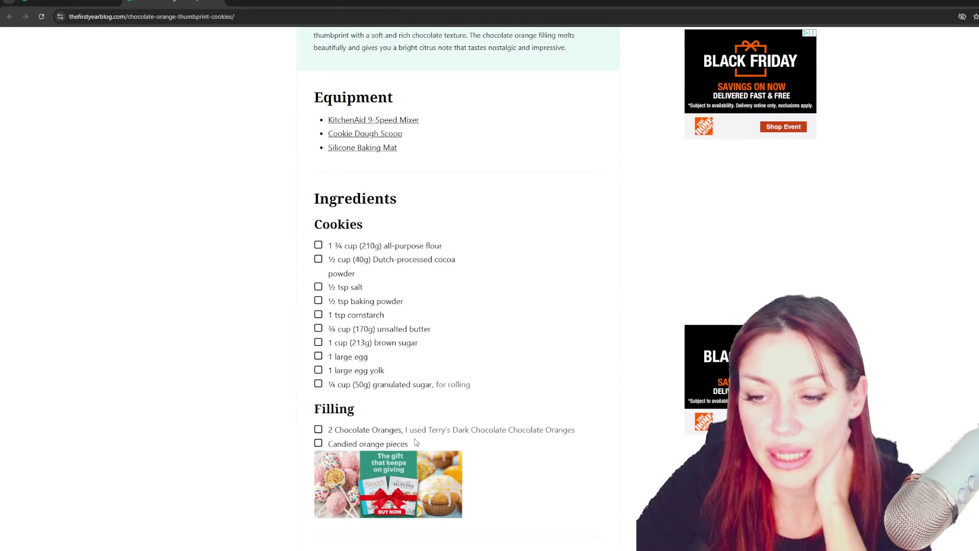
pyautogui.scroll(-2, 432, 387)
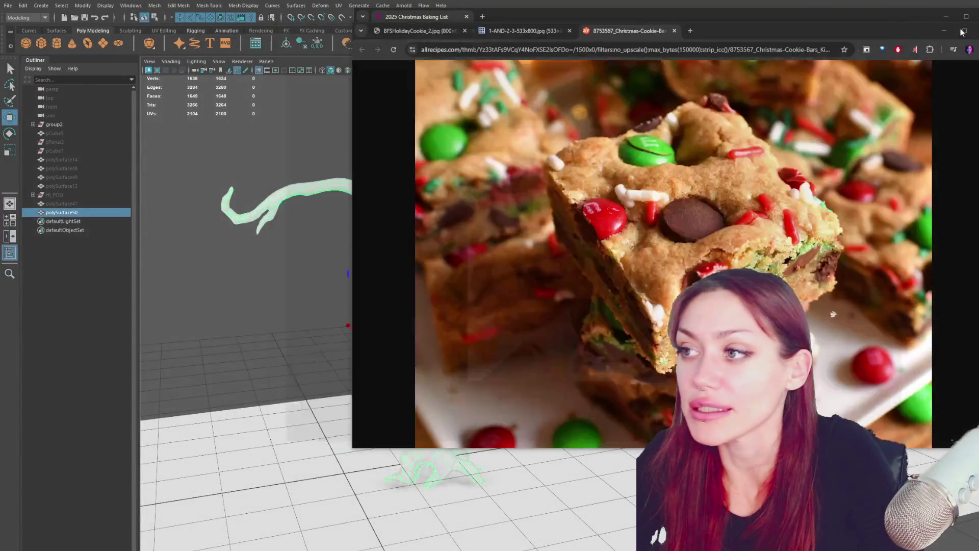
# Close the enlarged cookie image window and minimize Chrome to reveal Maya's tree trunk scene
pyautogui.click(962, 32)
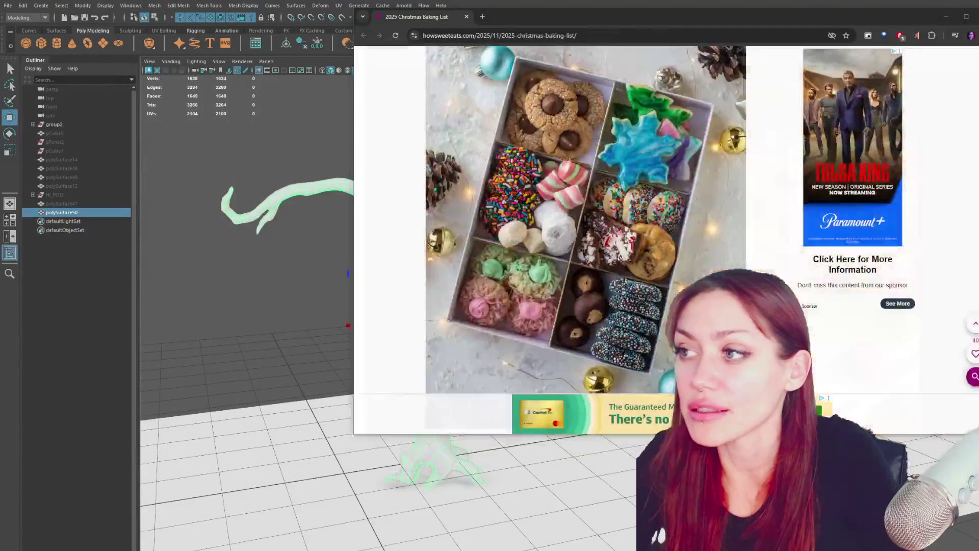
pyautogui.click(946, 7)
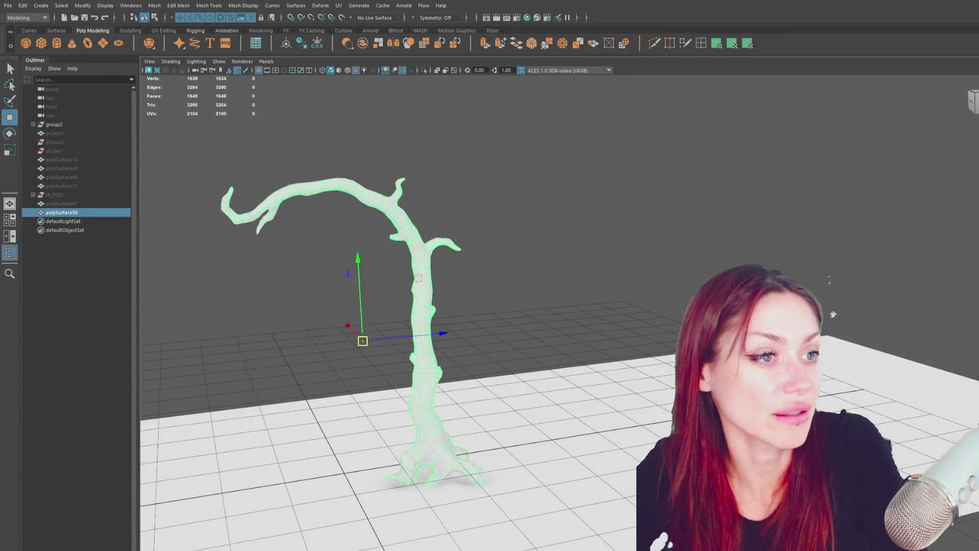
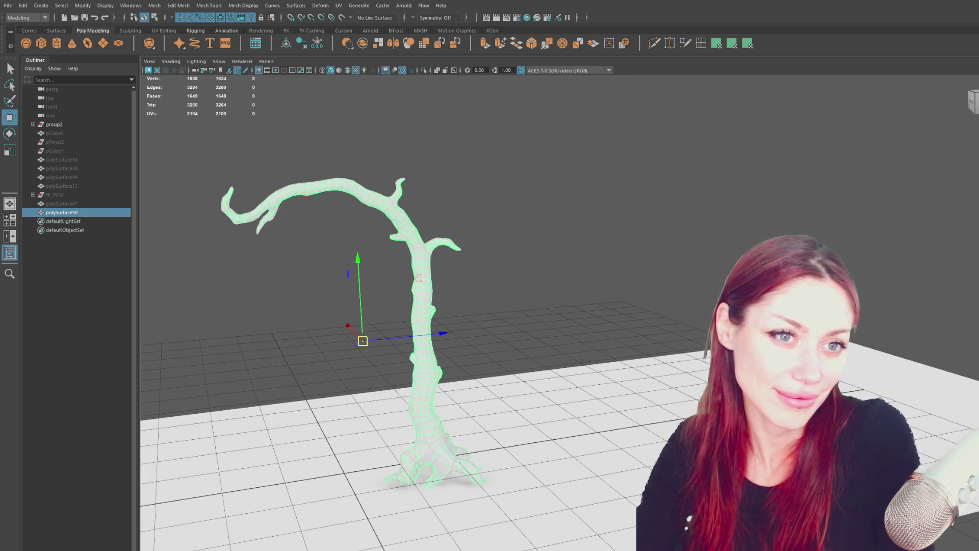
# Reselect the tree mesh and return to Maya's fixer-gate scene window
pyautogui.click(452, 177)
pyautogui.moveTo(452, 178)
pyautogui.keyDown('alt'); pyautogui.mouseDown(button='middle')
pyautogui.moveTo(531, 128)
pyautogui.moveTo(671, 160)
pyautogui.mouseUp(button='middle'); pyautogui.keyUp('alt')
pyautogui.moveTo(671, 161)
pyautogui.keyDown('alt'); pyautogui.mouseDown()
pyautogui.moveTo(695, 179)
pyautogui.moveTo(872, 175)
pyautogui.moveTo(594, 261)
pyautogui.moveTo(548, 245)
pyautogui.moveTo(403, 241)
pyautogui.mouseUp(); pyautogui.keyUp('alt')
pyautogui.click(545, 220)
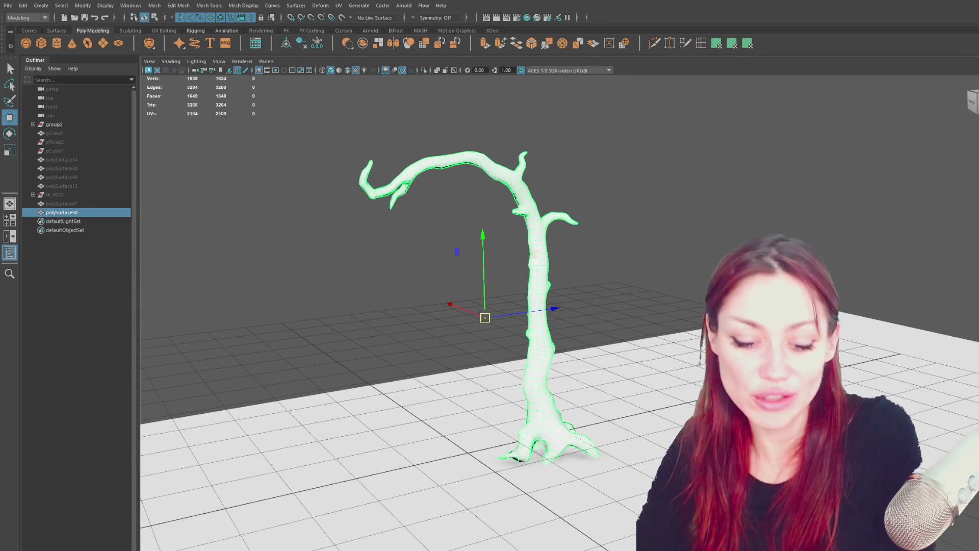
pyautogui.press('super')
pyautogui.press('super')
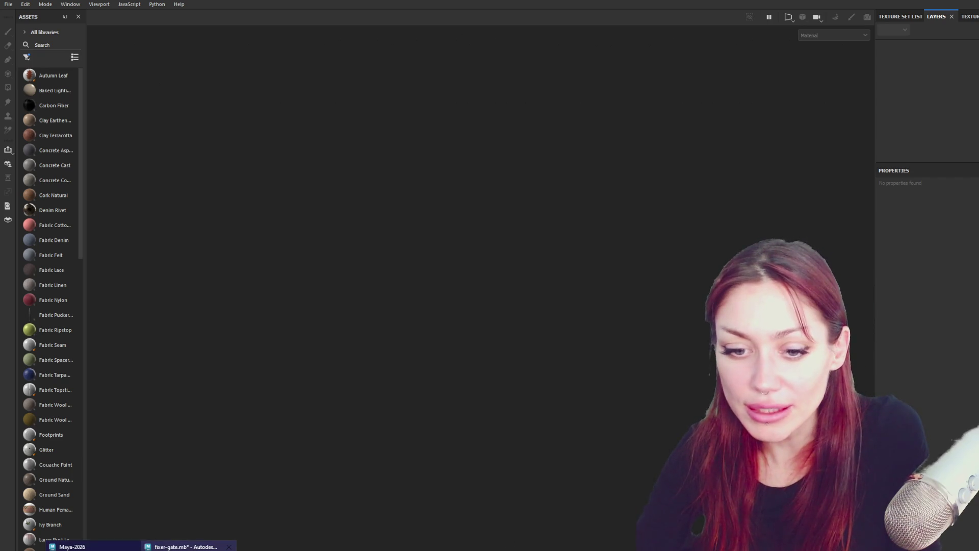
pyautogui.click(71, 546)
pyautogui.click(189, 546)
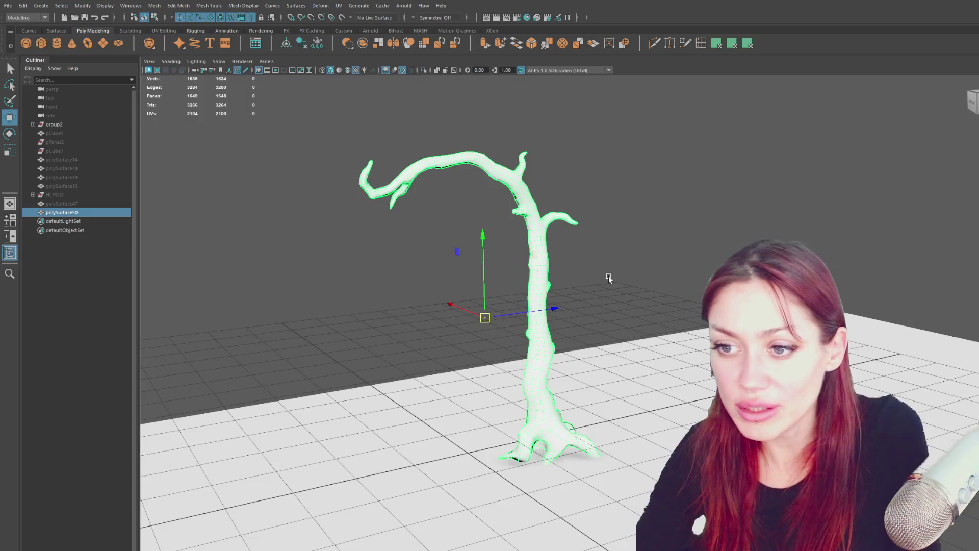
# Check the tree's UV layout in the UV Editor, then close the editor
pyautogui.click(339, 5)
pyautogui.click(358, 21)
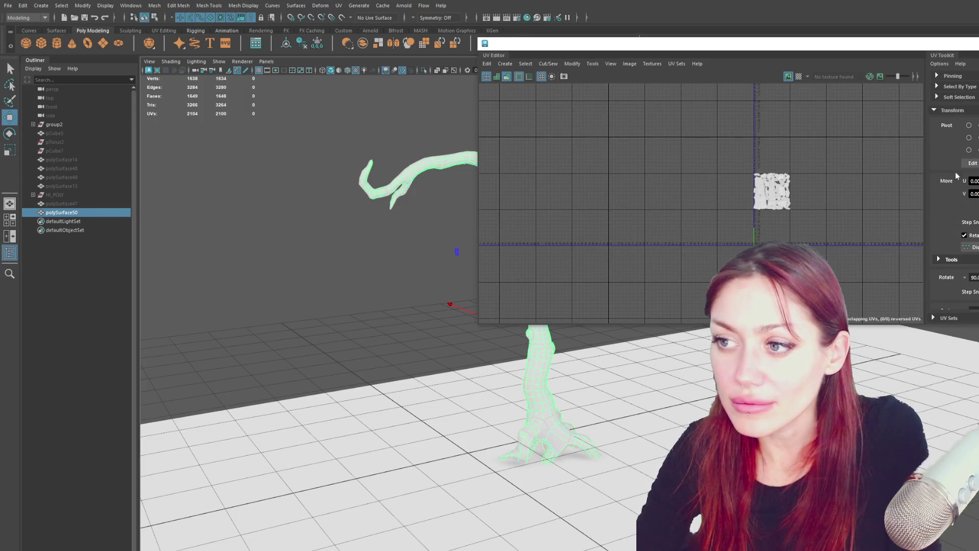
pyautogui.click(303, 152)
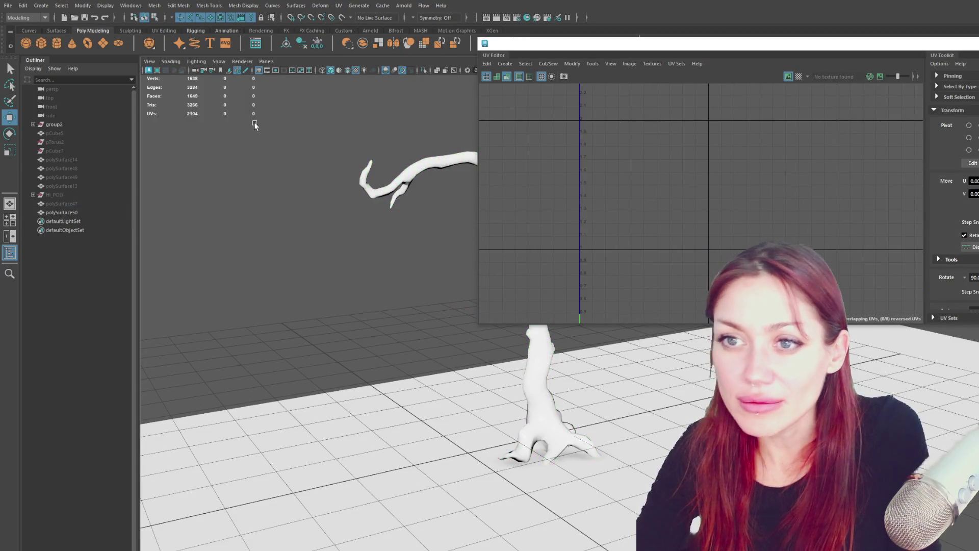
pyautogui.click(374, 172)
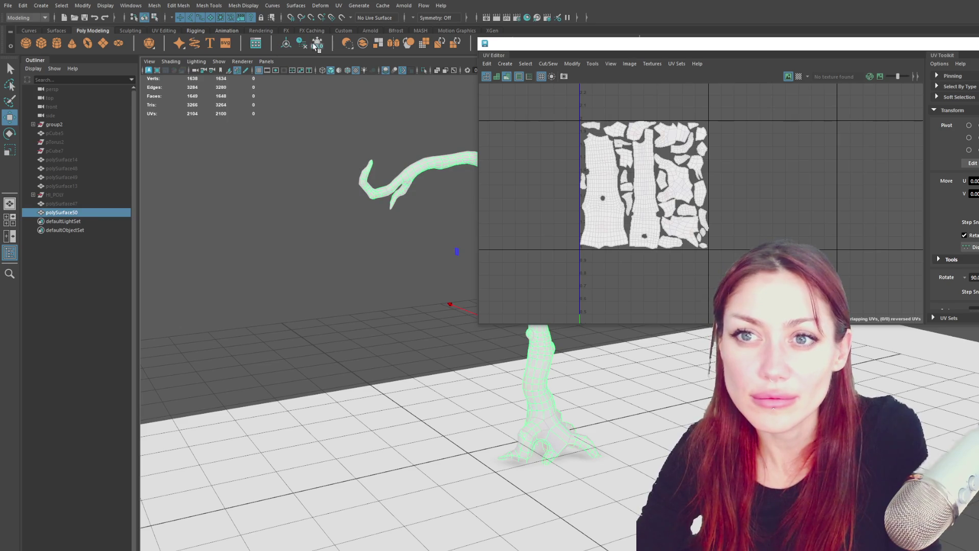
pyautogui.click(8, 6)
pyautogui.click(237, 175)
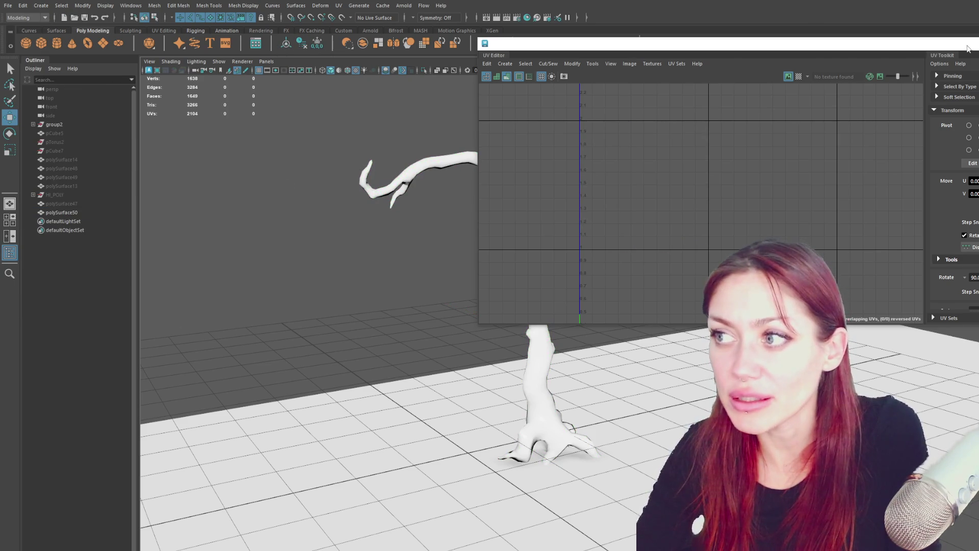
pyautogui.click(971, 45)
# Move the tree's pivot down to the trunk base using snapping
pyautogui.click(538, 245)
pyautogui.moveTo(561, 245)
pyautogui.keyDown('alt'); pyautogui.mouseDown()
pyautogui.moveTo(492, 199)
pyautogui.moveTo(560, 199)
pyautogui.moveTo(550, 204)
pyautogui.mouseUp(); pyautogui.keyUp('alt')
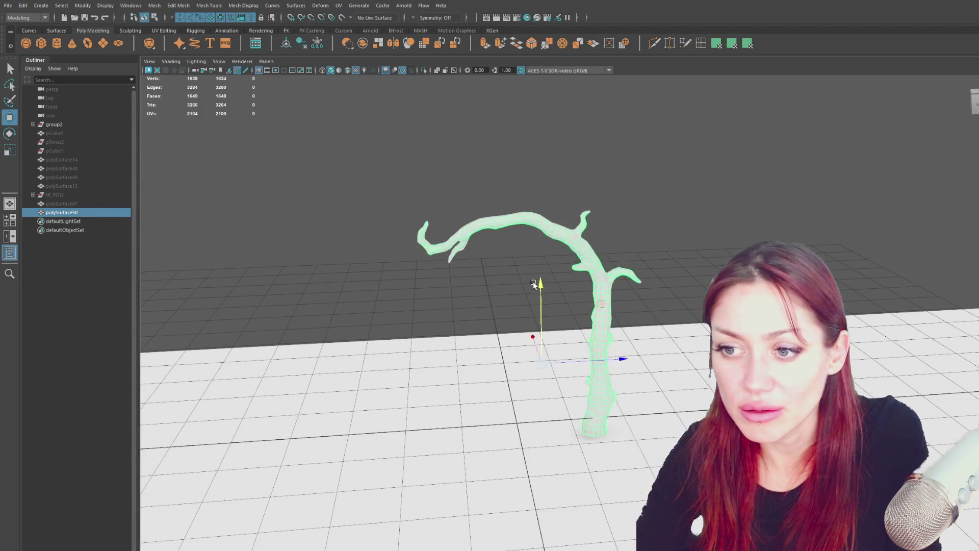
pyautogui.moveTo(541, 215)
pyautogui.mouseDown()
pyautogui.moveTo(550, 366)
pyautogui.moveTo(540, 368)
pyautogui.moveTo(596, 426)
pyautogui.moveTo(622, 403)
pyautogui.moveTo(510, 408)
pyautogui.moveTo(617, 448)
pyautogui.mouseUp()
pyautogui.click(291, 18)
pyautogui.moveTo(398, 433)
pyautogui.keyDown('alt'); pyautogui.mouseDown()
pyautogui.moveTo(459, 408)
pyautogui.moveTo(559, 390)
pyautogui.mouseUp(); pyautogui.keyUp('alt')
# Hide the low-poly tree, show the HI_POLY group and expand it in the Outliner
pyautogui.hotkey('ctrl', 'h')
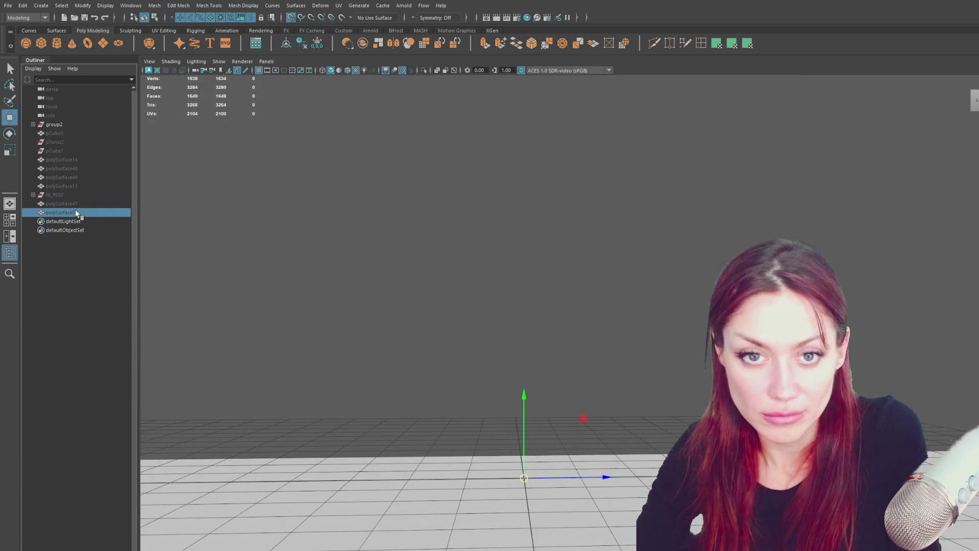
pyautogui.click(85, 194)
pyautogui.hotkey('shift', 'h')
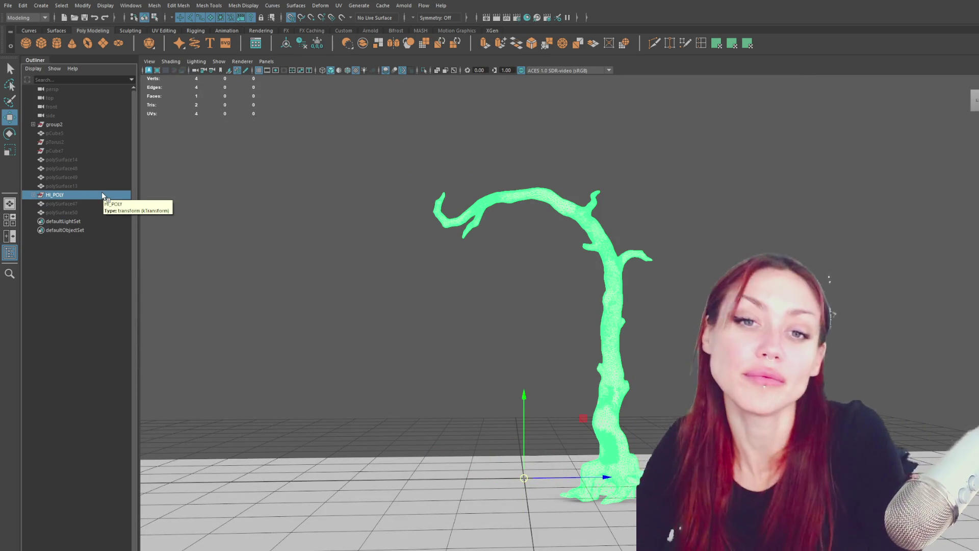
pyautogui.click(33, 195)
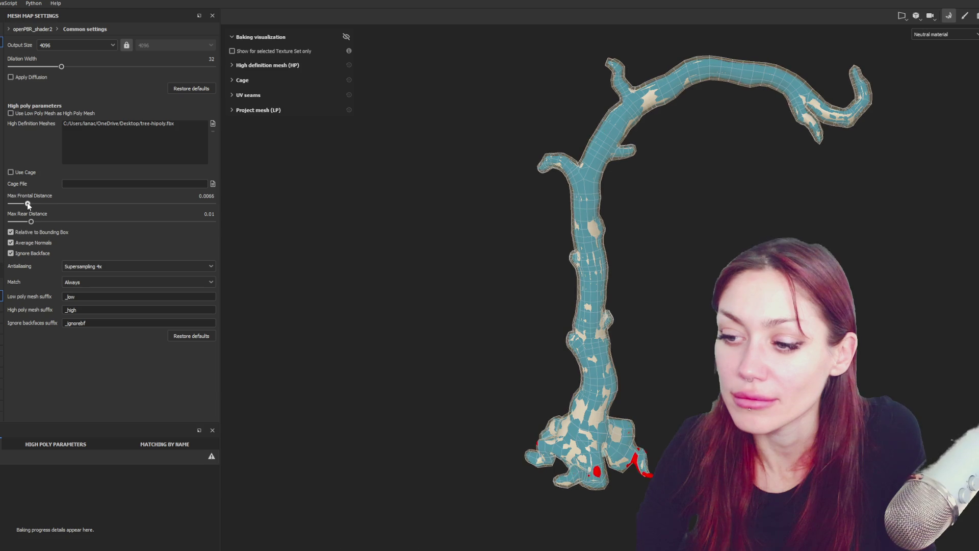
# Set Max Frontal Distance and Max Rear Distance to 0.0125, checking the tree for misses
pyautogui.moveTo(37, 201)
pyautogui.mouseDown()
pyautogui.moveTo(22, 204)
pyautogui.moveTo(16, 215)
pyautogui.moveTo(26, 216)
pyautogui.mouseUp()
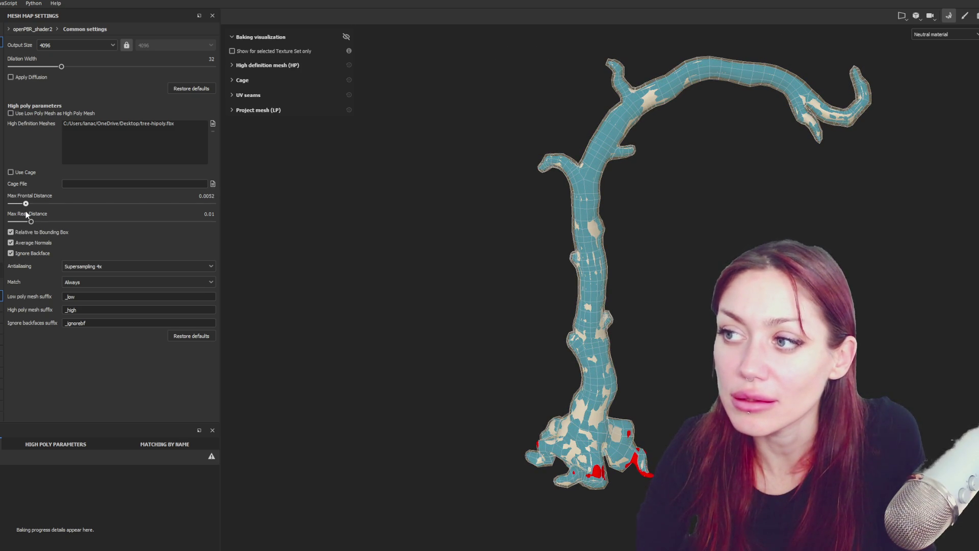
pyautogui.moveTo(347, 413)
pyautogui.keyDown('alt'); pyautogui.mouseDown()
pyautogui.moveTo(429, 415)
pyautogui.moveTo(185, 212)
pyautogui.mouseUp(); pyautogui.keyUp('alt')
pyautogui.moveTo(28, 203); pyautogui.dragTo(31, 203)
pyautogui.keyDown('alt'); pyautogui.moveTo(370, 322); pyautogui.dragTo(444, 323); pyautogui.keyUp('alt')
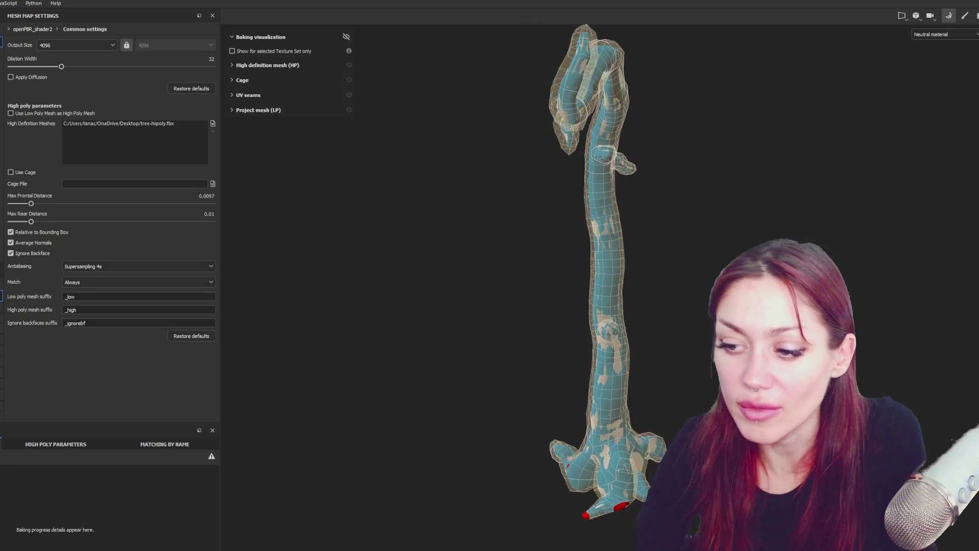
pyautogui.keyDown('alt'); pyautogui.moveTo(552, 520); pyautogui.dragTo(551, 408); pyautogui.keyUp('alt')
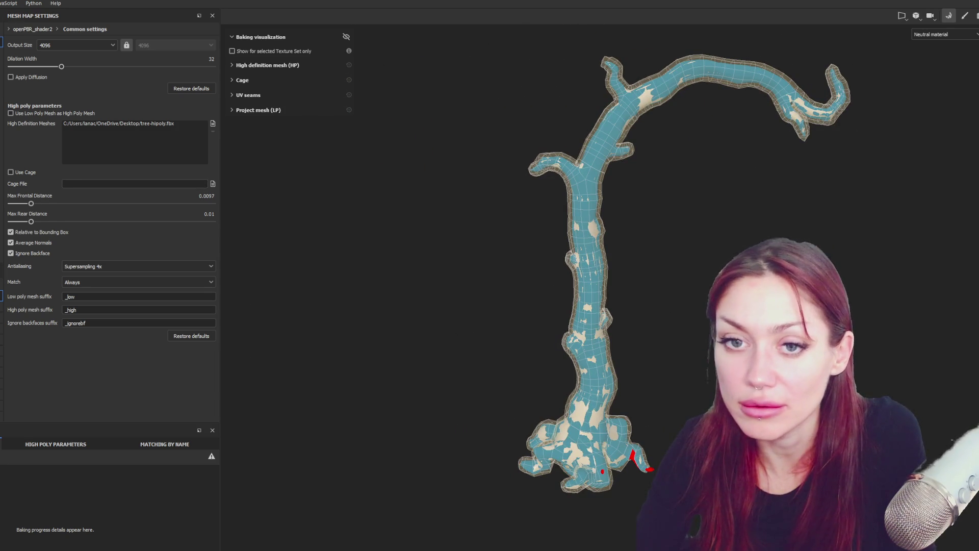
pyautogui.moveTo(31, 204); pyautogui.dragTo(33, 204)
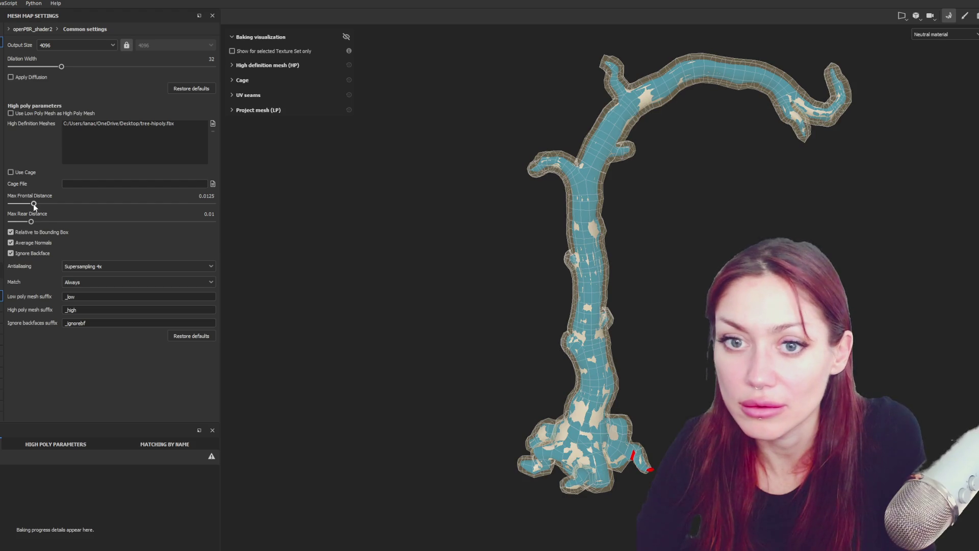
pyautogui.moveTo(34, 222); pyautogui.dragTo(33, 222)
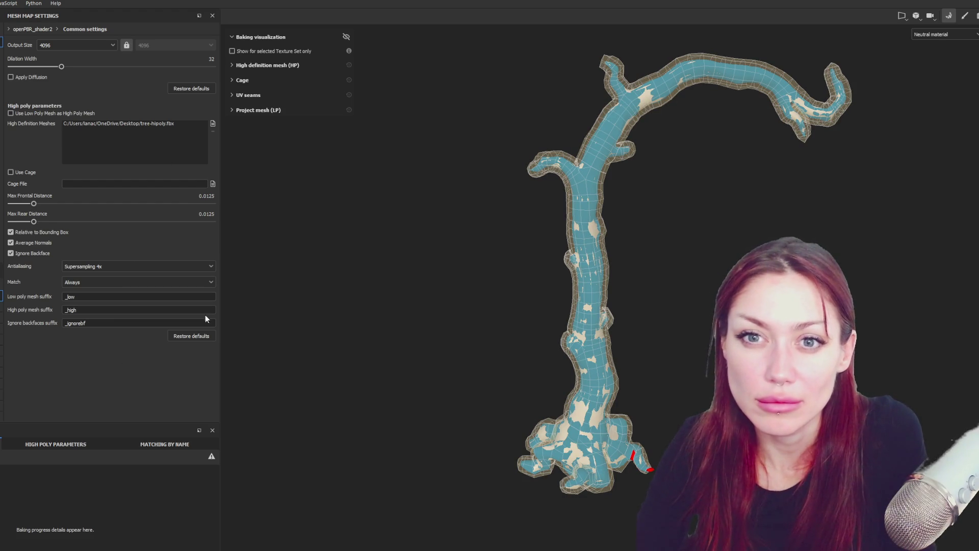
# Bake the mesh maps, then switch to the Gävle goat article in the browser
pyautogui.click(592, 547)
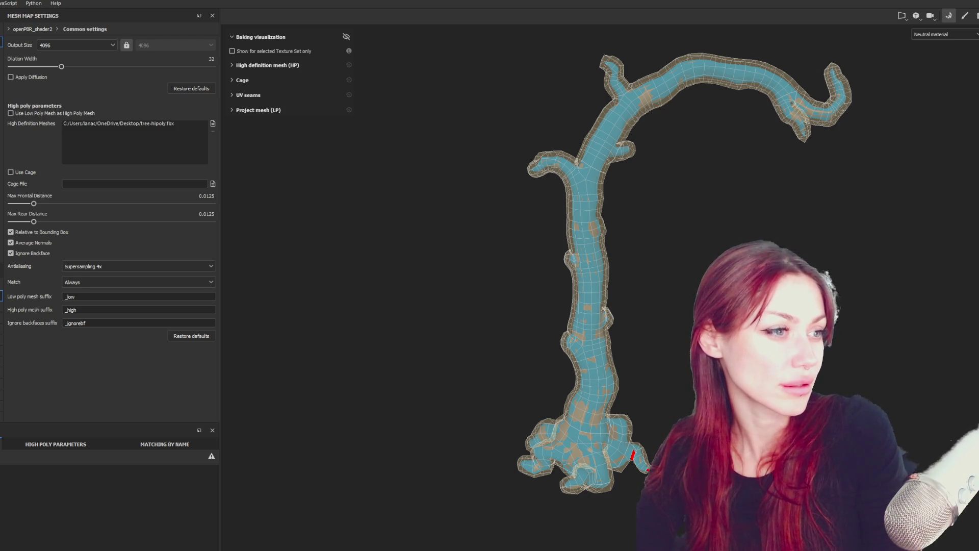
pyautogui.hotkey('alt', 'Tab')
pyautogui.scroll(-3, 481, 255)
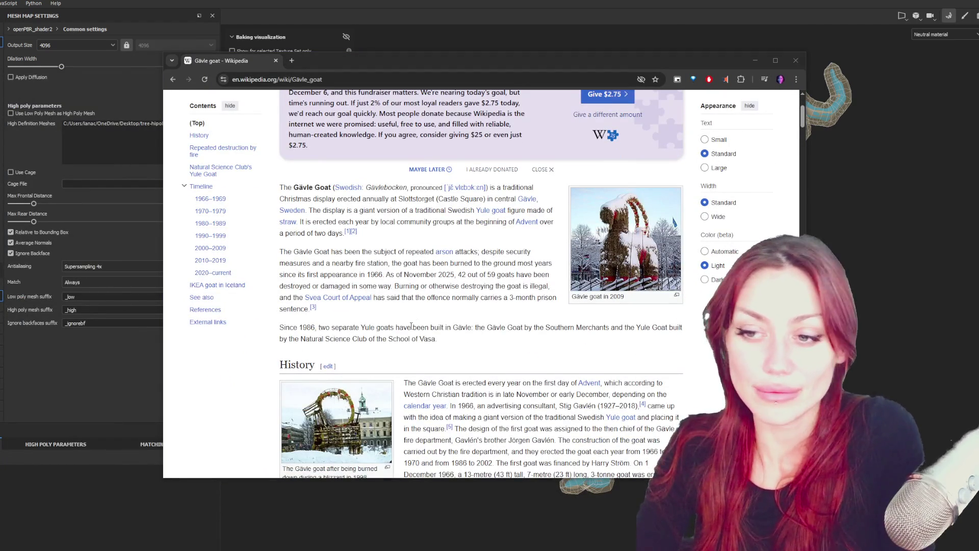
# Maximize the browser window and select the word Slottstorget in the article
pyautogui.scroll(-1, 411, 337)
pyautogui.scroll(-1, 418, 312)
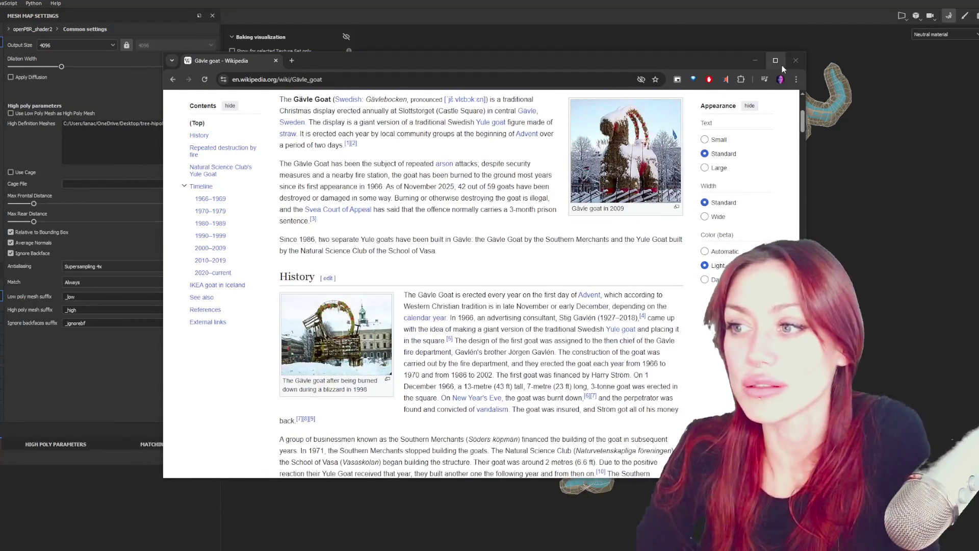
pyautogui.click(782, 65)
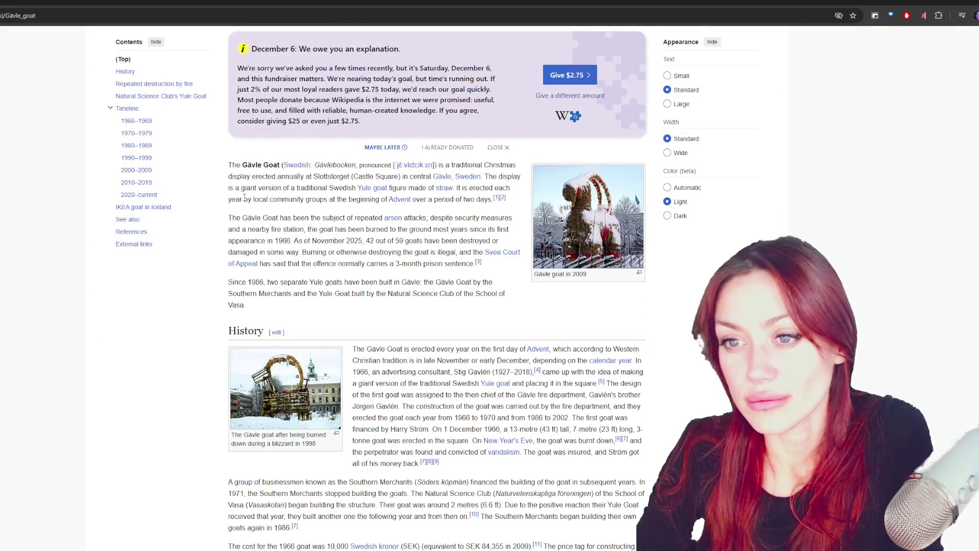
pyautogui.doubleClick(330, 178)
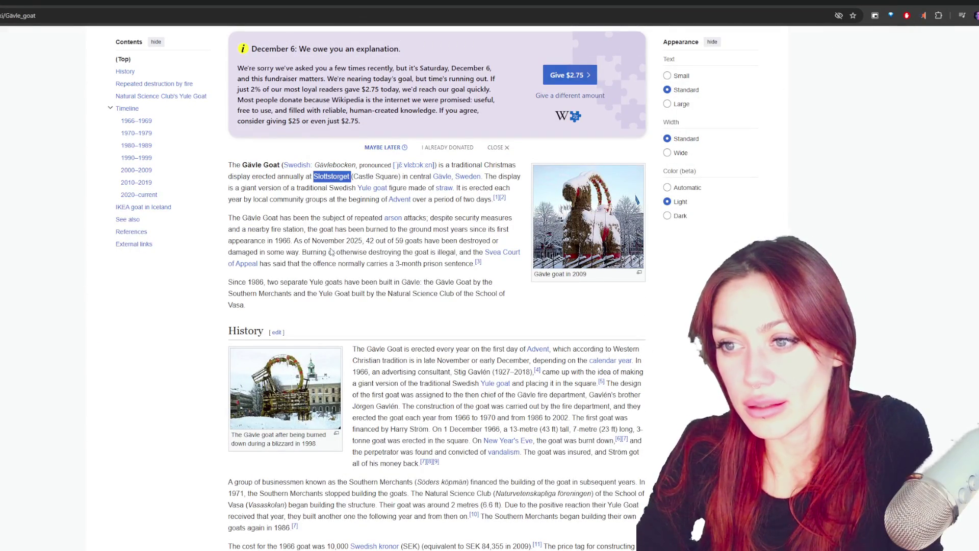
pyautogui.moveTo(451, 181)
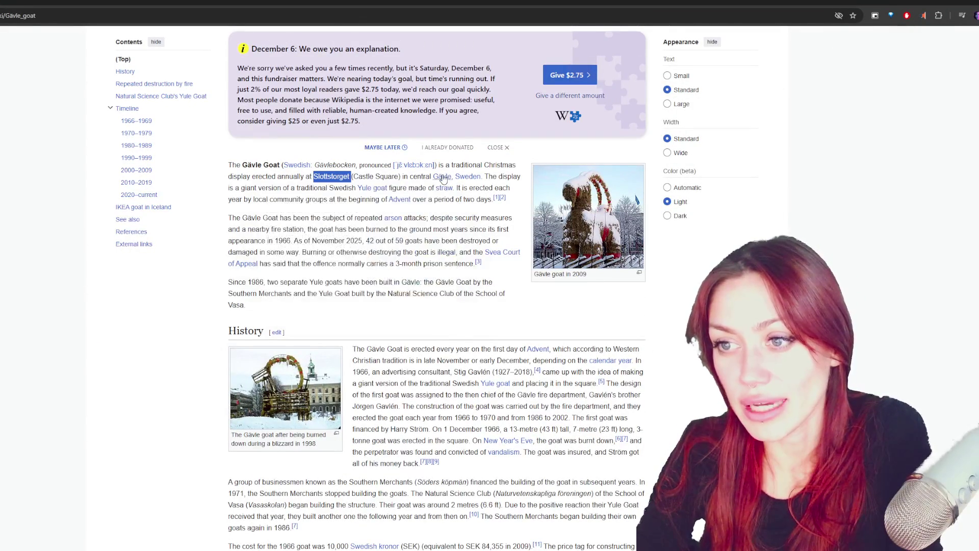
pyautogui.click(490, 214)
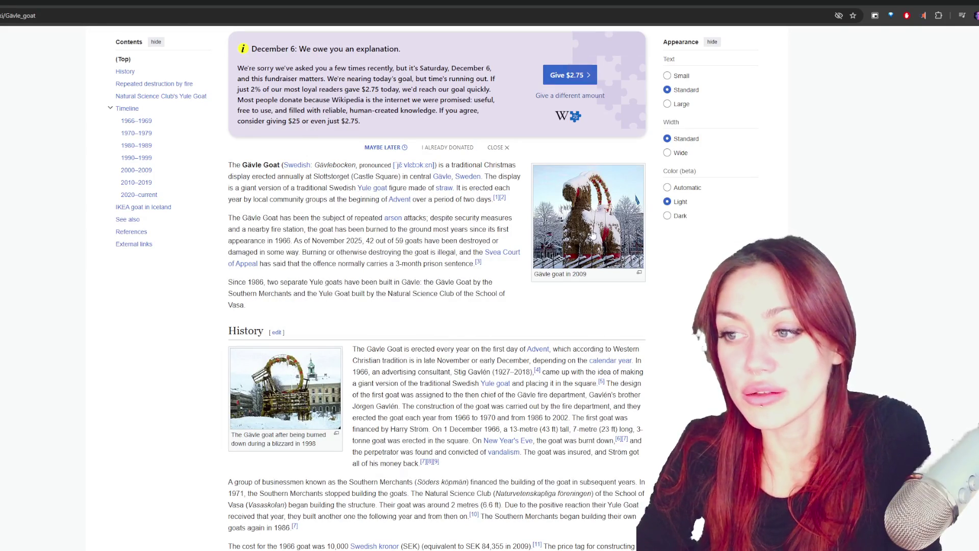
# Browse through the Gävle goat photos in the full-screen viewer, then return to the article
pyautogui.click(560, 215)
pyautogui.click(976, 296)
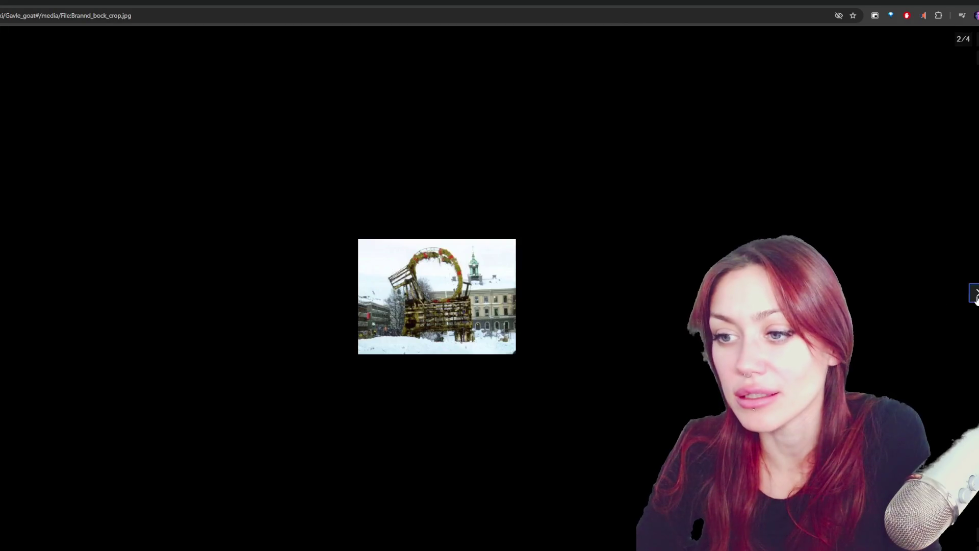
pyautogui.click(976, 296)
pyautogui.click(976, 295)
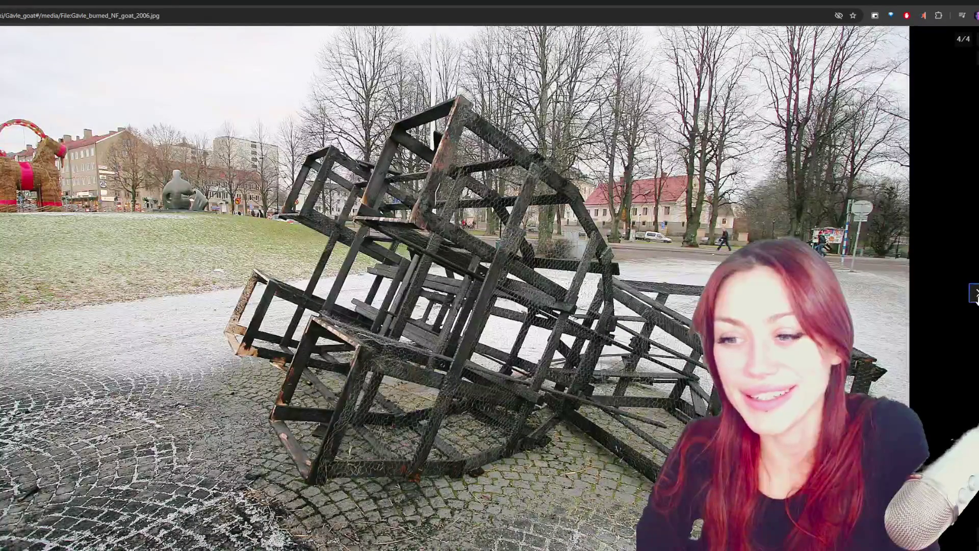
pyautogui.click(976, 296)
pyautogui.click(976, 295)
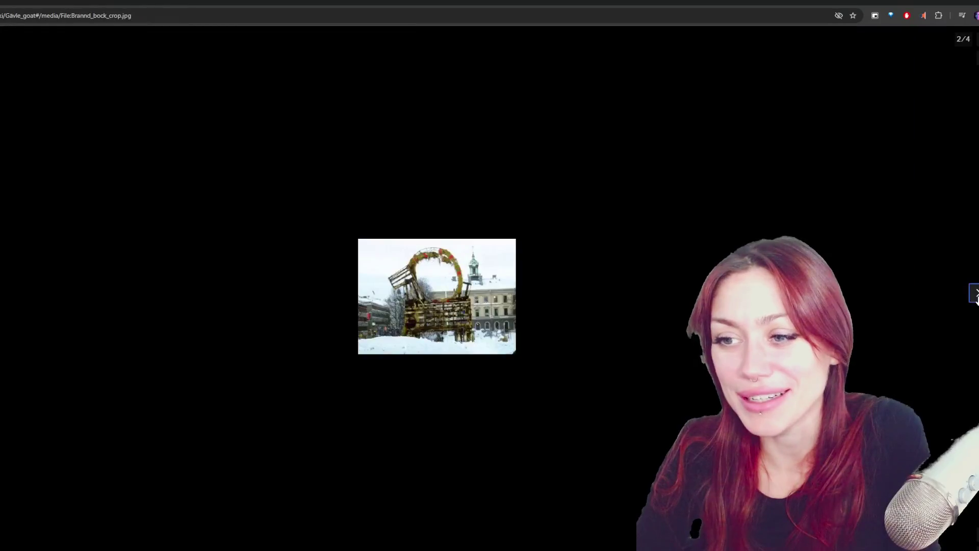
pyautogui.click(975, 296)
pyautogui.press('Escape')
# Scroll the Timeline tables down to 2020–current and the IKEA goat in Iceland section
pyautogui.scroll(-15, 571, 276)
pyautogui.scroll(-10, 571, 276)
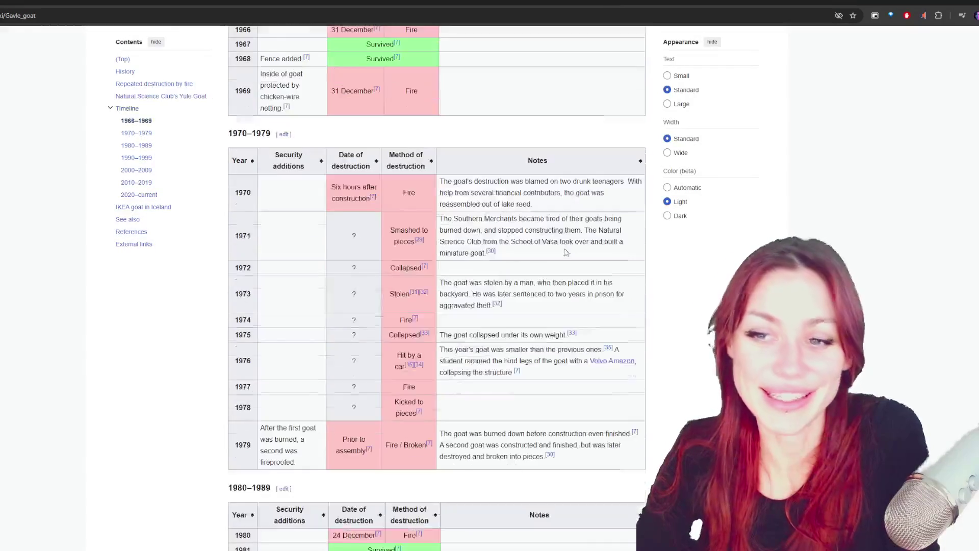
pyautogui.scroll(10, 512, 174)
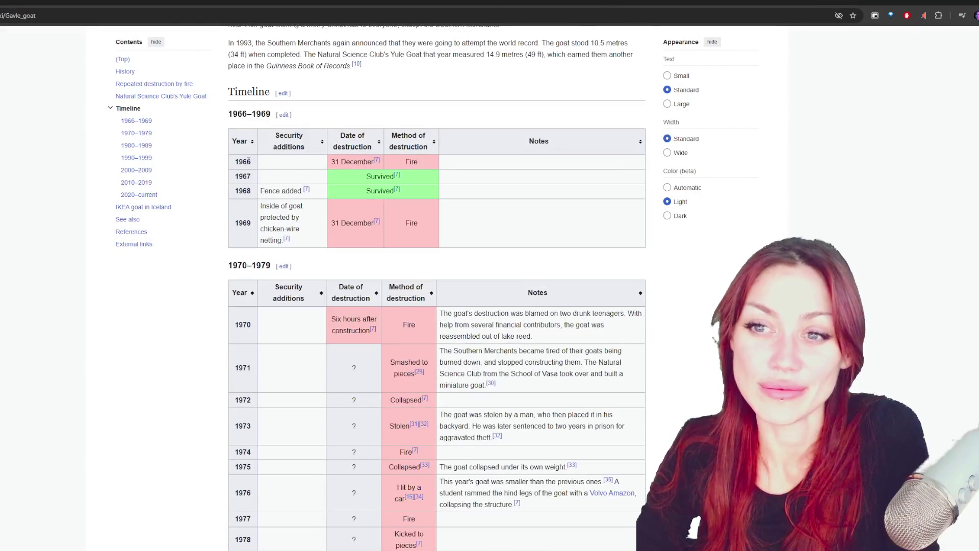
pyautogui.scroll(1, 252, 168)
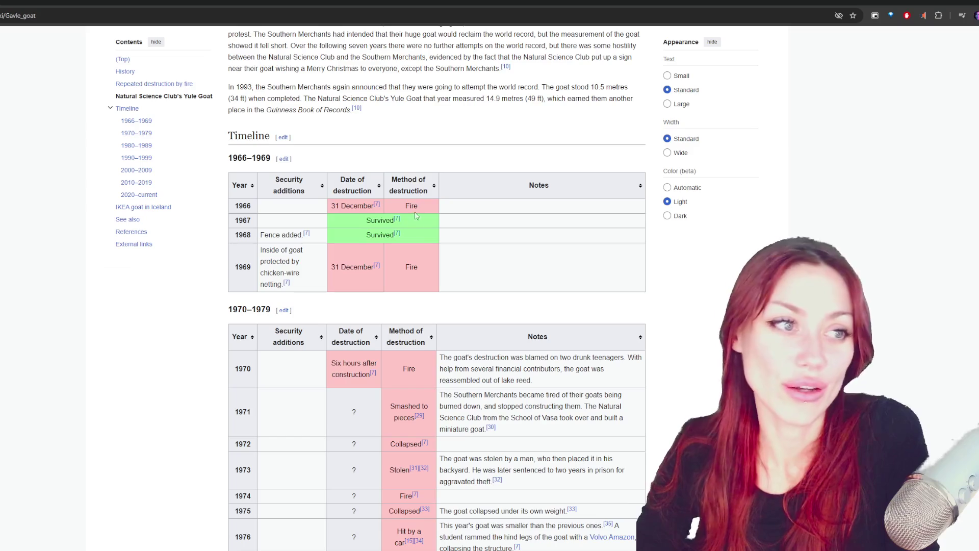
pyautogui.scroll(-15, 338, 290)
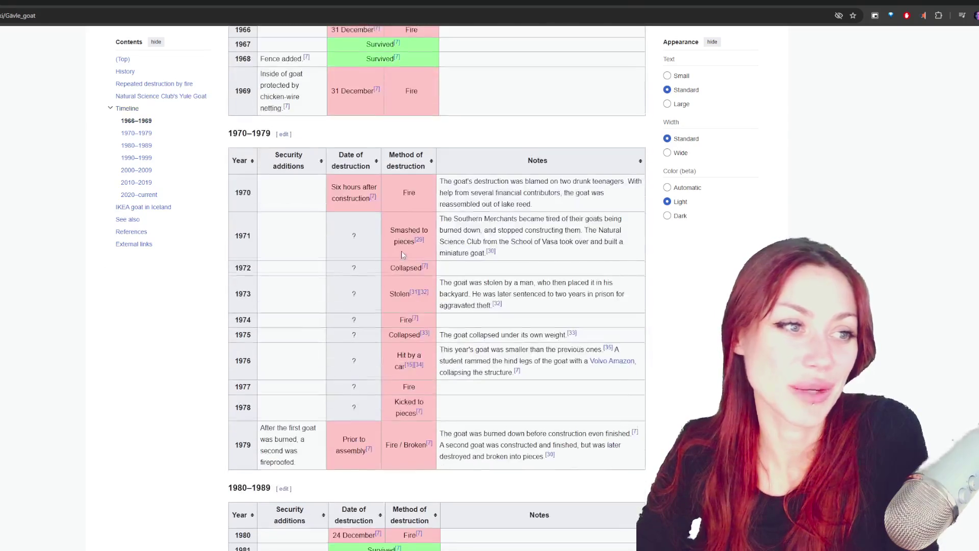
pyautogui.scroll(-15, 394, 233)
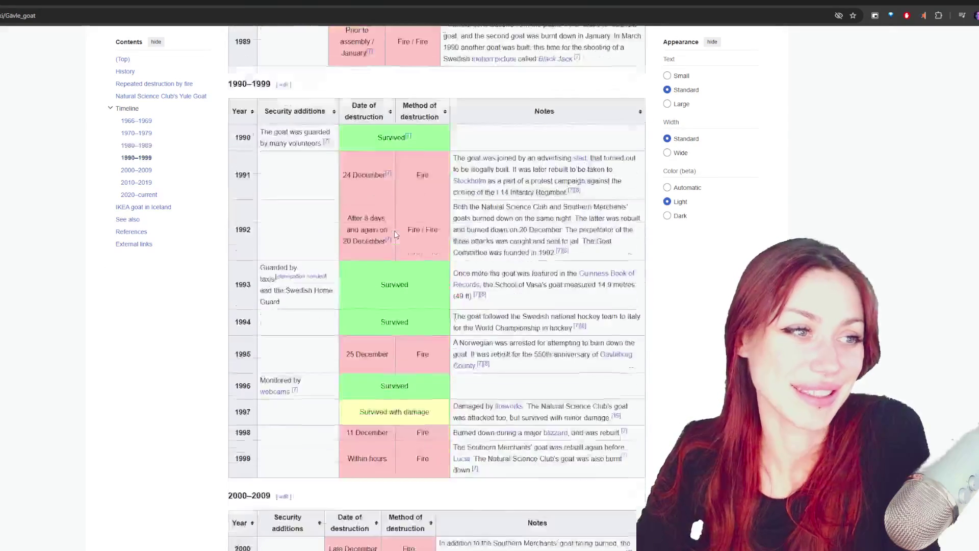
pyautogui.scroll(-15, 405, 233)
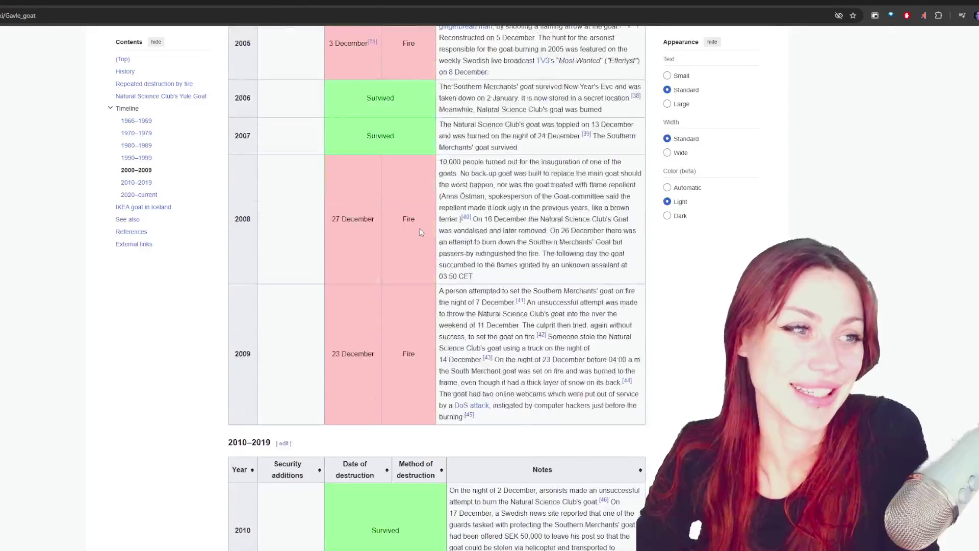
pyautogui.scroll(-15, 422, 231)
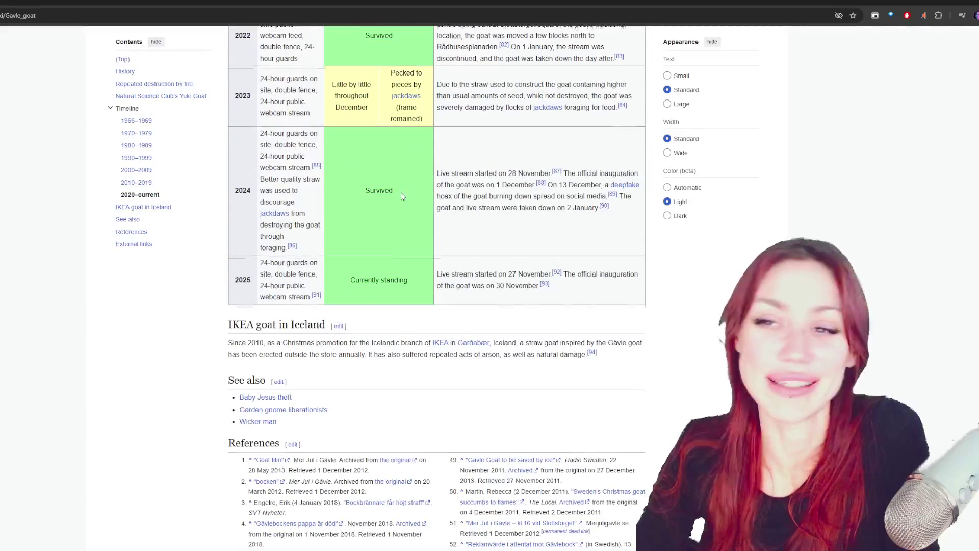
pyautogui.scroll(2, 400, 191)
pyautogui.scroll(-2, 414, 354)
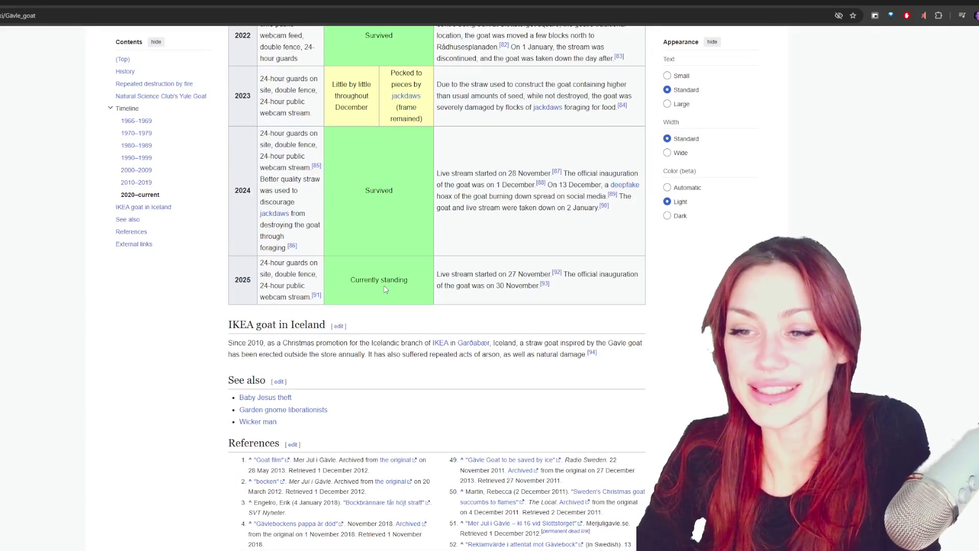
pyautogui.scroll(3, 385, 289)
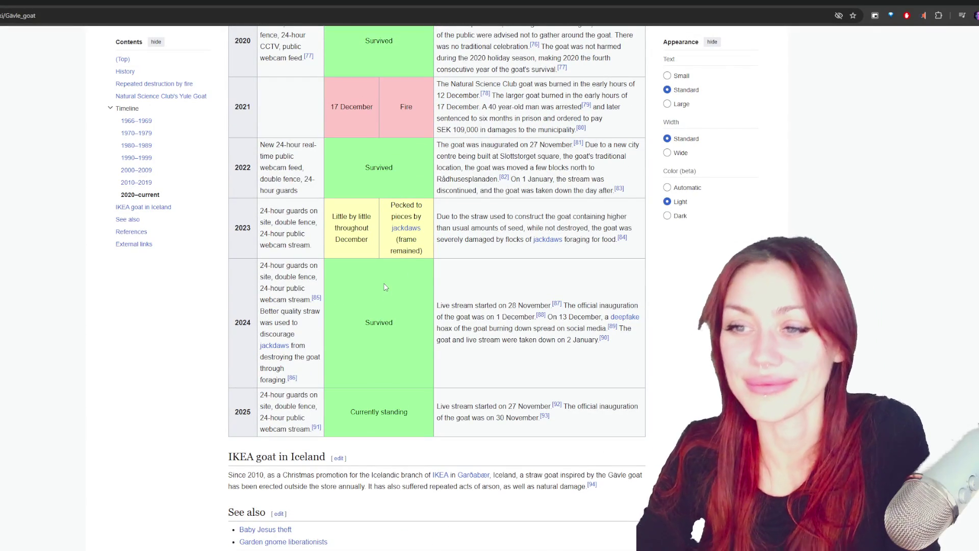
pyautogui.scroll(-3, 373, 324)
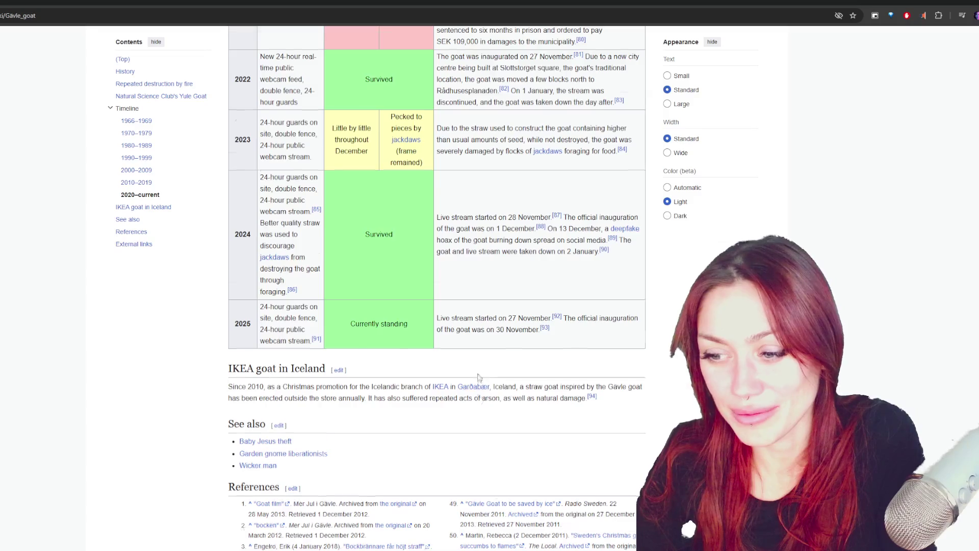
pyautogui.scroll(2, 478, 380)
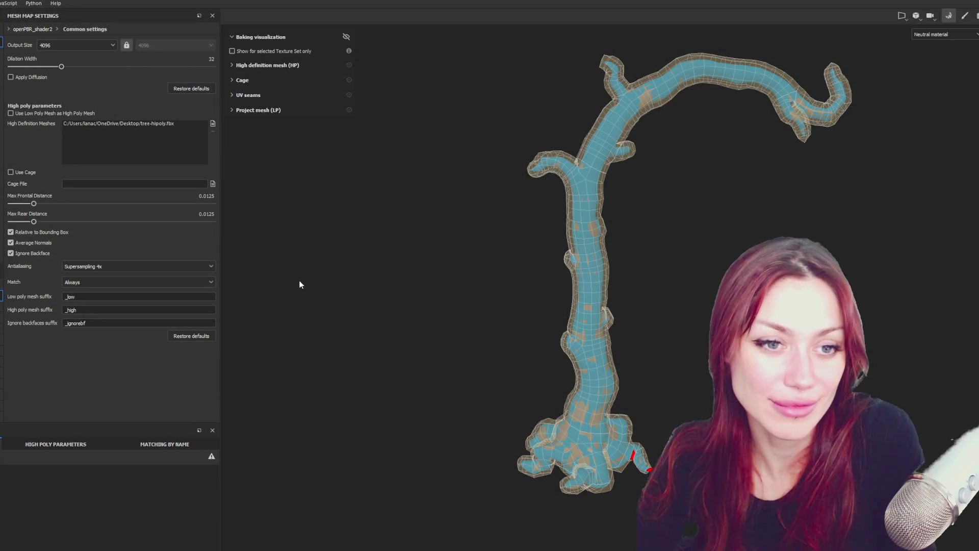
# Toggle Bake mode off, on and off again to return to the painting view
pyautogui.scroll(1, 439, 238)
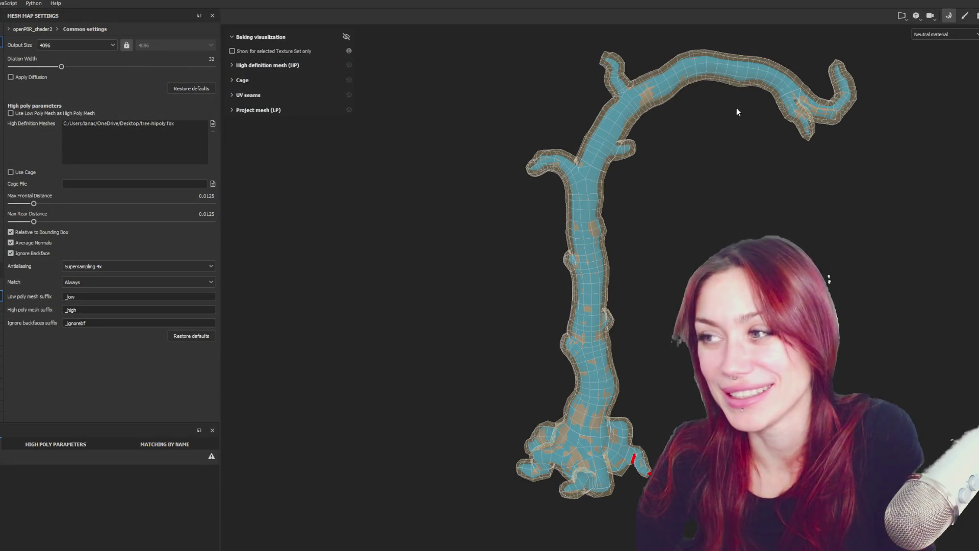
pyautogui.click(964, 17)
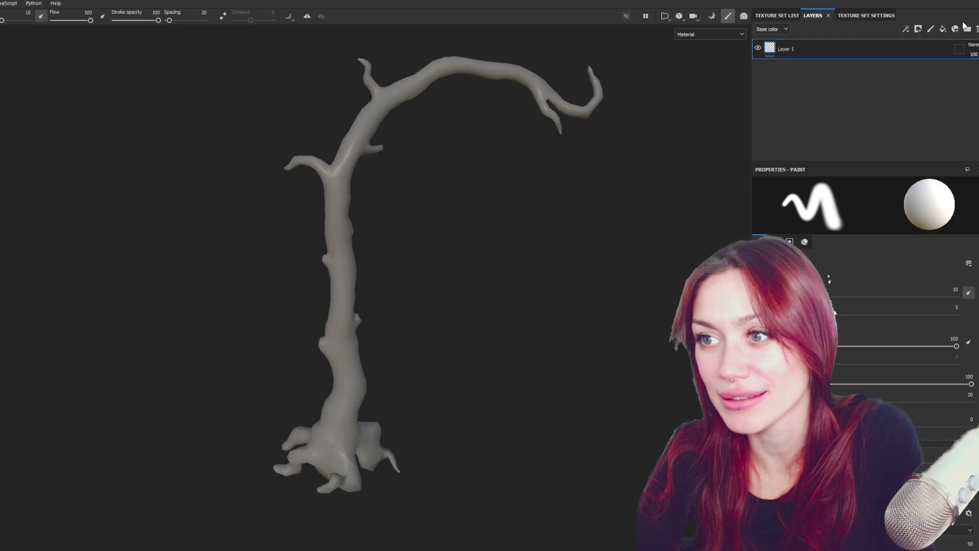
pyautogui.click(713, 17)
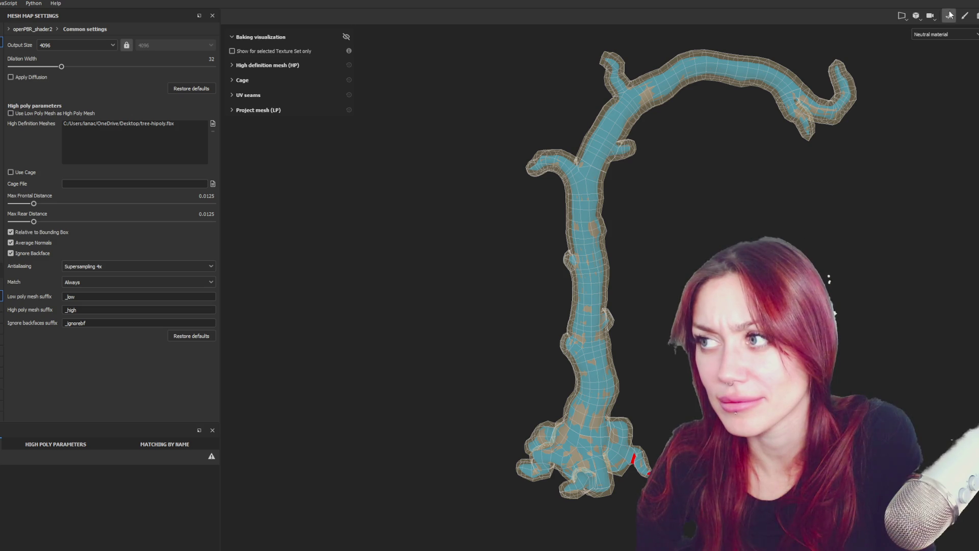
pyautogui.click(965, 15)
# Orbit, pan and zoom around the grey tree, rotating the environment lighting across it
pyautogui.keyDown('alt'); pyautogui.moveTo(651, 170); pyautogui.dragTo(577, 223, button='right'); pyautogui.keyUp('alt')
pyautogui.moveTo(577, 223)
pyautogui.keyDown('alt'); pyautogui.mouseDown()
pyautogui.moveTo(290, 262)
pyautogui.moveTo(347, 262)
pyautogui.moveTo(481, 395)
pyautogui.moveTo(581, 291)
pyautogui.moveTo(546, 276)
pyautogui.moveTo(554, 284)
pyautogui.moveTo(561, 245)
pyautogui.moveTo(433, 168)
pyautogui.moveTo(558, 171)
pyautogui.moveTo(648, 154)
pyautogui.moveTo(656, 140)
pyautogui.moveTo(702, 140)
pyautogui.moveTo(641, 157)
pyautogui.mouseUp(); pyautogui.keyUp('alt')
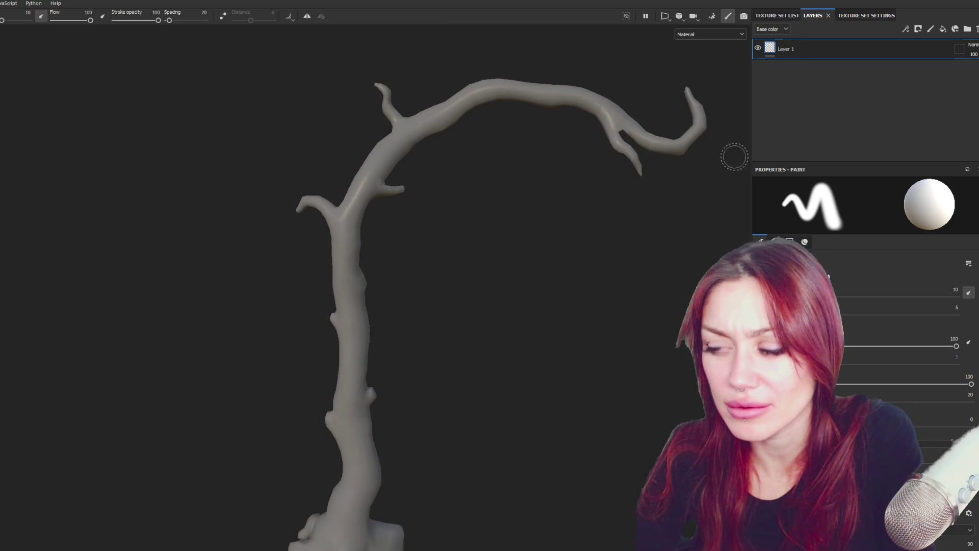
pyautogui.scroll(-5, 901, 409)
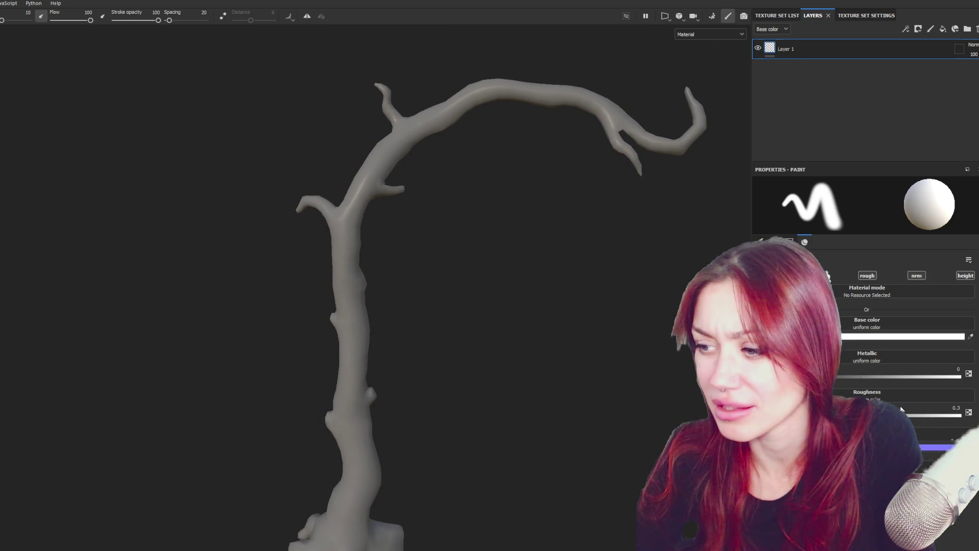
pyautogui.scroll(-2, 641, 331)
pyautogui.scroll(2, 568, 308)
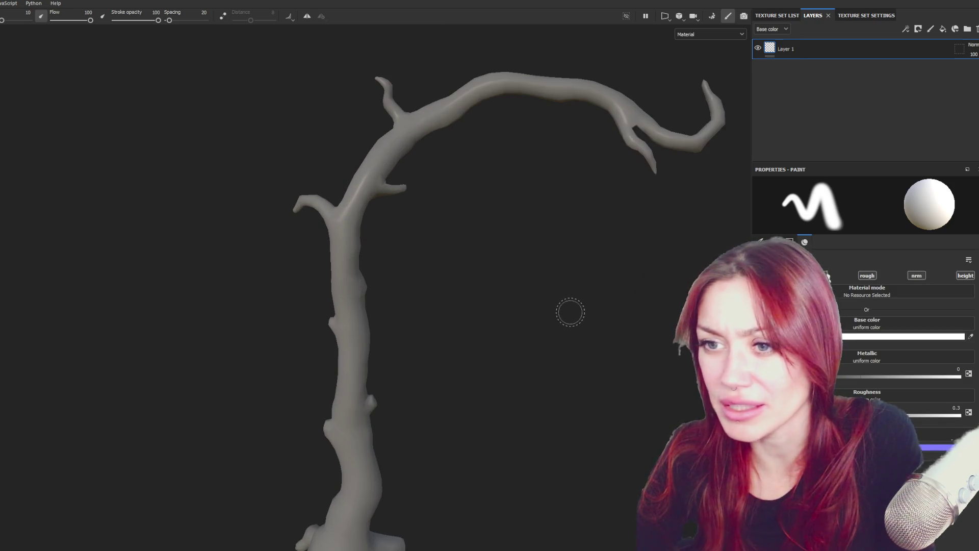
pyautogui.scroll(-3, 489, 263)
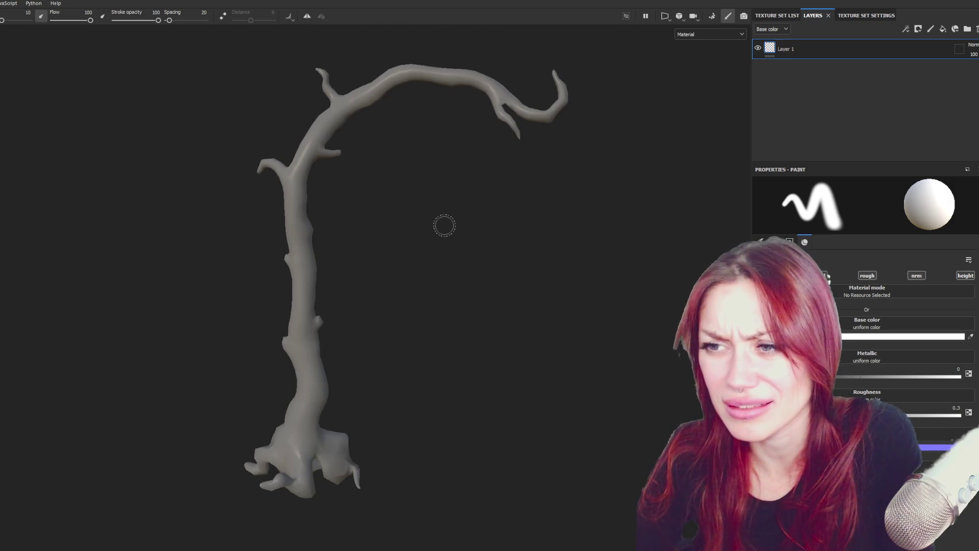
pyautogui.moveTo(445, 225); pyautogui.dragTo(464, 256, button='middle')
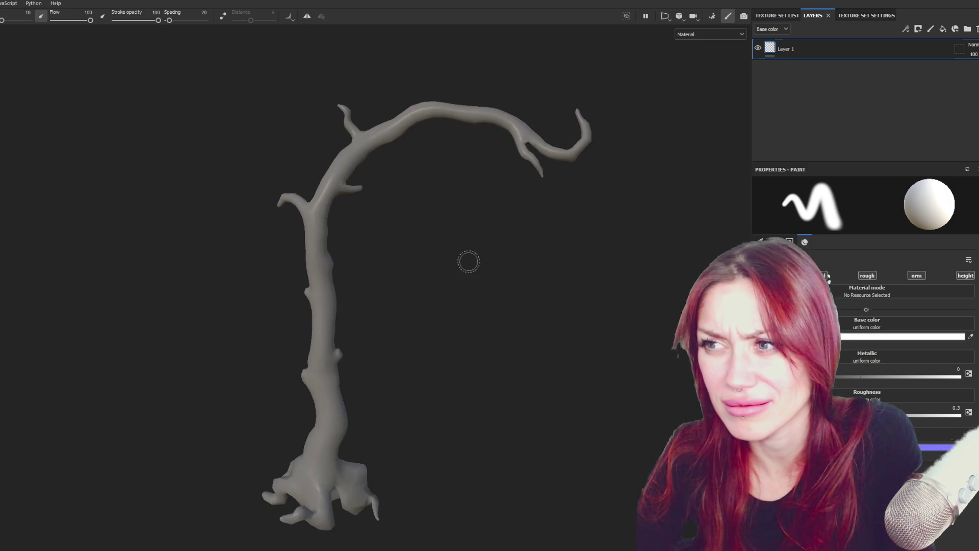
pyautogui.moveTo(518, 240)
pyautogui.keyDown('alt'); pyautogui.mouseDown()
pyautogui.moveTo(262, 231)
pyautogui.moveTo(93, 254)
pyautogui.moveTo(302, 268)
pyautogui.mouseUp(); pyautogui.keyUp('alt')
pyautogui.moveTo(301, 268)
pyautogui.keyDown('shift'); pyautogui.mouseDown(button='right')
pyautogui.moveTo(437, 281)
pyautogui.moveTo(402, 276)
pyautogui.mouseUp(button='right'); pyautogui.keyUp('shift')
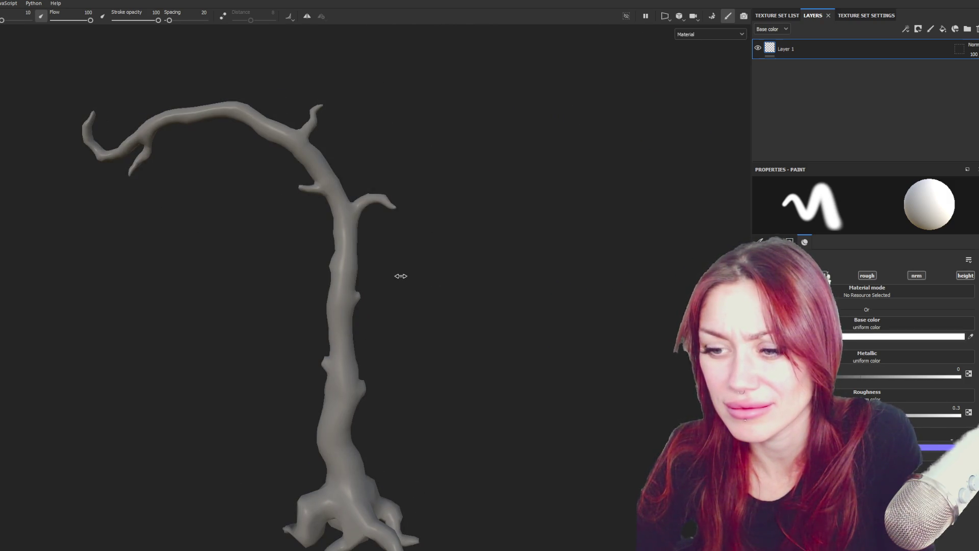
pyautogui.keyDown('alt'); pyautogui.moveTo(289, 284); pyautogui.dragTo(549, 293); pyautogui.keyUp('alt')
pyautogui.moveTo(549, 292)
pyautogui.keyDown('shift'); pyautogui.mouseDown(button='right')
pyautogui.moveTo(581, 276)
pyautogui.moveTo(559, 275)
pyautogui.mouseUp(button='right'); pyautogui.keyUp('shift')
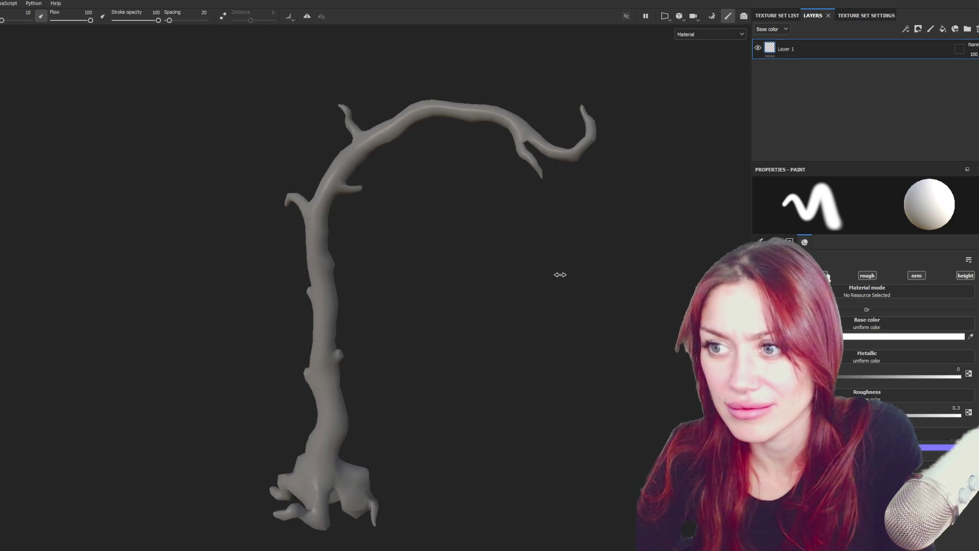
pyautogui.hotkey('alt', 'Tab')
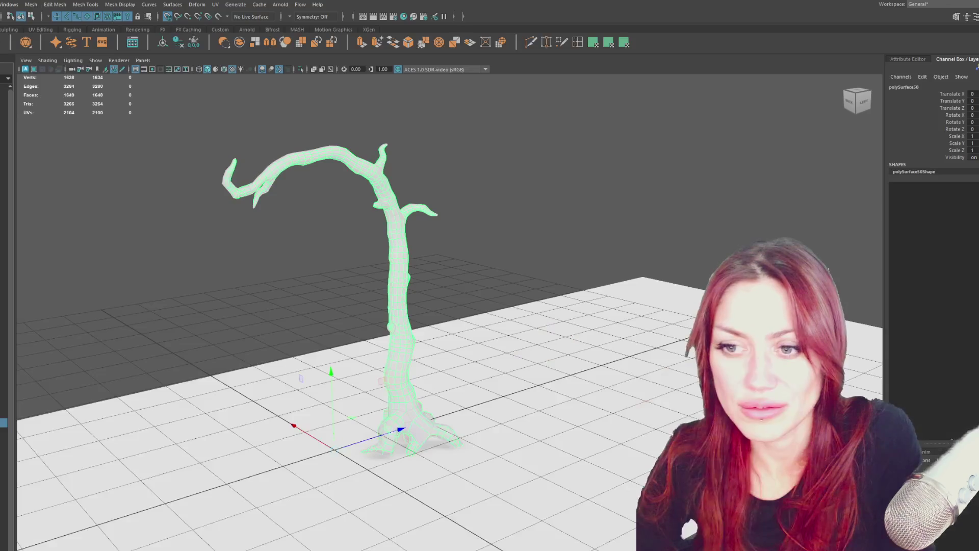
# Hide the low-poly trunk, unhide the high-poly tree and tumble around its branches
pyautogui.scroll(8, 444, 267)
pyautogui.hotkey('ctrl', 'h')
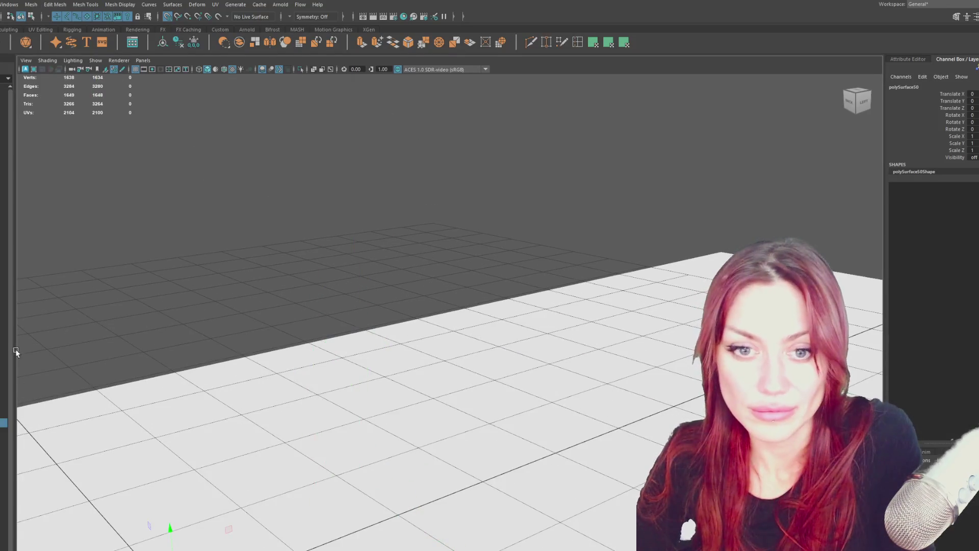
pyautogui.hotkey('ctrl', 'shift', 'h')
pyautogui.moveTo(182, 227)
pyautogui.keyDown('alt'); pyautogui.mouseDown()
pyautogui.moveTo(412, 415)
pyautogui.moveTo(379, 421)
pyautogui.moveTo(417, 280)
pyautogui.moveTo(420, 396)
pyautogui.mouseUp(); pyautogui.keyUp('alt')
pyautogui.scroll(3, 440, 377)
pyautogui.moveTo(449, 150)
pyautogui.keyDown('alt'); pyautogui.mouseDown()
pyautogui.moveTo(428, 301)
pyautogui.moveTo(428, 465)
pyautogui.mouseUp(); pyautogui.keyUp('alt')
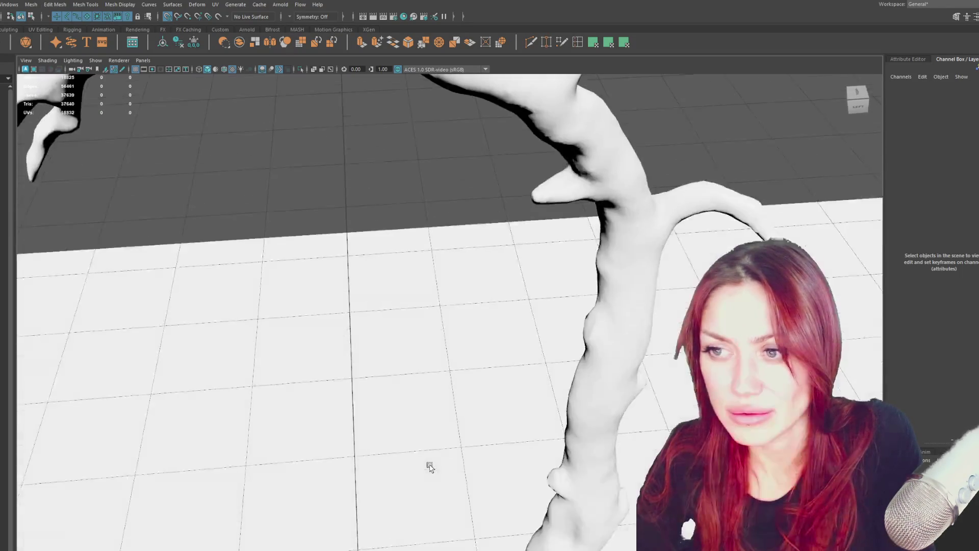
pyautogui.scroll(-2, 433, 453)
pyautogui.keyDown('alt'); pyautogui.moveTo(431, 441); pyautogui.dragTo(405, 386, button='right'); pyautogui.keyUp('alt')
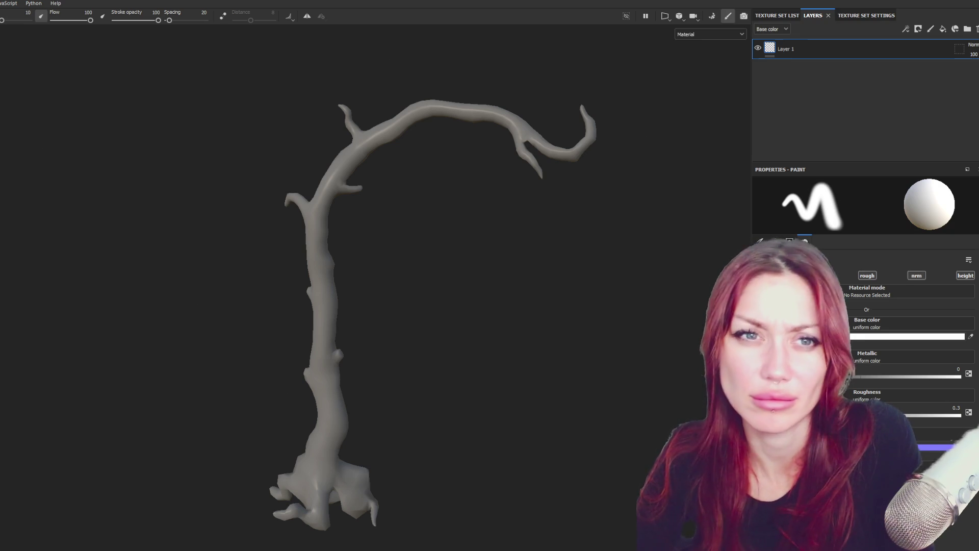
# Start a new project from tree-lowpoly.fbx, discarding the old project's changes
pyautogui.hotkey('ctrl', 'n')
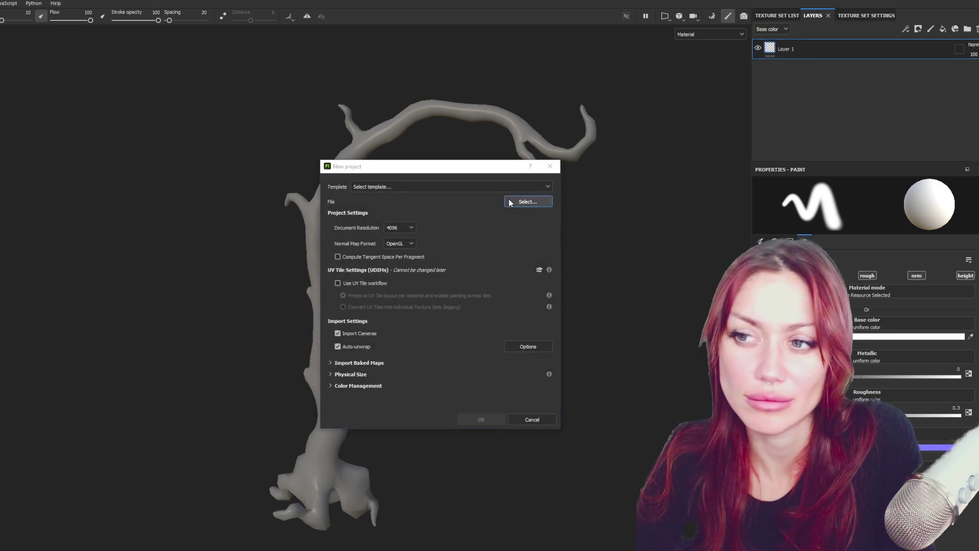
pyautogui.click(528, 202)
pyautogui.doubleClick(625, 244)
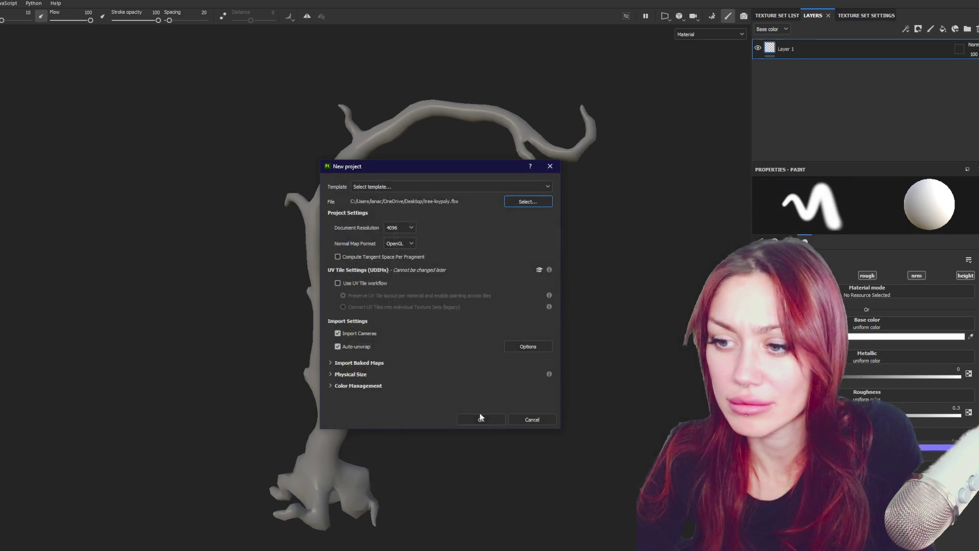
pyautogui.click(487, 414)
pyautogui.click(420, 313)
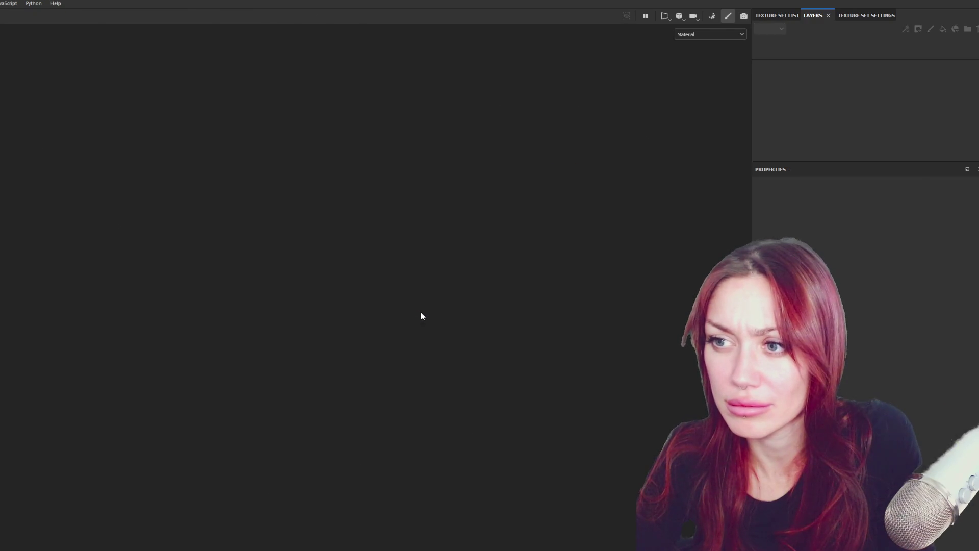
pyautogui.moveTo(421, 310)
pyautogui.keyDown('alt'); pyautogui.mouseDown()
pyautogui.moveTo(448, 315)
pyautogui.moveTo(531, 265)
pyautogui.moveTo(597, 266)
pyautogui.mouseUp(); pyautogui.keyUp('alt')
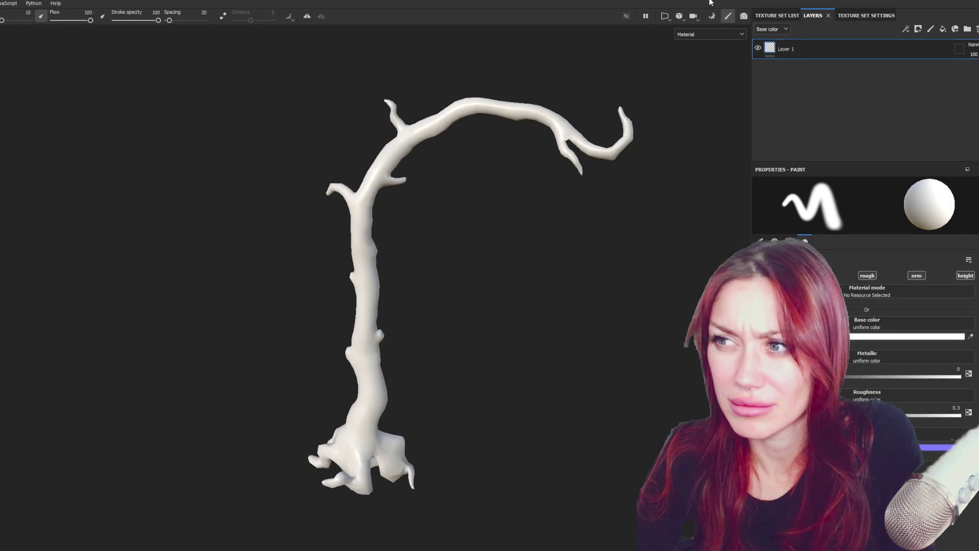
# In baking settings, load tree-hipoly.fbx as the high-poly mesh with Supersampling 4x antialiasing
pyautogui.click(711, 16)
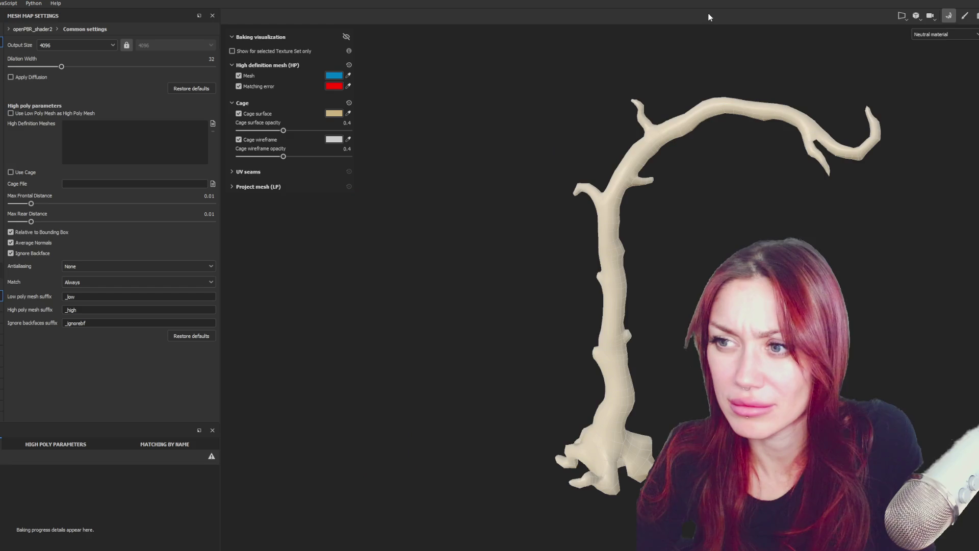
pyautogui.click(213, 124)
pyautogui.doubleClick(177, 67)
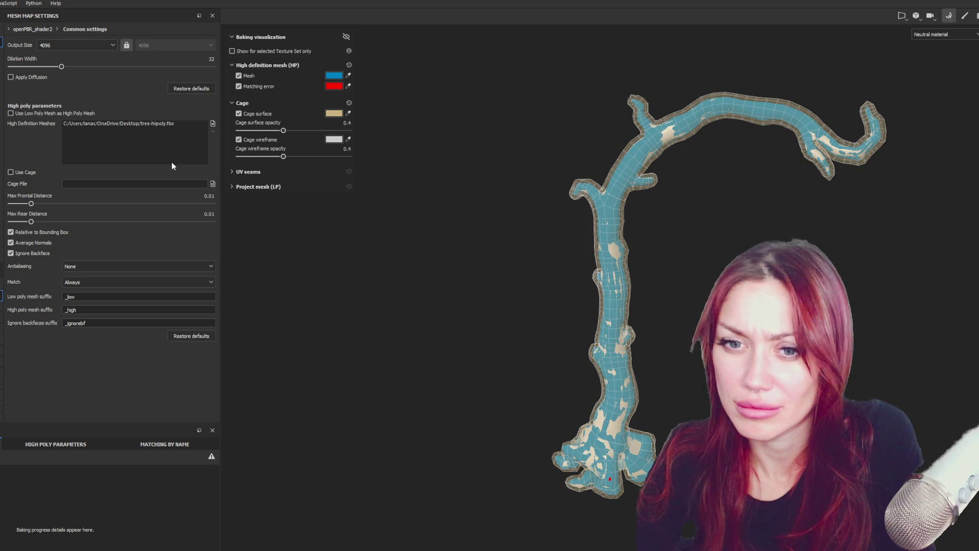
pyautogui.click(164, 266)
pyautogui.click(164, 295)
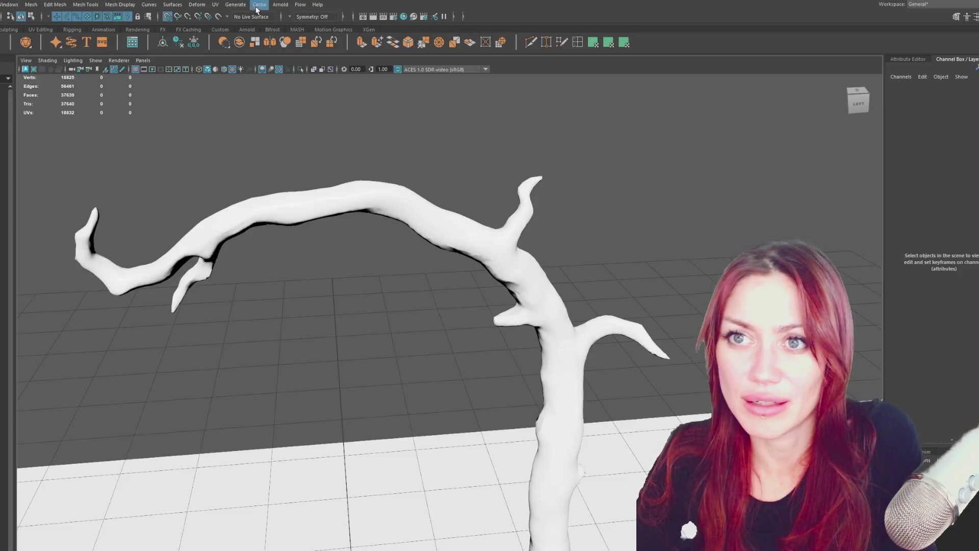
pyautogui.click(216, 4)
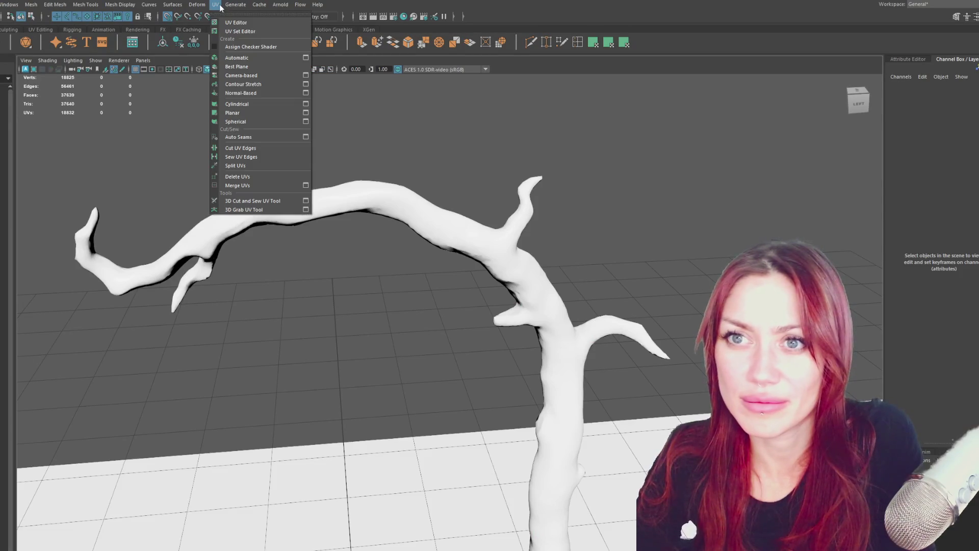
# In the UV Editor, select all the tree's UV shells and move them down to V 0.5
pyautogui.click(226, 22)
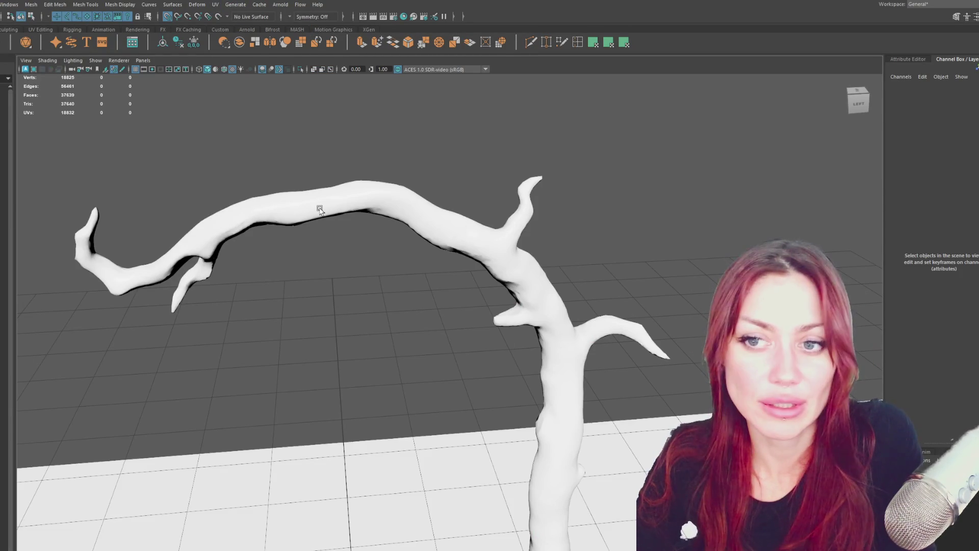
pyautogui.click(357, 197)
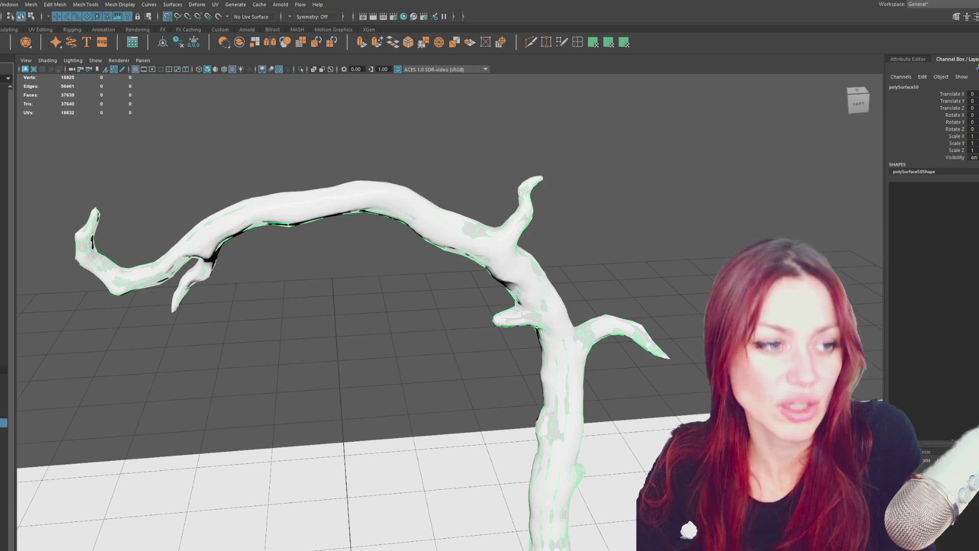
pyautogui.scroll(4, 431, 197)
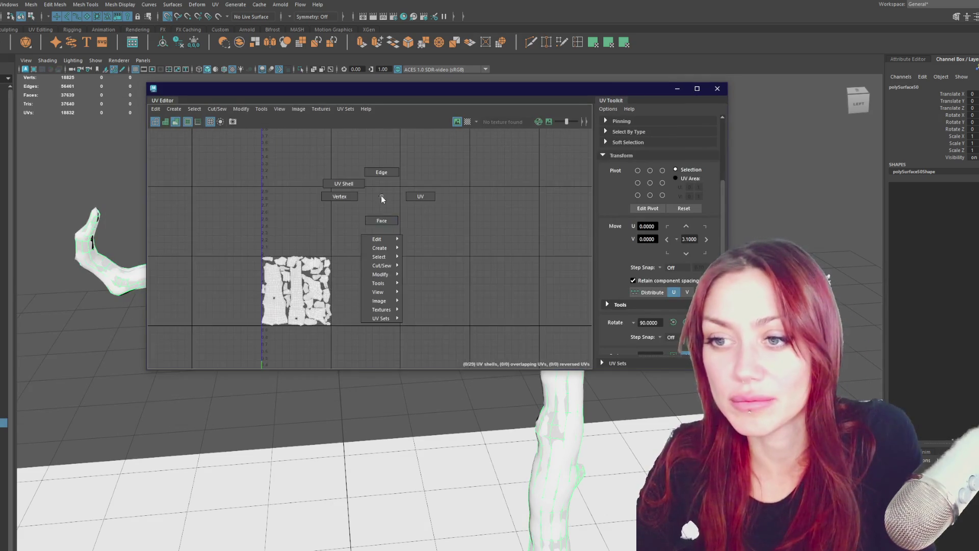
pyautogui.keyDown('alt'); pyautogui.moveTo(375, 205); pyautogui.dragTo(449, 182, button='middle'); pyautogui.keyUp('alt')
pyautogui.moveTo(448, 182); pyautogui.dragTo(311, 275)
pyautogui.scroll(2, 352, 170)
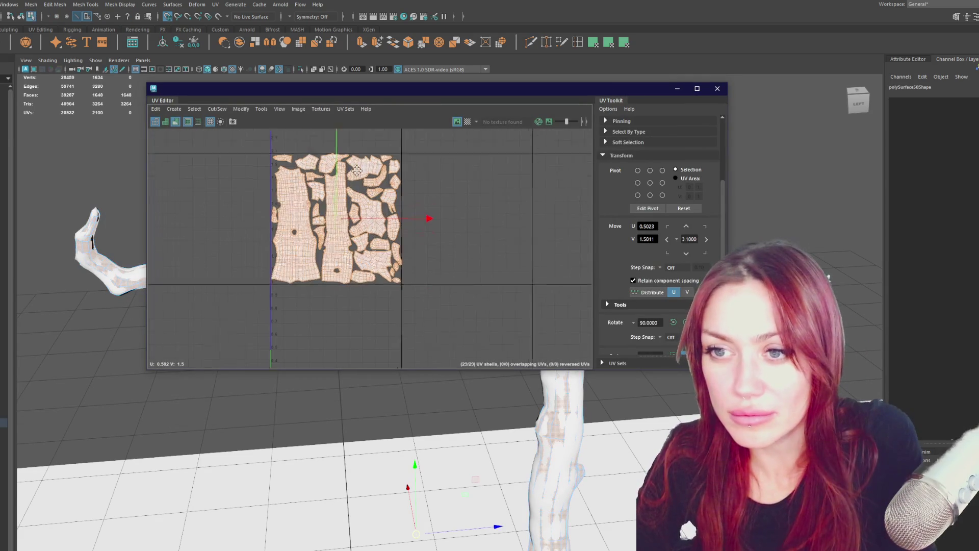
pyautogui.moveTo(351, 196); pyautogui.dragTo(346, 291)
pyautogui.moveTo(345, 291)
pyautogui.keyDown('alt'); pyautogui.mouseDown(button='middle')
pyautogui.moveTo(366, 105)
pyautogui.moveTo(361, 192)
pyautogui.mouseUp(button='middle'); pyautogui.keyUp('alt')
pyautogui.moveTo(362, 192); pyautogui.dragTo(358, 199)
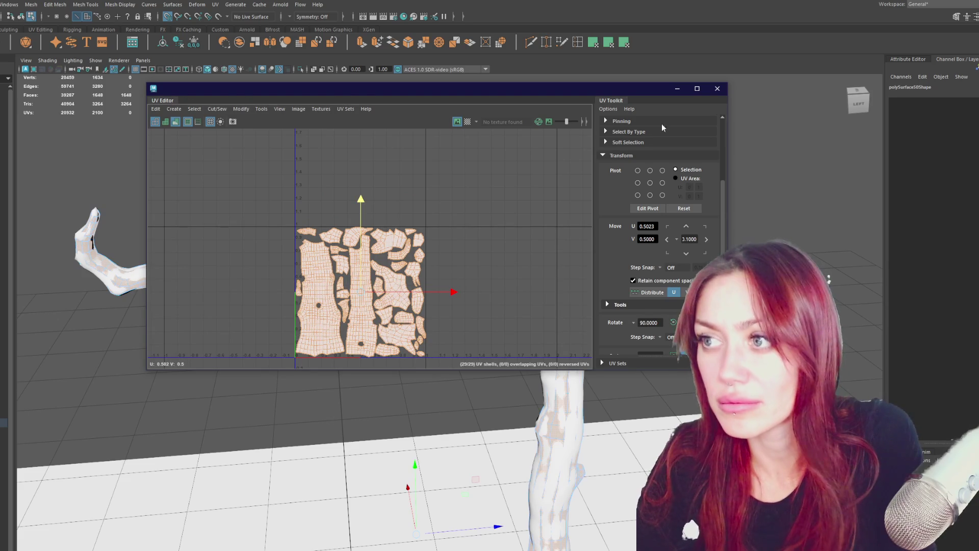
# Close the UV Editor and return to object mode with the whole tree selected
pyautogui.click(718, 89)
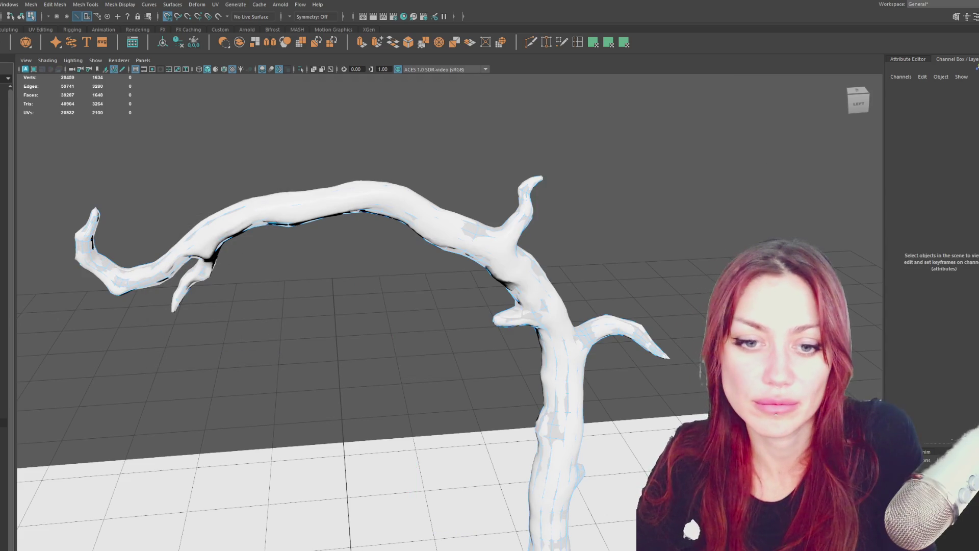
pyautogui.press('F8')
pyautogui.click(208, 264)
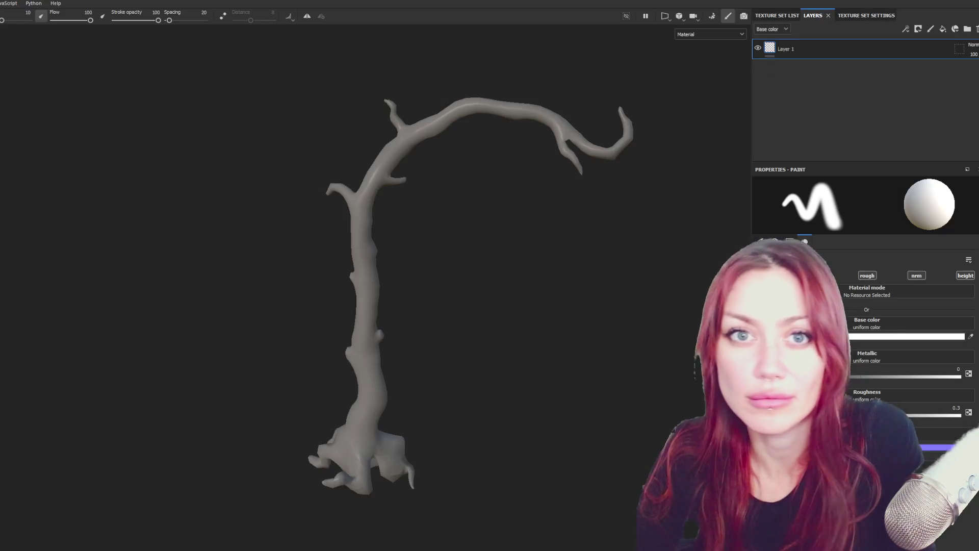
# Create a new project on the tree-loypoly mesh, discarding the old project's changes
pyautogui.hotkey('ctrl', 'n')
pyautogui.click(536, 203)
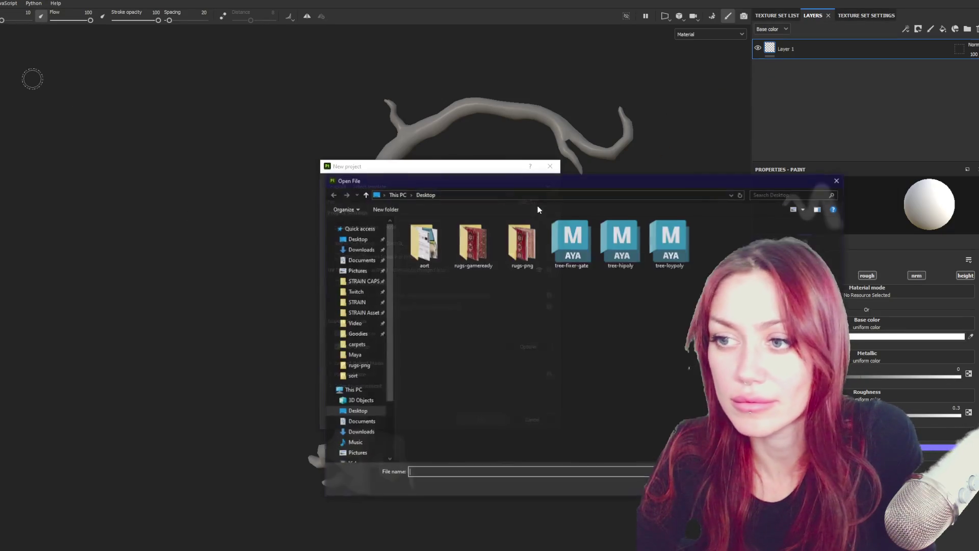
pyautogui.doubleClick(666, 248)
pyautogui.click(480, 419)
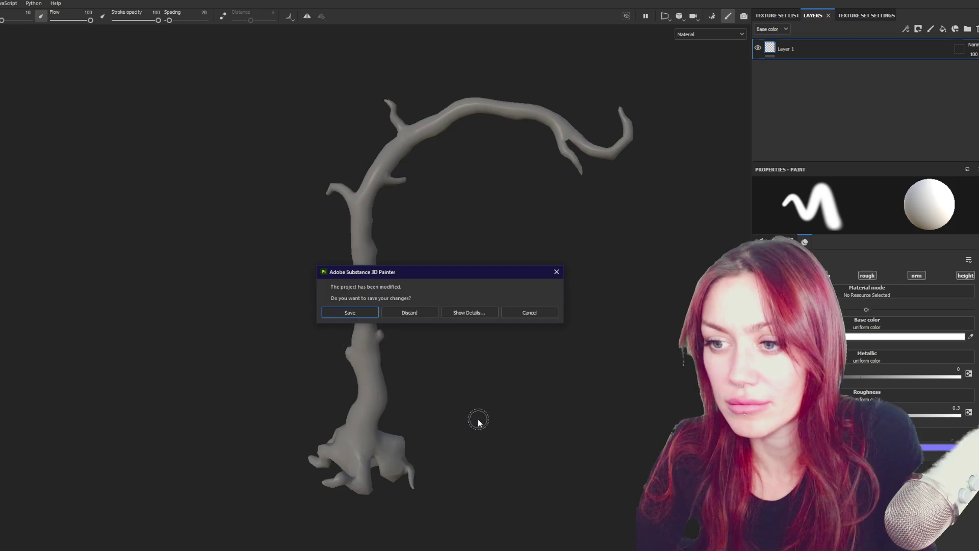
pyautogui.click(419, 313)
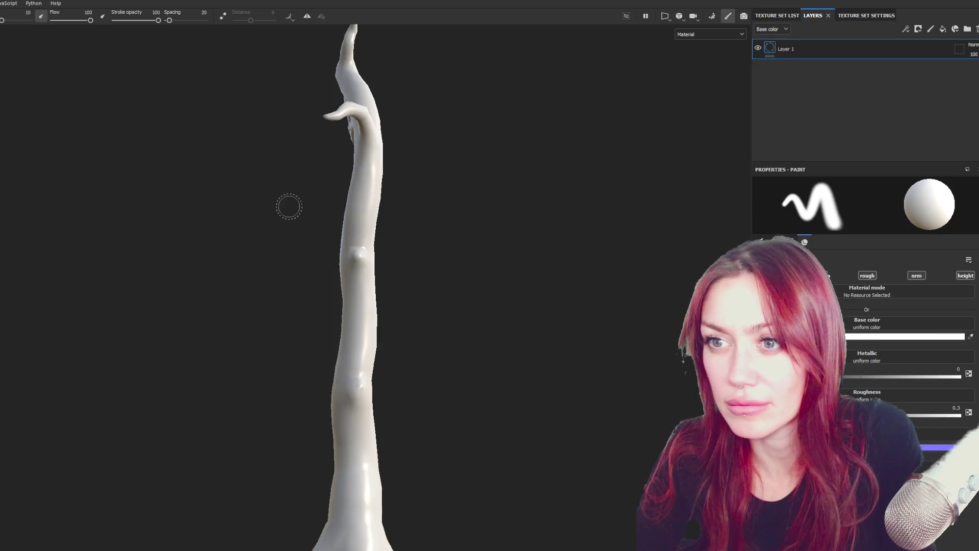
# Bake from tree-hipoly.fbx with Supersampling 4x antialiasing, then return to Painting mode
pyautogui.click(712, 15)
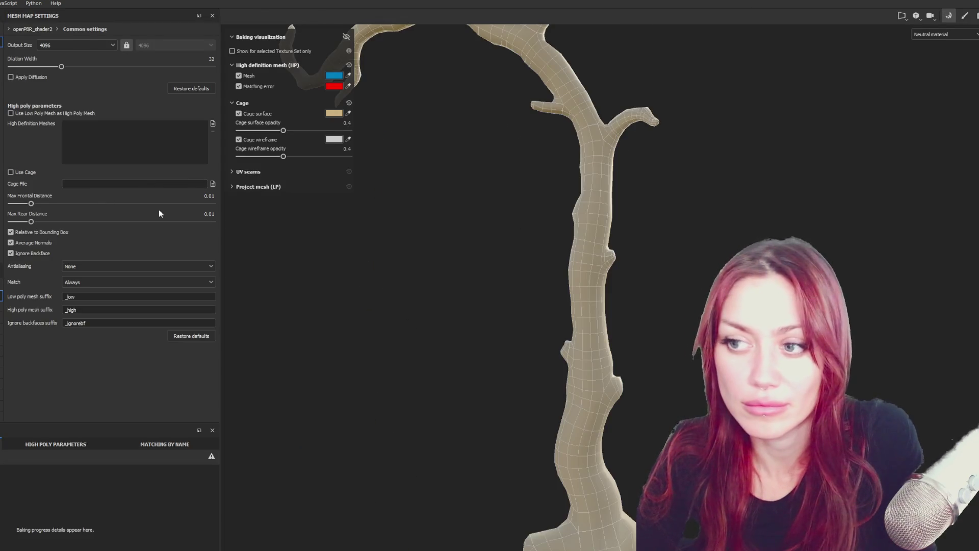
pyautogui.click(213, 125)
pyautogui.click(225, 71)
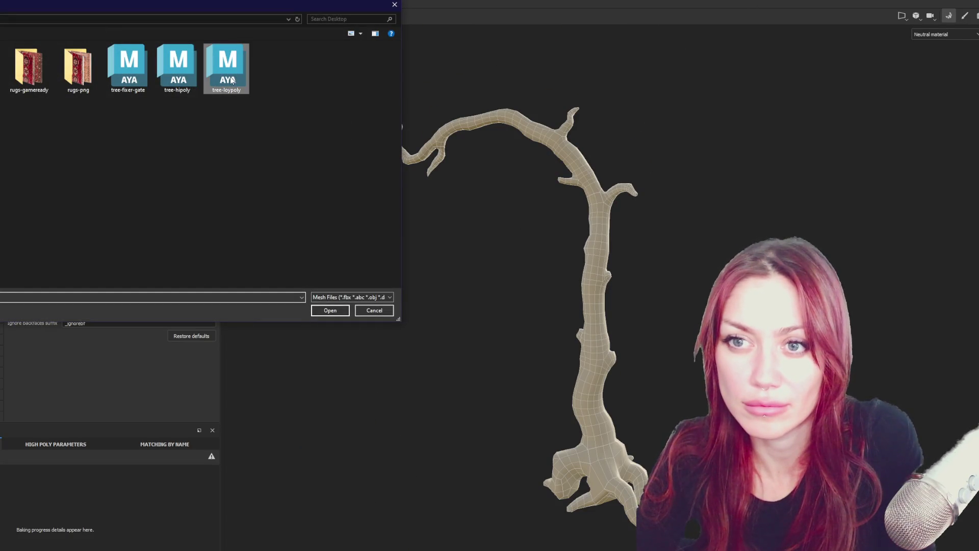
pyautogui.doubleClick(184, 68)
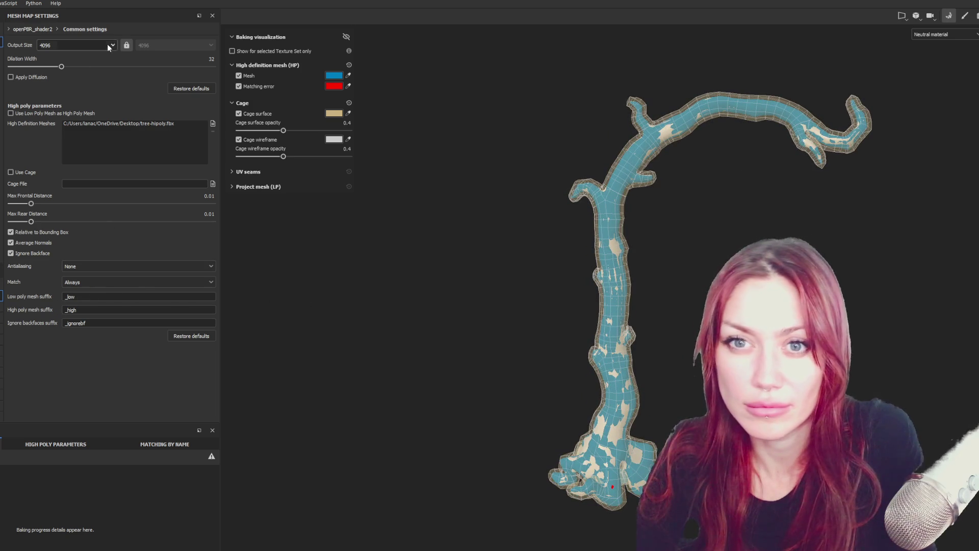
pyautogui.click(148, 267)
pyautogui.click(136, 280)
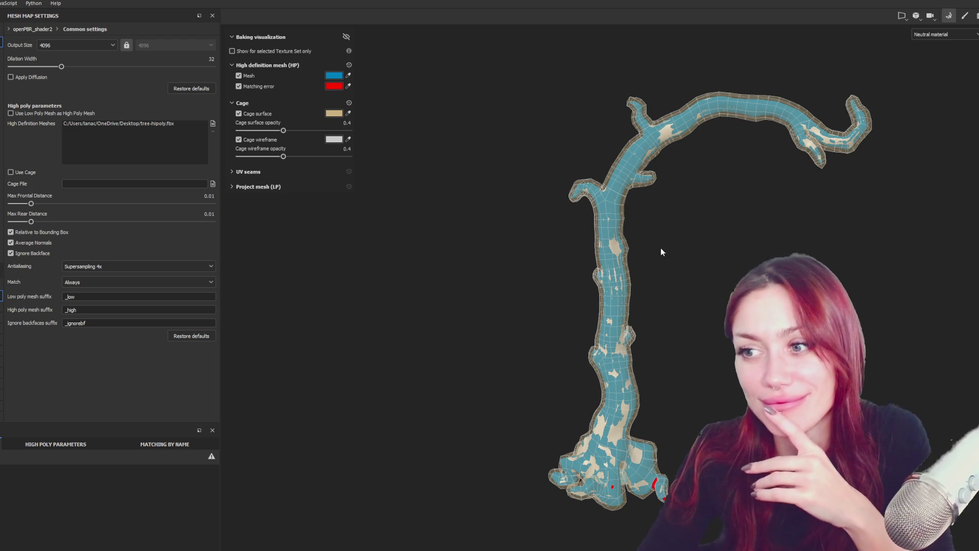
pyautogui.click(967, 20)
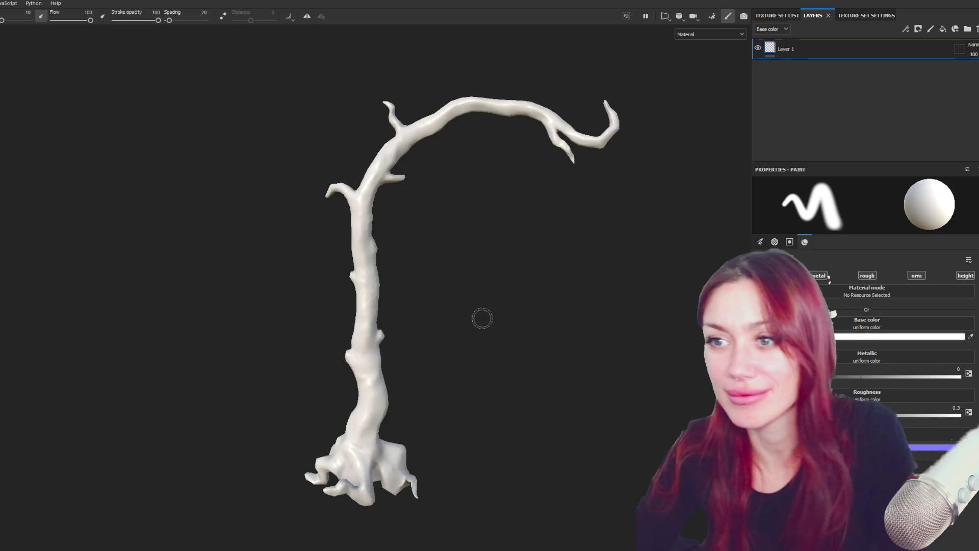
# Orbit the tree to check the Wood Bark fill layer from two angles
pyautogui.moveTo(560, 284)
pyautogui.keyDown('alt'); pyautogui.mouseDown()
pyautogui.moveTo(179, 296)
pyautogui.moveTo(638, 308)
pyautogui.moveTo(612, 300)
pyautogui.moveTo(546, 305)
pyautogui.mouseUp(); pyautogui.keyUp('alt')
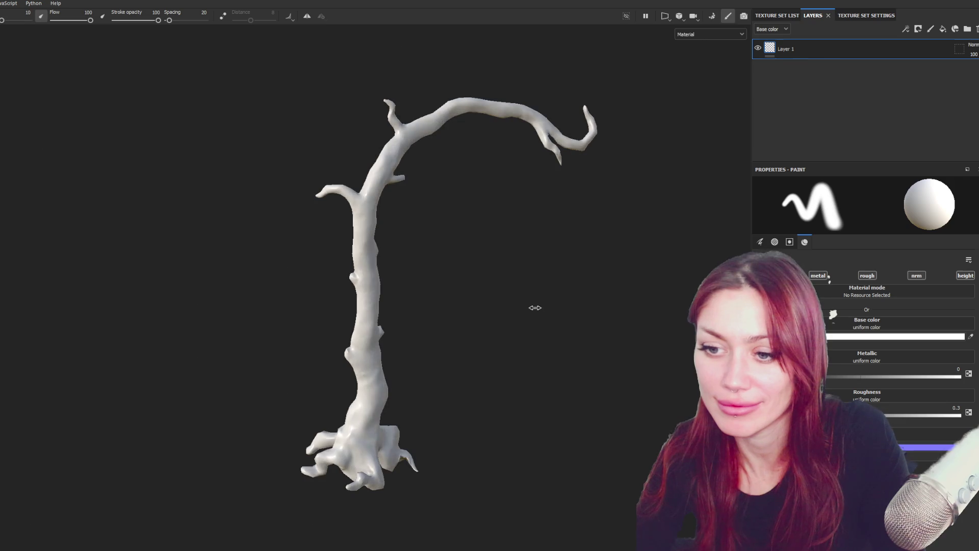
pyautogui.moveTo(540, 251)
pyautogui.keyDown('alt'); pyautogui.mouseDown()
pyautogui.moveTo(468, 290)
pyautogui.moveTo(445, 282)
pyautogui.mouseUp(); pyautogui.keyUp('alt')
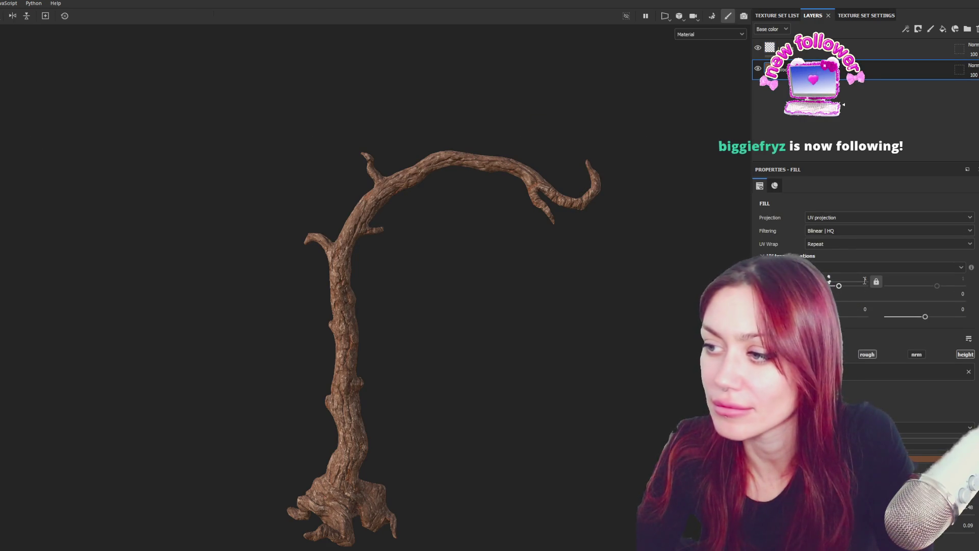
pyautogui.press('Tab')
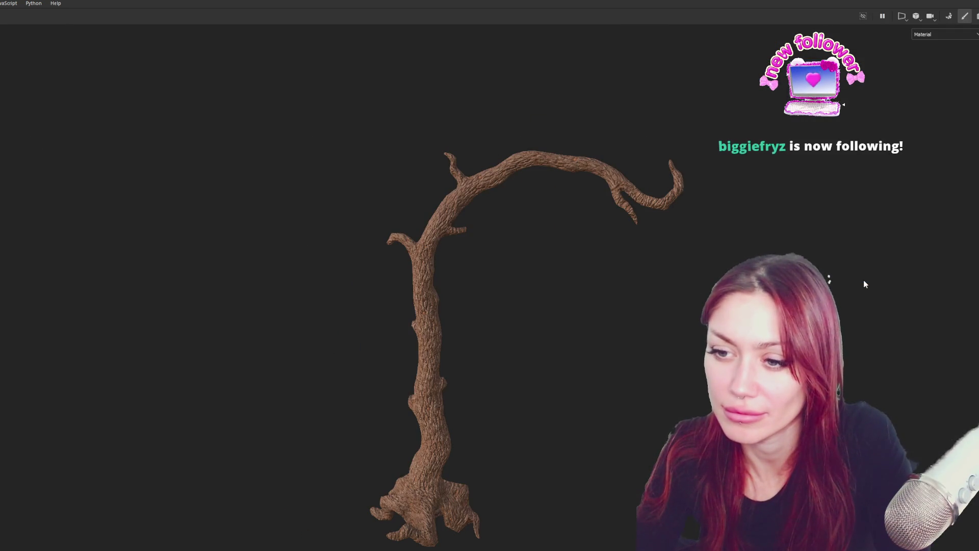
pyautogui.press('Tab')
pyautogui.moveTo(380, 272)
pyautogui.keyDown('alt'); pyautogui.mouseDown()
pyautogui.moveTo(306, 277)
pyautogui.moveTo(462, 285)
pyautogui.moveTo(297, 277)
pyautogui.moveTo(385, 221)
pyautogui.moveTo(570, 247)
pyautogui.moveTo(374, 336)
pyautogui.moveTo(489, 313)
pyautogui.moveTo(248, 291)
pyautogui.moveTo(521, 308)
pyautogui.moveTo(153, 315)
pyautogui.moveTo(448, 330)
pyautogui.moveTo(606, 217)
pyautogui.mouseUp(); pyautogui.keyUp('alt')
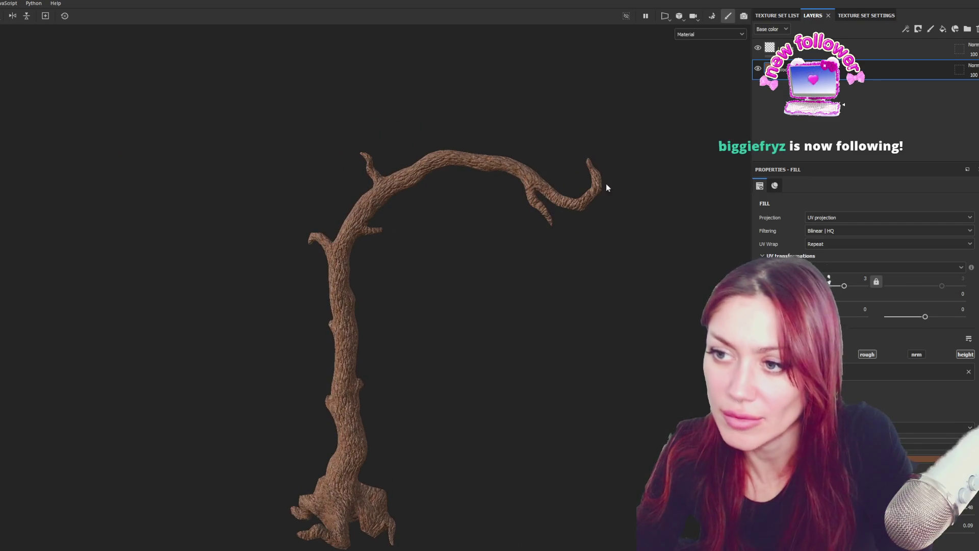
pyautogui.keyDown('alt'); pyautogui.moveTo(525, 178); pyautogui.dragTo(520, 243); pyautogui.keyUp('alt')
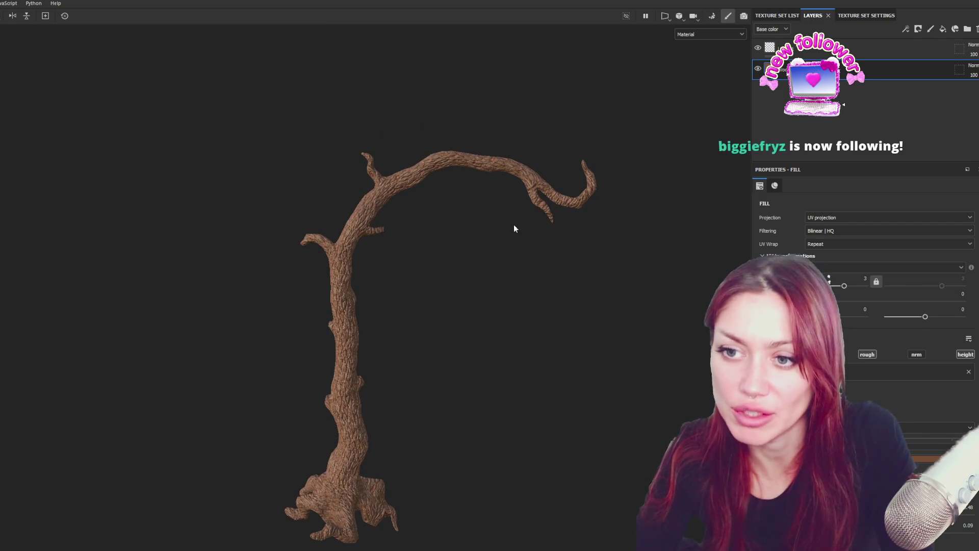
pyautogui.moveTo(190, 382)
pyautogui.keyDown('alt'); pyautogui.mouseDown()
pyautogui.moveTo(393, 367)
pyautogui.moveTo(501, 339)
pyautogui.moveTo(320, 231)
pyautogui.moveTo(379, 176)
pyautogui.moveTo(212, 243)
pyautogui.moveTo(265, 290)
pyautogui.mouseUp(); pyautogui.keyUp('alt')
pyautogui.keyDown('alt'); pyautogui.moveTo(313, 258); pyautogui.dragTo(251, 281); pyautogui.keyUp('alt')
pyautogui.moveTo(366, 253)
pyautogui.keyDown('alt'); pyautogui.mouseDown()
pyautogui.moveTo(448, 277)
pyautogui.moveTo(136, 322)
pyautogui.moveTo(293, 301)
pyautogui.moveTo(137, 248)
pyautogui.moveTo(404, 241)
pyautogui.moveTo(204, 360)
pyautogui.moveTo(258, 194)
pyautogui.moveTo(216, 146)
pyautogui.moveTo(217, 265)
pyautogui.moveTo(131, 243)
pyautogui.moveTo(216, 194)
pyautogui.moveTo(201, 214)
pyautogui.moveTo(408, 224)
pyautogui.moveTo(145, 192)
pyautogui.moveTo(400, 406)
pyautogui.moveTo(234, 264)
pyautogui.moveTo(41, 264)
pyautogui.moveTo(621, 274)
pyautogui.moveTo(617, 225)
pyautogui.mouseUp(); pyautogui.keyUp('alt')
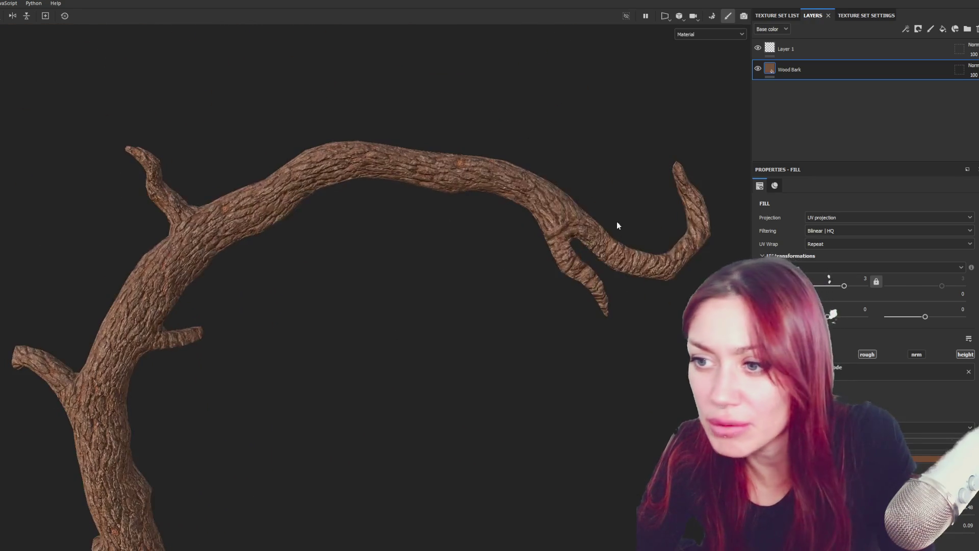
# Pan, orbit and zoom in on the bark at the trunk base, then orbit the branch in Maya
pyautogui.keyDown('alt'); pyautogui.moveTo(617, 225); pyautogui.dragTo(474, 232, button='middle'); pyautogui.keyUp('alt')
pyautogui.moveTo(562, 219)
pyautogui.keyDown('alt'); pyautogui.mouseDown()
pyautogui.moveTo(308, 209)
pyautogui.moveTo(426, 312)
pyautogui.moveTo(498, 191)
pyautogui.moveTo(308, 212)
pyautogui.moveTo(482, 199)
pyautogui.moveTo(441, 213)
pyautogui.moveTo(544, 223)
pyautogui.moveTo(549, 212)
pyautogui.moveTo(55, 216)
pyautogui.moveTo(192, 364)
pyautogui.mouseUp(); pyautogui.keyUp('alt')
pyautogui.keyDown('alt'); pyautogui.moveTo(192, 364); pyautogui.dragTo(260, 427, button='middle'); pyautogui.keyUp('alt')
pyautogui.moveTo(228, 357)
pyautogui.keyDown('alt'); pyautogui.mouseDown()
pyautogui.moveTo(382, 387)
pyautogui.moveTo(206, 390)
pyautogui.mouseUp(); pyautogui.keyUp('alt')
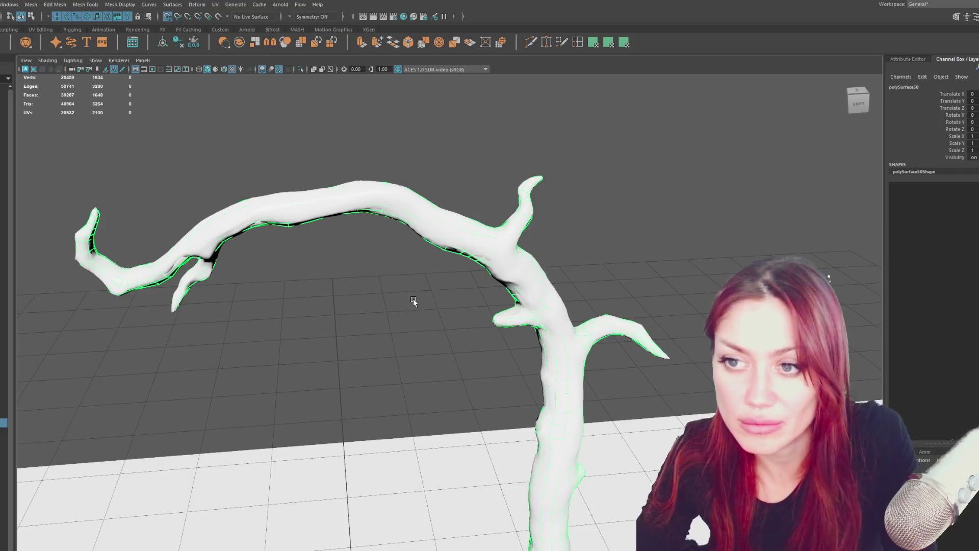
pyautogui.moveTo(413, 301)
pyautogui.keyDown('alt'); pyautogui.mouseDown()
pyautogui.moveTo(402, 319)
pyautogui.moveTo(413, 308)
pyautogui.moveTo(347, 253)
pyautogui.mouseUp(); pyautogui.keyUp('alt')
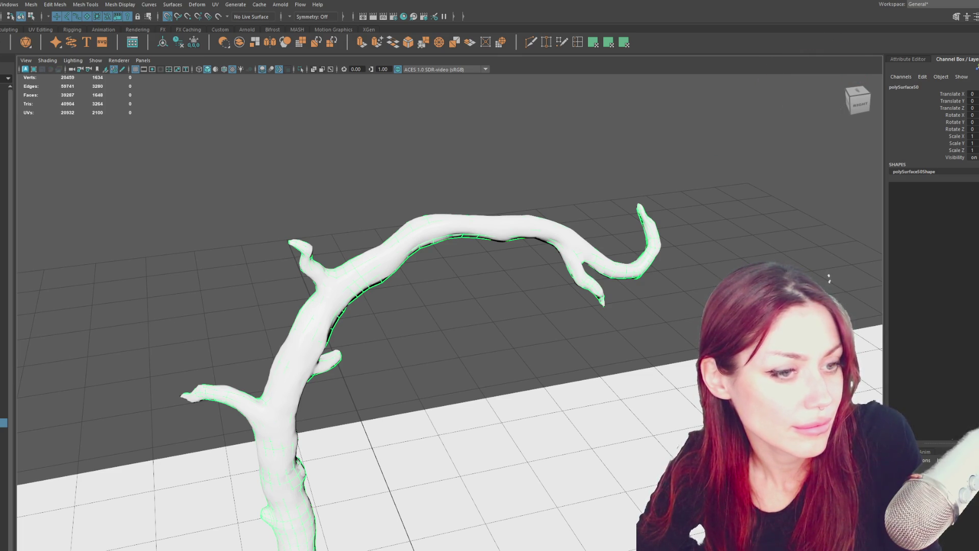
# Switch to face mode, marquee-select the faces around the curled branch end, and open the UV Editor
pyautogui.keyDown('alt'); pyautogui.moveTo(597, 232); pyautogui.dragTo(463, 213, button='middle'); pyautogui.keyUp('alt')
pyautogui.rightClick(428, 161)
pyautogui.click(428, 179)
pyautogui.click(416, 265)
pyautogui.moveTo(524, 172); pyautogui.dragTo(417, 305)
pyautogui.click(235, 5)
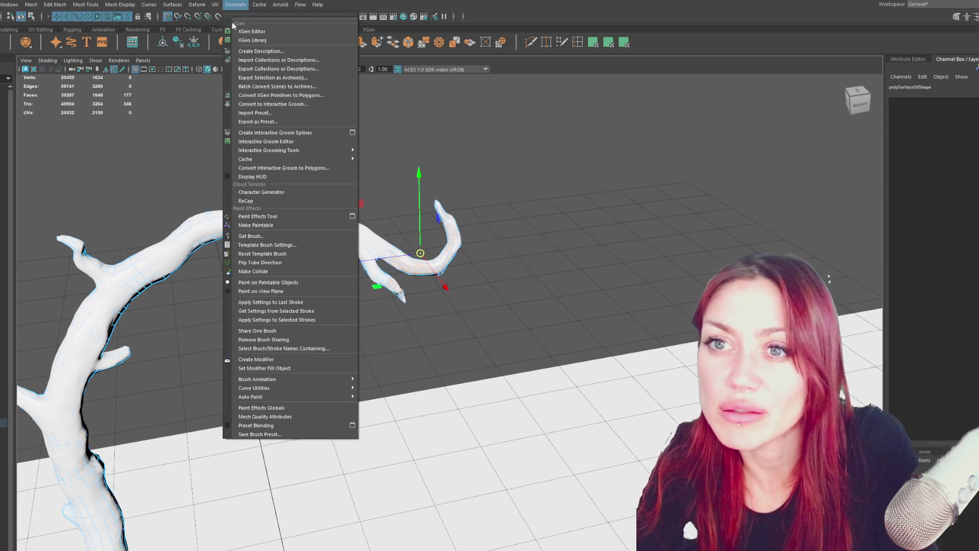
pyautogui.click(227, 23)
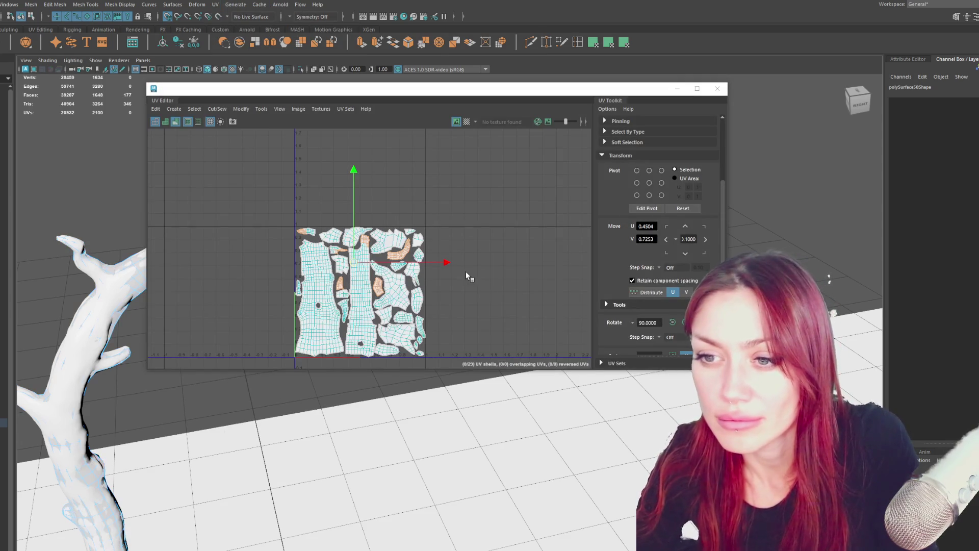
# Frame the branch tip, select its faces, and pick the curved branch-tip shell
pyautogui.scroll(3, 461, 271)
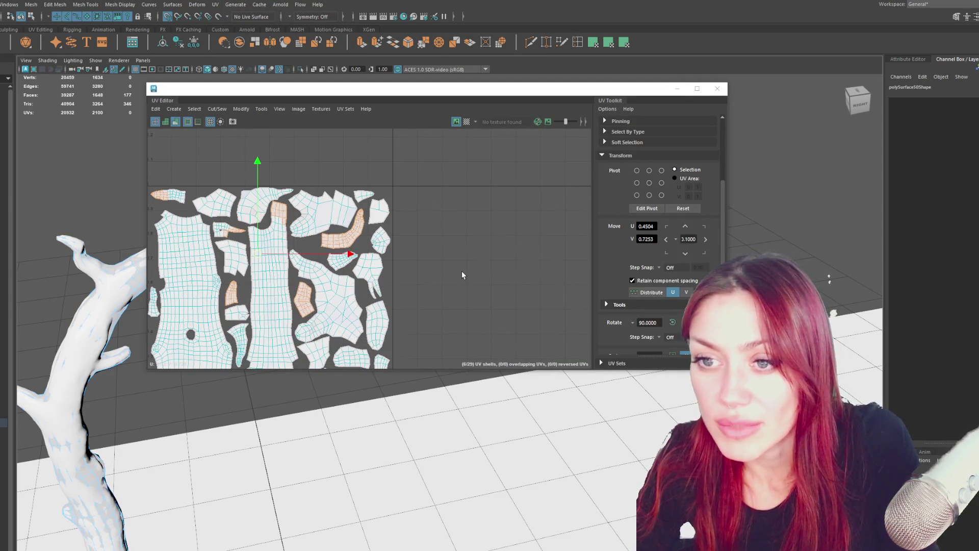
pyautogui.moveTo(402, 91)
pyautogui.mouseDown()
pyautogui.moveTo(638, 380)
pyautogui.moveTo(582, 162)
pyautogui.mouseUp()
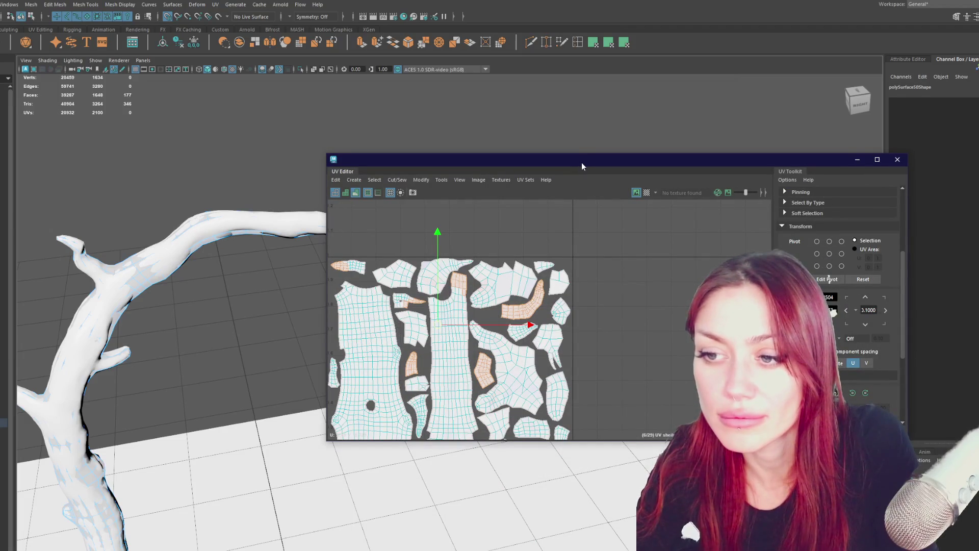
pyautogui.press('f')
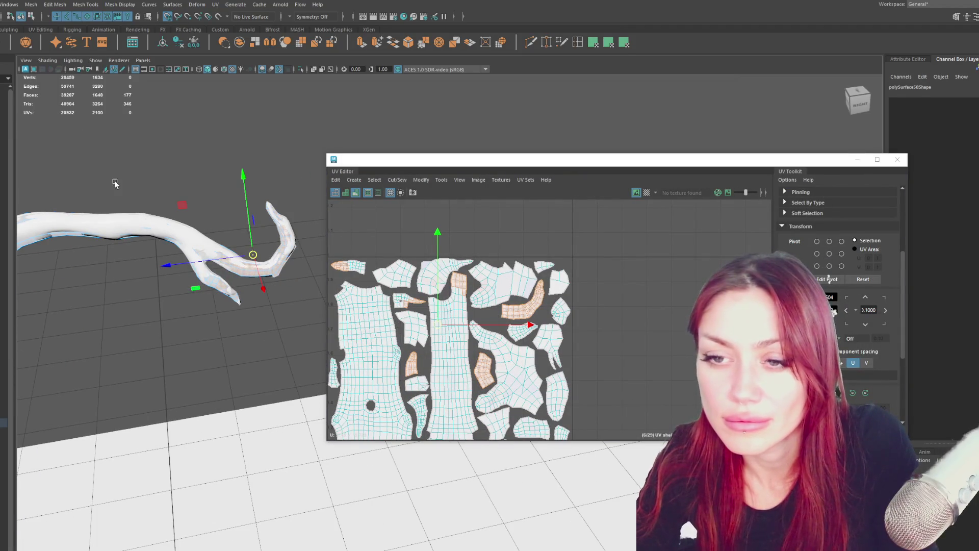
pyautogui.moveTo(170, 182); pyautogui.dragTo(304, 315)
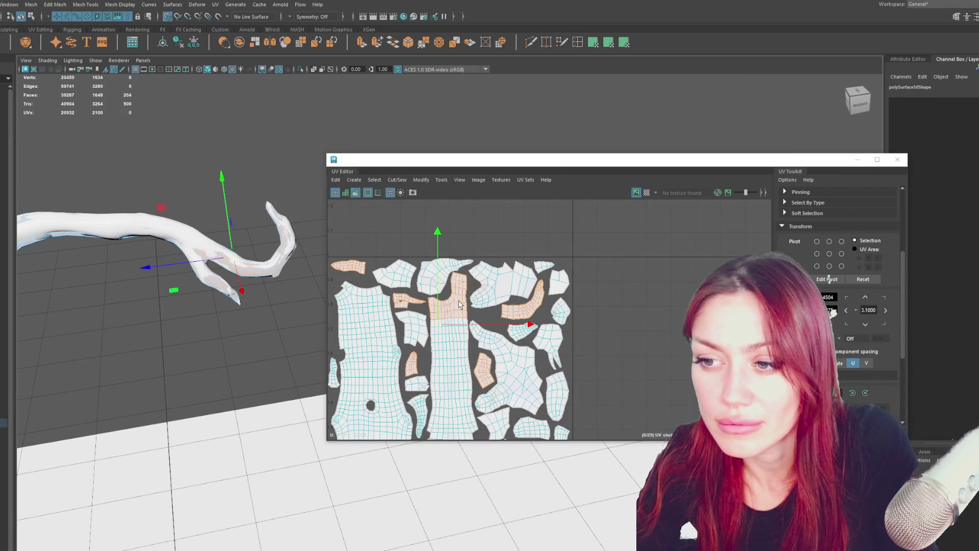
pyautogui.click(516, 315)
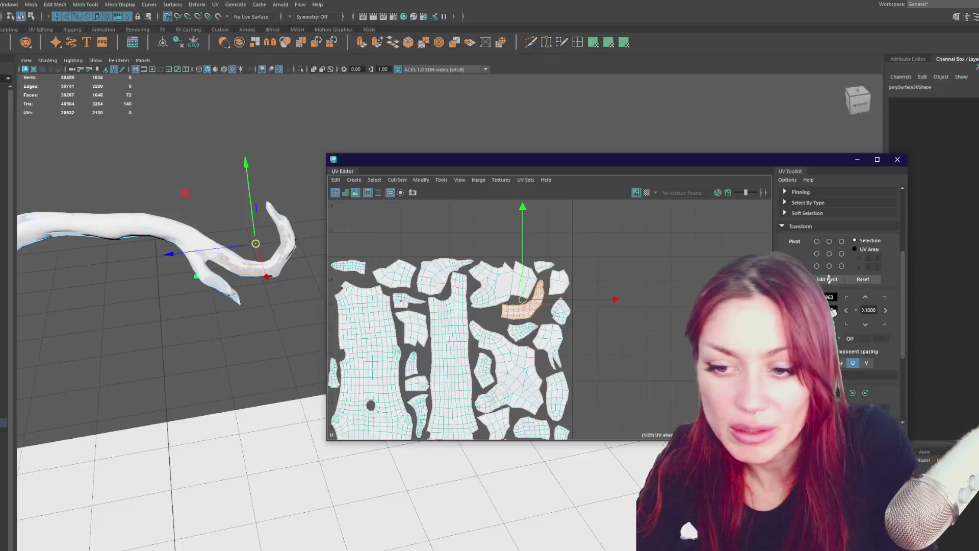
# Orbit down to the trunk base and select the whole root-base UV shell
pyautogui.moveTo(593, 152)
pyautogui.keyDown('alt'); pyautogui.mouseDown()
pyautogui.moveTo(355, 355)
pyautogui.moveTo(93, 437)
pyautogui.moveTo(228, 455)
pyautogui.moveTo(296, 339)
pyautogui.moveTo(254, 386)
pyautogui.mouseUp(); pyautogui.keyUp('alt')
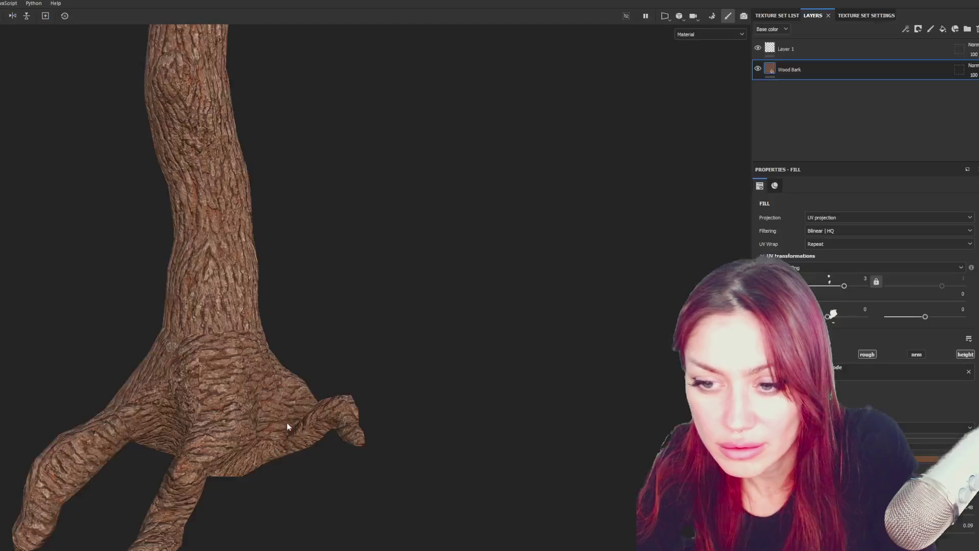
pyautogui.moveTo(291, 427)
pyautogui.keyDown('alt'); pyautogui.mouseDown()
pyautogui.moveTo(498, 354)
pyautogui.moveTo(207, 347)
pyautogui.moveTo(400, 372)
pyautogui.moveTo(378, 422)
pyautogui.moveTo(378, 352)
pyautogui.moveTo(337, 427)
pyautogui.mouseUp(); pyautogui.keyUp('alt')
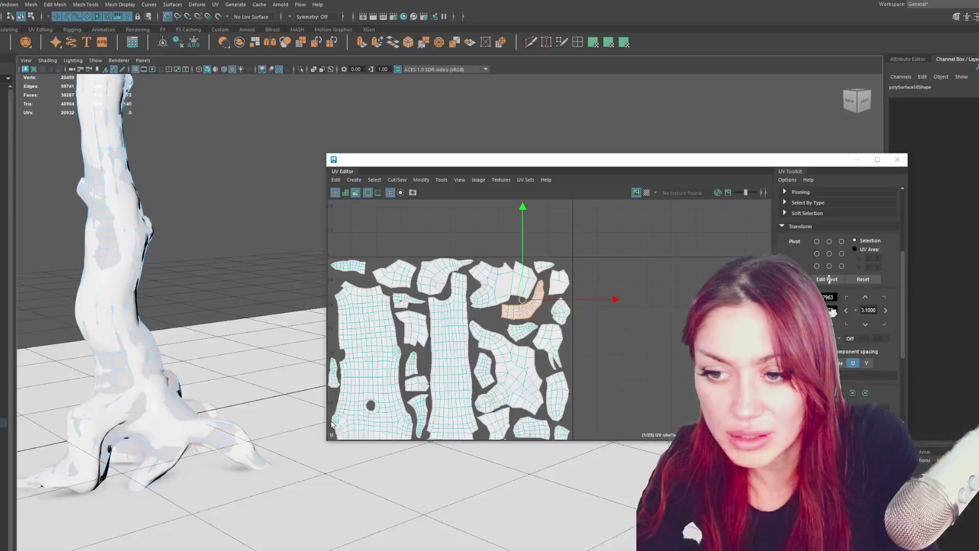
pyautogui.moveTo(258, 436)
pyautogui.keyDown('alt'); pyautogui.mouseDown()
pyautogui.moveTo(272, 473)
pyautogui.moveTo(212, 389)
pyautogui.moveTo(225, 503)
pyautogui.moveTo(270, 473)
pyautogui.moveTo(280, 485)
pyautogui.moveTo(186, 498)
pyautogui.moveTo(284, 532)
pyautogui.moveTo(285, 459)
pyautogui.mouseUp(); pyautogui.keyUp('alt')
pyautogui.click(231, 447)
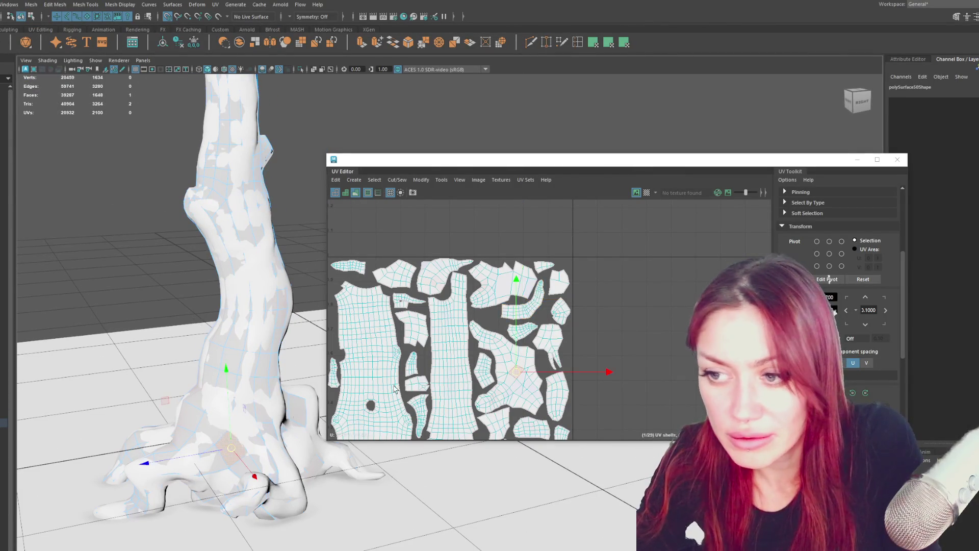
pyautogui.doubleClick(512, 396)
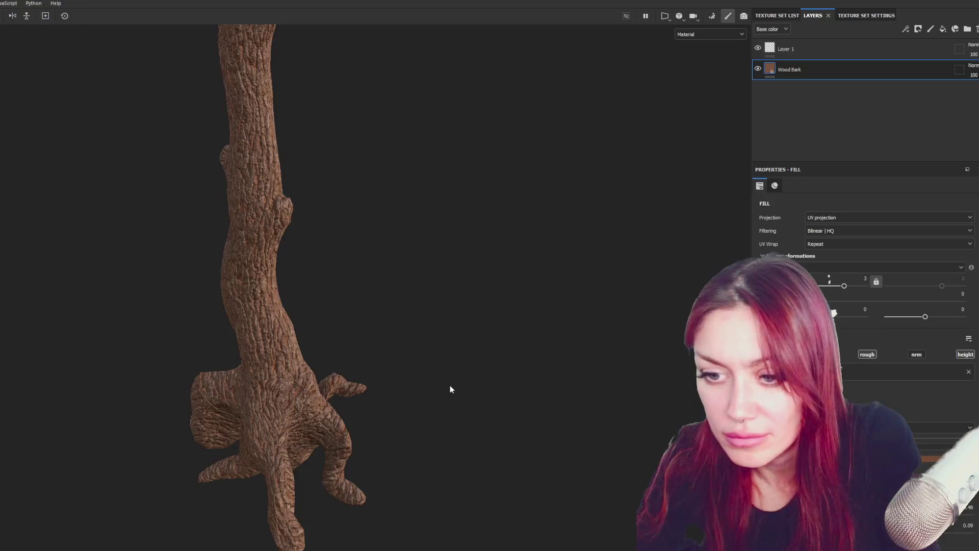
pyautogui.keyDown('alt'); pyautogui.moveTo(450, 385); pyautogui.dragTo(198, 305); pyautogui.keyUp('alt')
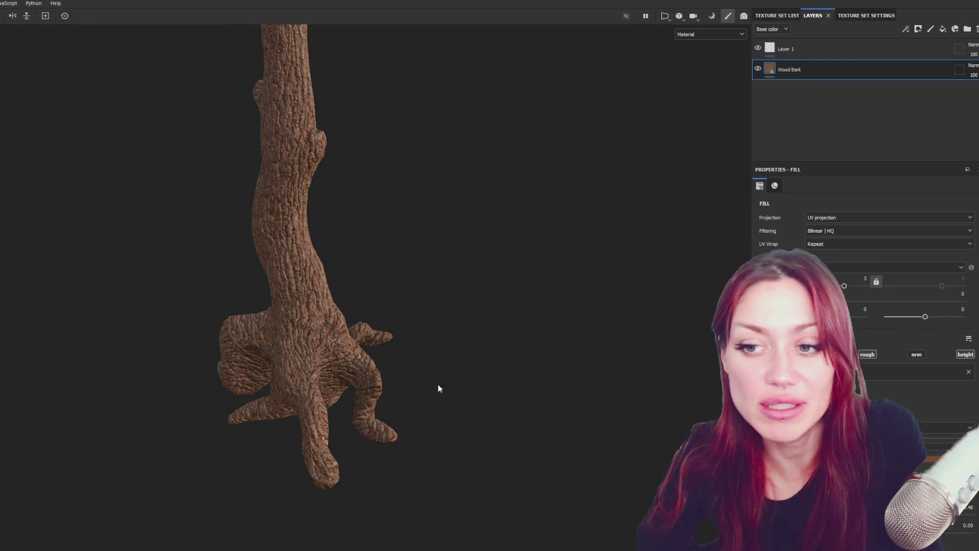
pyautogui.moveTo(418, 369)
pyautogui.keyDown('alt'); pyautogui.mouseDown()
pyautogui.moveTo(296, 306)
pyautogui.moveTo(300, 357)
pyautogui.mouseUp(); pyautogui.keyUp('alt')
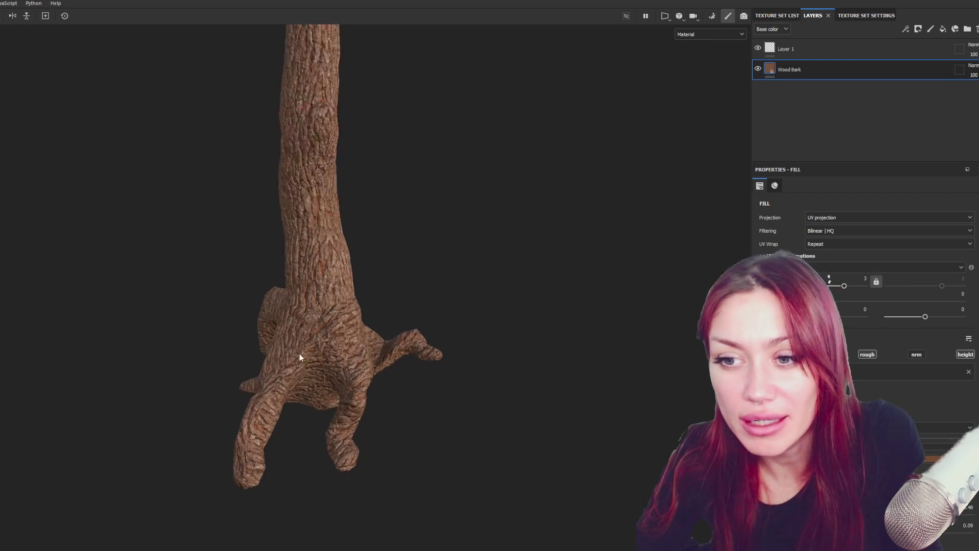
pyautogui.scroll(5, 299, 356)
pyautogui.moveTo(300, 255)
pyautogui.keyDown('alt'); pyautogui.mouseDown()
pyautogui.moveTo(494, 254)
pyautogui.moveTo(271, 264)
pyautogui.moveTo(286, 257)
pyautogui.moveTo(265, 255)
pyautogui.moveTo(229, 266)
pyautogui.mouseUp(); pyautogui.keyUp('alt')
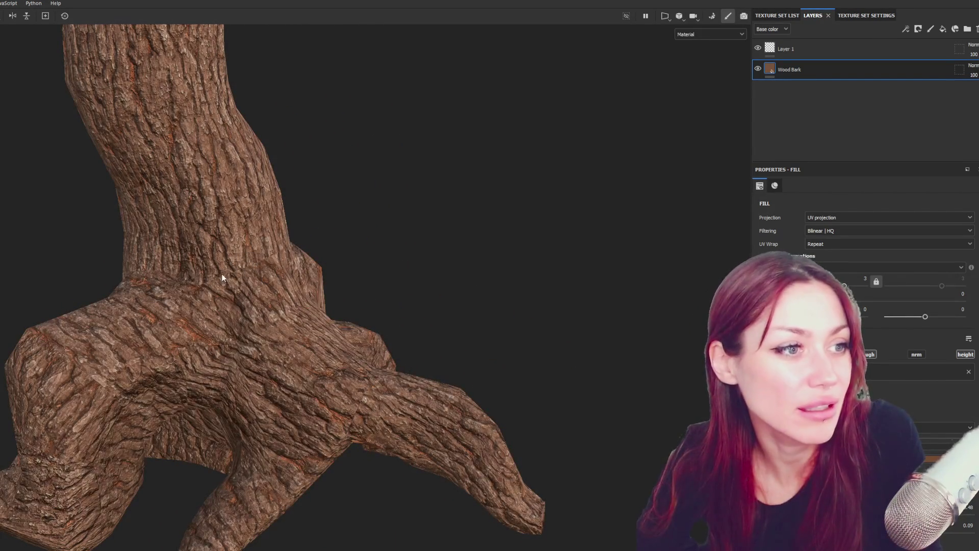
pyautogui.moveTo(210, 281)
pyautogui.keyDown('alt'); pyautogui.mouseDown()
pyautogui.moveTo(66, 294)
pyautogui.moveTo(23, 316)
pyautogui.mouseUp(); pyautogui.keyUp('alt')
pyautogui.keyDown('alt'); pyautogui.moveTo(325, 329); pyautogui.dragTo(371, 343); pyautogui.keyUp('alt')
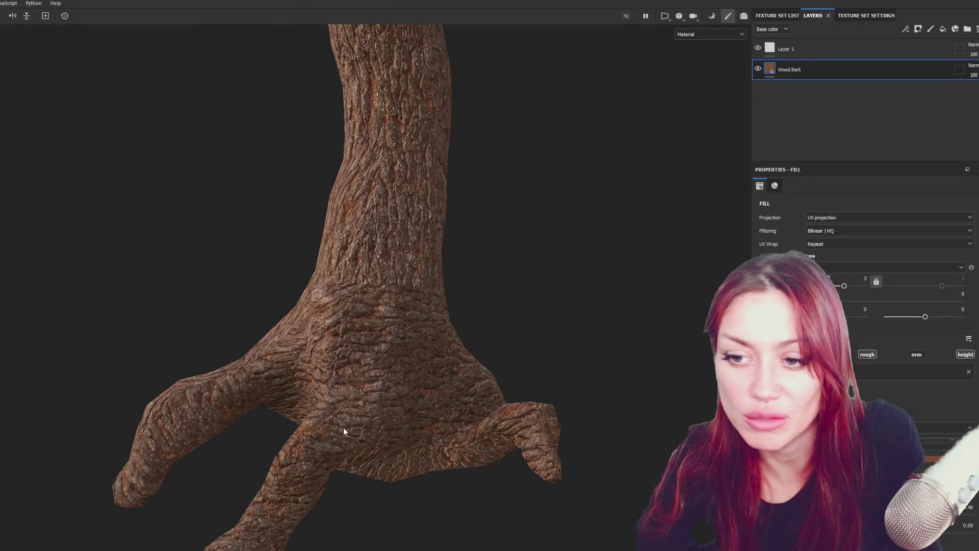
pyautogui.moveTo(392, 358)
pyautogui.keyDown('alt'); pyautogui.mouseDown()
pyautogui.moveTo(492, 382)
pyautogui.moveTo(640, 367)
pyautogui.moveTo(429, 397)
pyautogui.moveTo(589, 360)
pyautogui.mouseUp(); pyautogui.keyUp('alt')
pyautogui.scroll(-3, 445, 335)
pyautogui.scroll(-2, 433, 336)
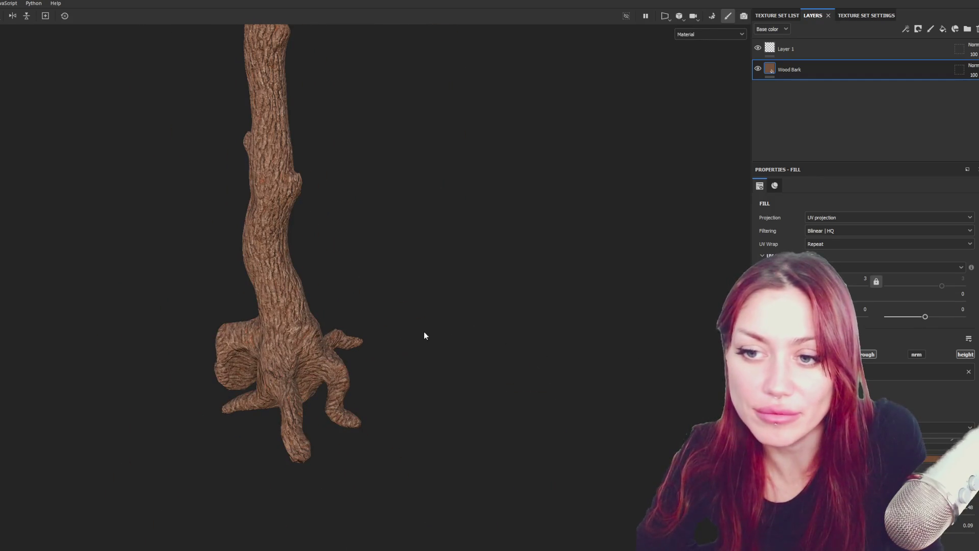
pyautogui.moveTo(425, 336)
pyautogui.keyDown('alt'); pyautogui.mouseDown()
pyautogui.moveTo(363, 350)
pyautogui.moveTo(655, 333)
pyautogui.mouseUp(); pyautogui.keyUp('alt')
pyautogui.moveTo(428, 354)
pyautogui.keyDown('alt'); pyautogui.mouseDown()
pyautogui.moveTo(459, 344)
pyautogui.moveTo(5, 357)
pyautogui.moveTo(174, 349)
pyautogui.mouseUp(); pyautogui.keyUp('alt')
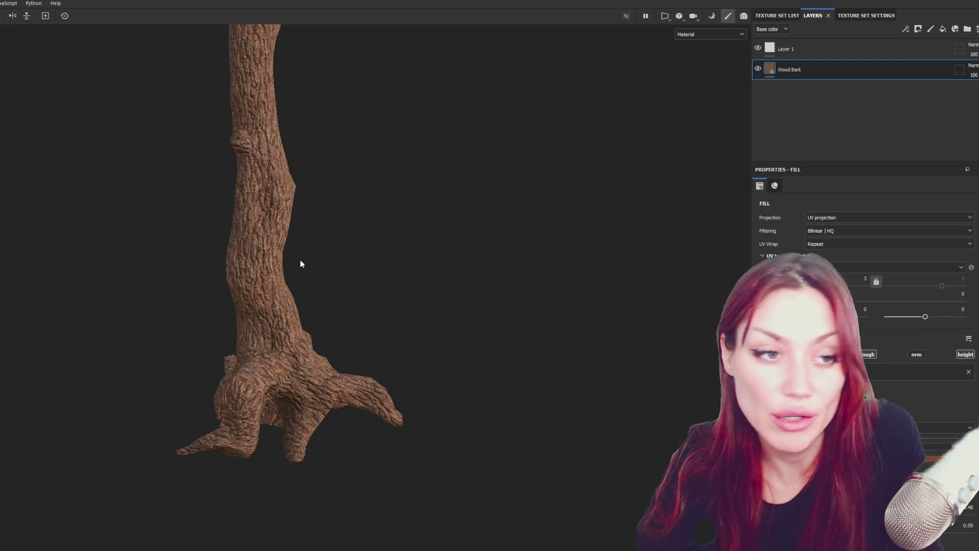
pyautogui.moveTo(489, 341)
pyautogui.keyDown('alt'); pyautogui.mouseDown()
pyautogui.moveTo(116, 328)
pyautogui.moveTo(232, 277)
pyautogui.mouseUp(); pyautogui.keyUp('alt')
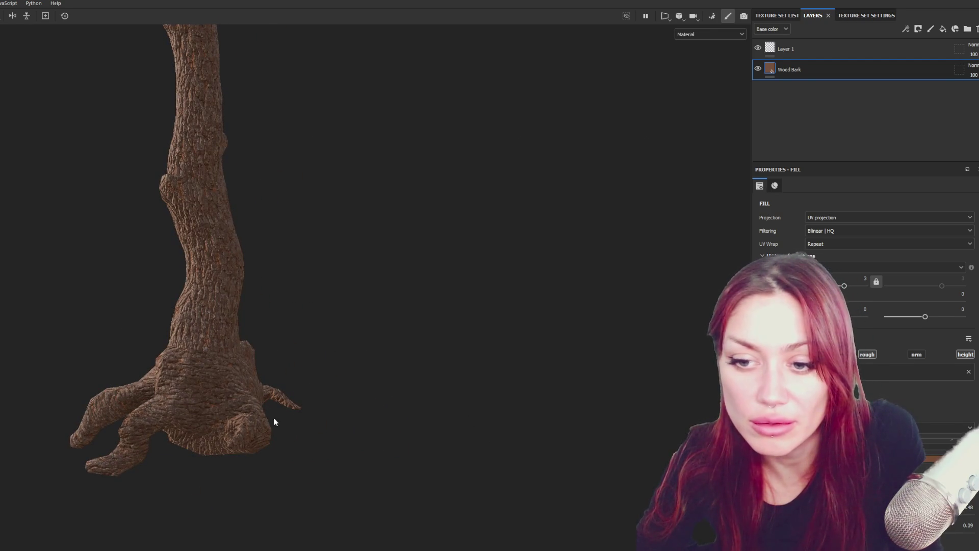
pyautogui.keyDown('alt'); pyautogui.moveTo(247, 427); pyautogui.dragTo(269, 449); pyautogui.keyUp('alt')
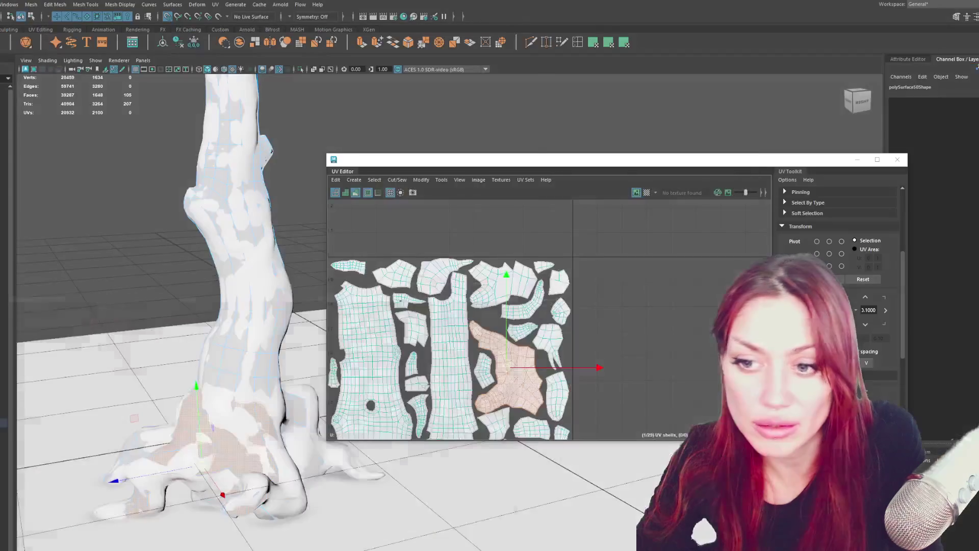
# Rotate the root-base shell about 80 degrees and shift it up and right
pyautogui.moveTo(398, 459)
pyautogui.keyDown('alt'); pyautogui.mouseDown()
pyautogui.moveTo(405, 477)
pyautogui.moveTo(425, 448)
pyautogui.moveTo(269, 371)
pyautogui.mouseUp(); pyautogui.keyUp('alt')
pyautogui.scroll(2, 528, 383)
pyautogui.press('e')
pyautogui.moveTo(549, 377); pyautogui.dragTo(575, 255)
pyautogui.press('w')
pyautogui.moveTo(500, 296)
pyautogui.mouseDown()
pyautogui.moveTo(505, 270)
pyautogui.moveTo(663, 357)
pyautogui.mouseUp()
# Move five small shells, including the curved one, right and out of the 0–1 tile
pyautogui.click(168, 17)
pyautogui.click(543, 249)
pyautogui.moveTo(544, 249); pyautogui.dragTo(707, 240)
pyautogui.click(505, 240)
pyautogui.moveTo(505, 240); pyautogui.dragTo(658, 227)
pyautogui.click(505, 267)
pyautogui.moveTo(505, 268); pyautogui.dragTo(605, 221)
pyautogui.click(537, 277)
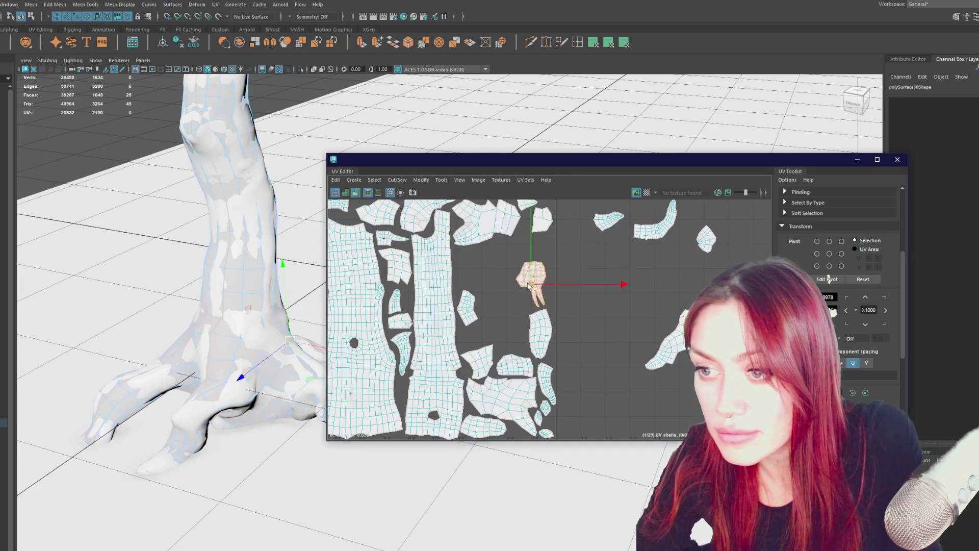
pyautogui.moveTo(537, 277); pyautogui.dragTo(678, 266)
pyautogui.click(472, 306)
pyautogui.moveTo(472, 306); pyautogui.dragTo(639, 285)
# Place the root-base shell into the freed space and fine-tune its rotation
pyautogui.click(691, 344)
pyautogui.moveTo(692, 344)
pyautogui.mouseDown()
pyautogui.moveTo(476, 282)
pyautogui.moveTo(502, 275)
pyautogui.mouseUp()
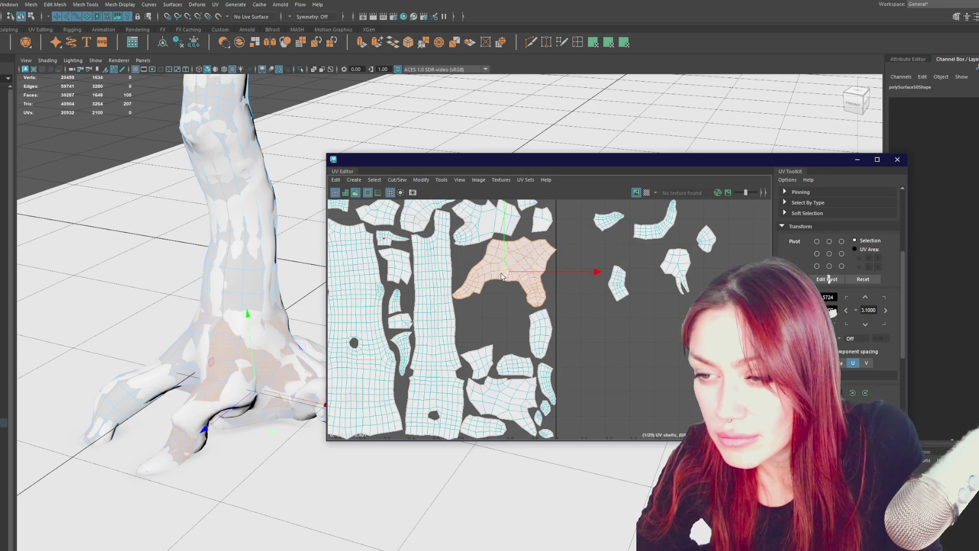
pyautogui.scroll(3, 502, 278)
pyautogui.press('e')
pyautogui.moveTo(588, 317); pyautogui.dragTo(590, 316)
pyautogui.scroll(-2, 586, 317)
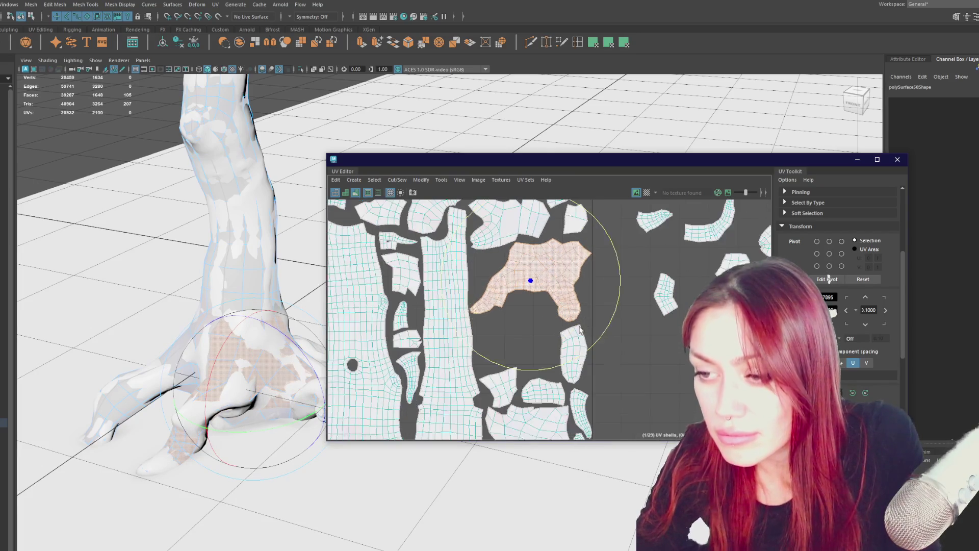
# Pick a small shell from the branch curl and move it down into an empty gap
pyautogui.moveTo(276, 320)
pyautogui.keyDown('alt'); pyautogui.mouseDown()
pyautogui.moveTo(124, 464)
pyautogui.moveTo(250, 321)
pyautogui.mouseUp(); pyautogui.keyUp('alt')
pyautogui.moveTo(233, 184)
pyautogui.keyDown('alt'); pyautogui.mouseDown()
pyautogui.moveTo(276, 169)
pyautogui.moveTo(217, 228)
pyautogui.moveTo(193, 278)
pyautogui.mouseUp(); pyautogui.keyUp('alt')
pyautogui.click(394, 242)
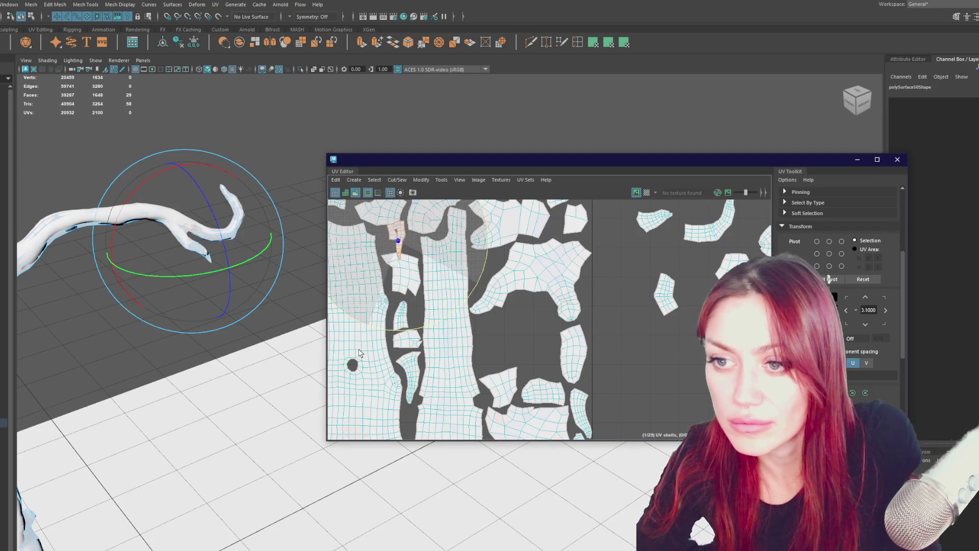
pyautogui.press('w')
pyautogui.moveTo(399, 242)
pyautogui.mouseDown()
pyautogui.moveTo(496, 334)
pyautogui.moveTo(482, 335)
pyautogui.mouseUp()
# Select the upper-right shell and switch to edge selection to prepare a cut
pyautogui.moveTo(258, 190); pyautogui.dragTo(174, 245)
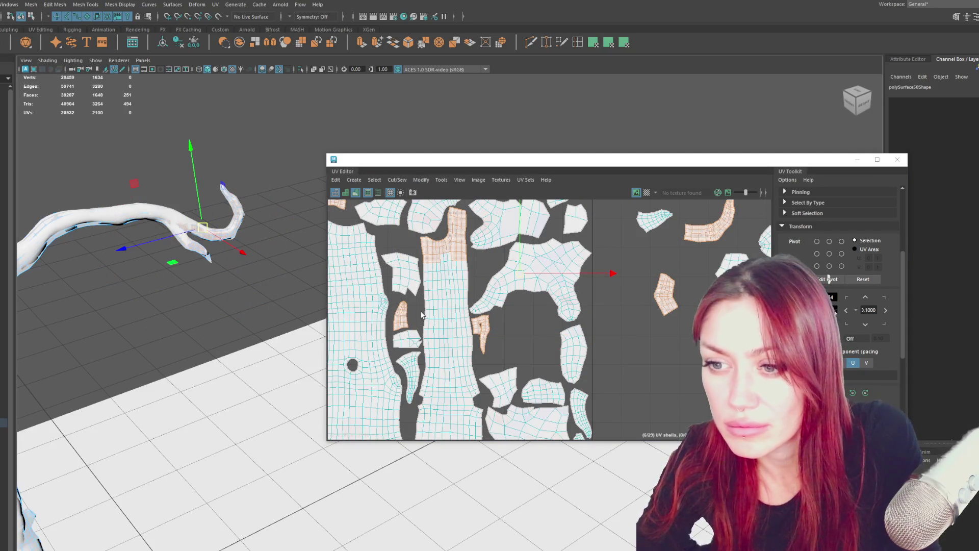
pyautogui.keyDown('alt'); pyautogui.moveTo(610, 255); pyautogui.dragTo(605, 280, button='middle'); pyautogui.keyUp('alt')
pyautogui.click(706, 245)
pyautogui.press('e')
pyautogui.press('F10')
pyautogui.scroll(3, 719, 262)
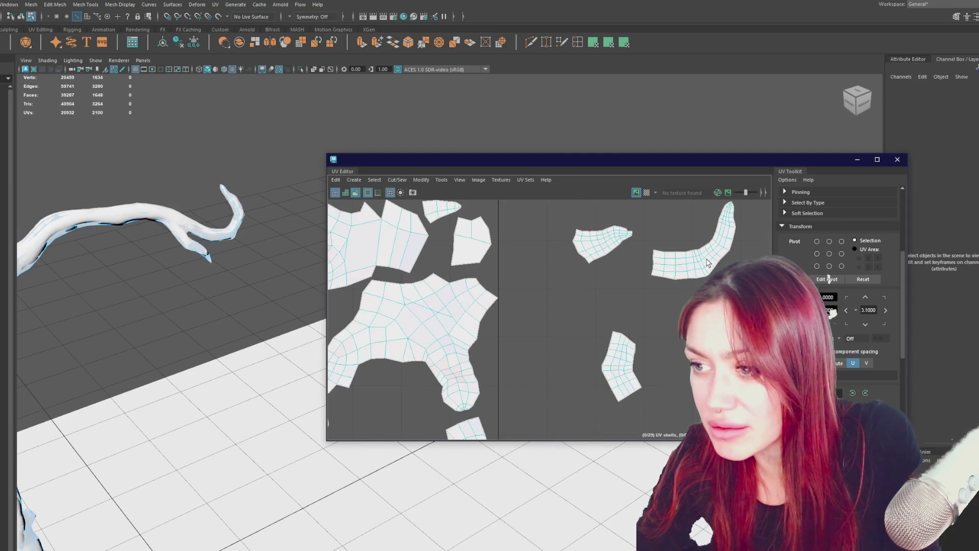
# Cut the upper-right shell along the marked edges, rotate the new shell upright, and move it into the tile
pyautogui.moveTo(673, 222)
pyautogui.keyDown('shift'); pyautogui.mouseDown(button='right')
pyautogui.moveTo(660, 232)
pyautogui.moveTo(674, 255)
pyautogui.mouseUp(button='right'); pyautogui.keyUp('shift')
pyautogui.click(678, 265)
pyautogui.press('e')
pyautogui.scroll(-2, 678, 265)
pyautogui.moveTo(729, 220); pyautogui.dragTo(765, 286)
pyautogui.press('w')
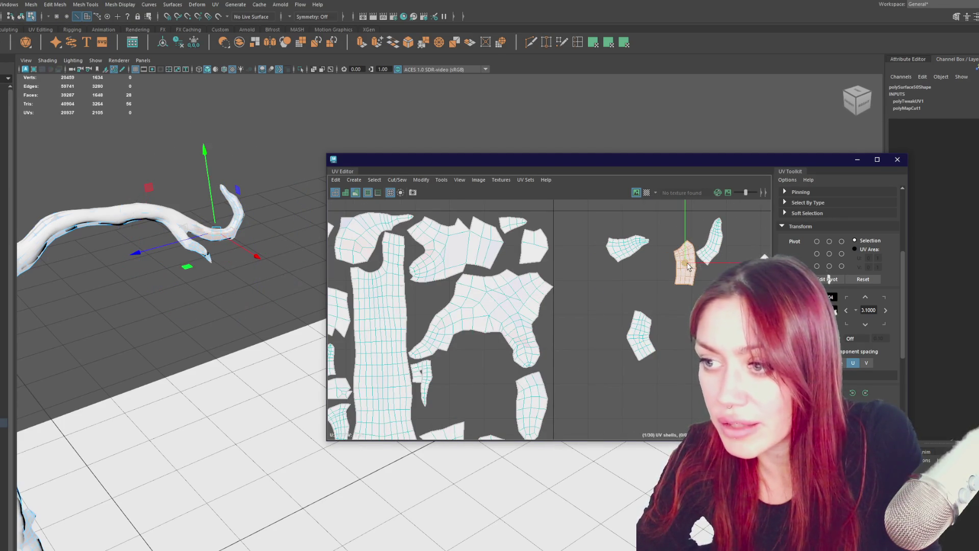
pyautogui.moveTo(688, 261); pyautogui.dragTo(421, 306)
# Rotate the upper-right shell and move it left into the 0–1 tile
pyautogui.click(703, 255)
pyautogui.press('e')
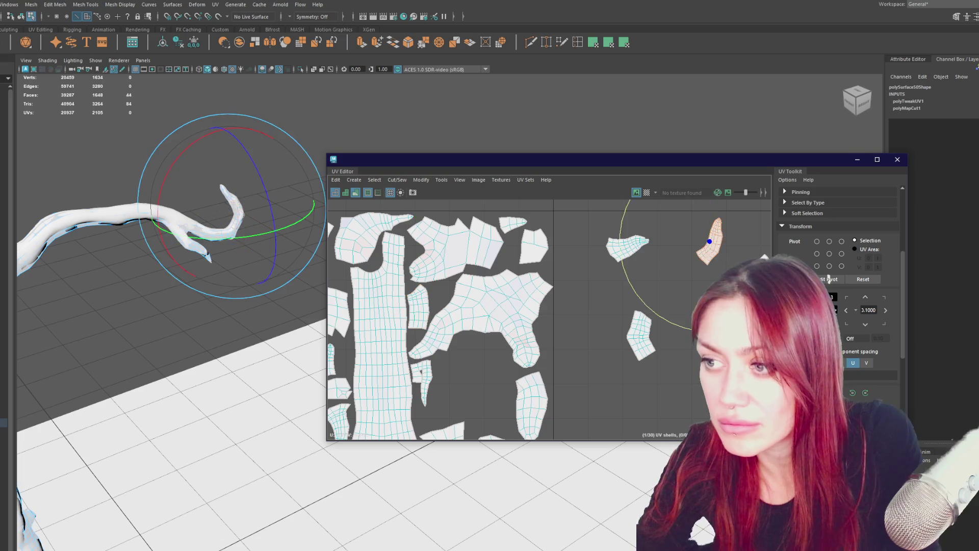
pyautogui.moveTo(764, 257); pyautogui.dragTo(747, 280)
pyautogui.press('w')
pyautogui.moveTo(710, 241); pyautogui.dragTo(443, 378)
pyautogui.scroll(-1, 510, 332)
# Rotate the top-left shell upright and move it into the empty top-right area
pyautogui.moveTo(282, 156); pyautogui.dragTo(166, 276)
pyautogui.keyDown('alt'); pyautogui.moveTo(336, 255); pyautogui.dragTo(407, 244, button='middle'); pyautogui.keyUp('alt')
pyautogui.doubleClick(407, 244)
pyautogui.press('e')
pyautogui.moveTo(411, 238)
pyautogui.mouseDown()
pyautogui.moveTo(627, 389)
pyautogui.moveTo(626, 357)
pyautogui.mouseUp()
pyautogui.press('w')
pyautogui.keyDown('alt'); pyautogui.moveTo(626, 357); pyautogui.dragTo(436, 324, button='middle'); pyautogui.keyUp('alt')
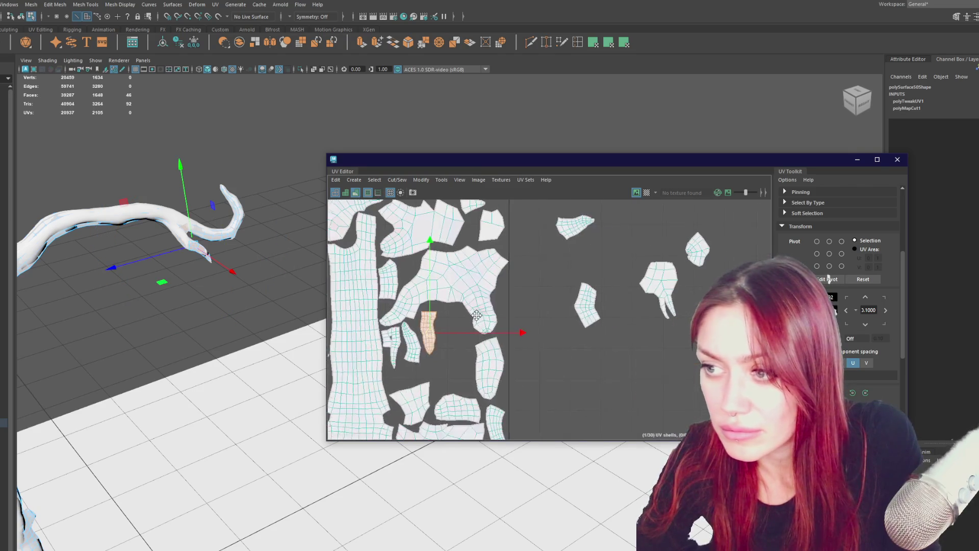
pyautogui.moveTo(436, 324); pyautogui.dragTo(578, 226)
# Fit that shell into the gap among the left shells and place the right-hand shell below it
pyautogui.press('e')
pyautogui.moveTo(628, 280); pyautogui.dragTo(423, 271)
pyautogui.press('w')
pyautogui.moveTo(576, 232)
pyautogui.mouseDown()
pyautogui.moveTo(465, 329)
pyautogui.moveTo(449, 329)
pyautogui.mouseUp()
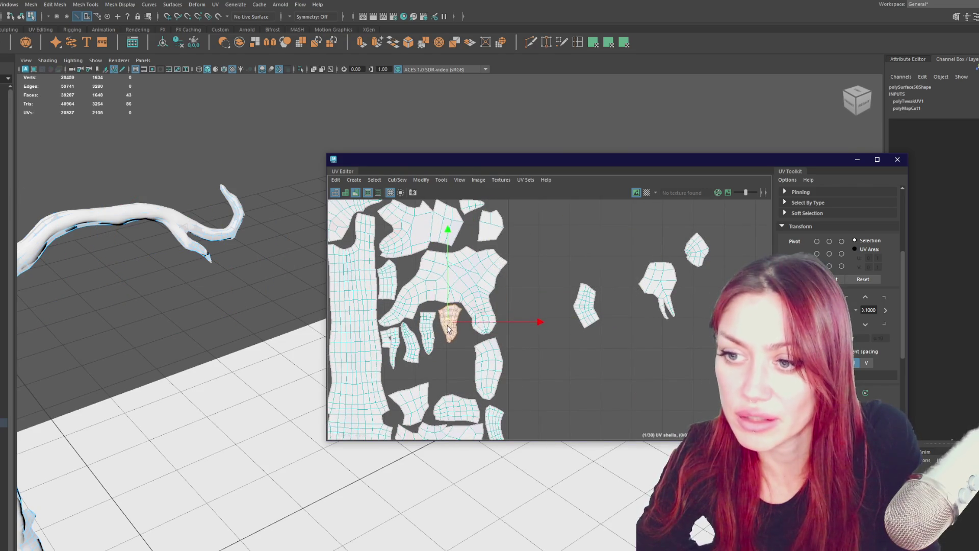
pyautogui.click(586, 309)
pyautogui.moveTo(587, 308); pyautogui.dragTo(442, 373)
# Move the hand-shaped shell beside the other shells
pyautogui.click(665, 280)
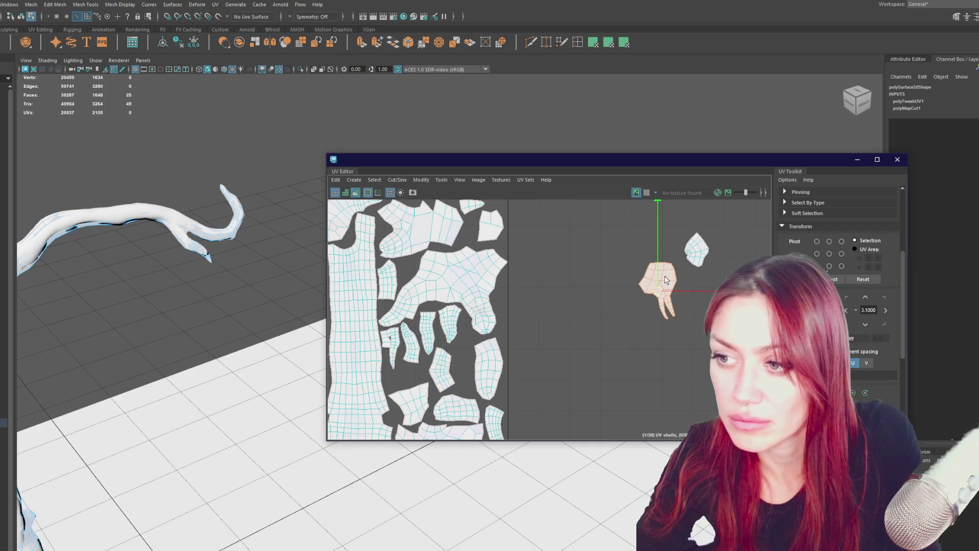
pyautogui.keyDown('alt'); pyautogui.moveTo(324, 287); pyautogui.dragTo(151, 335); pyautogui.keyUp('alt')
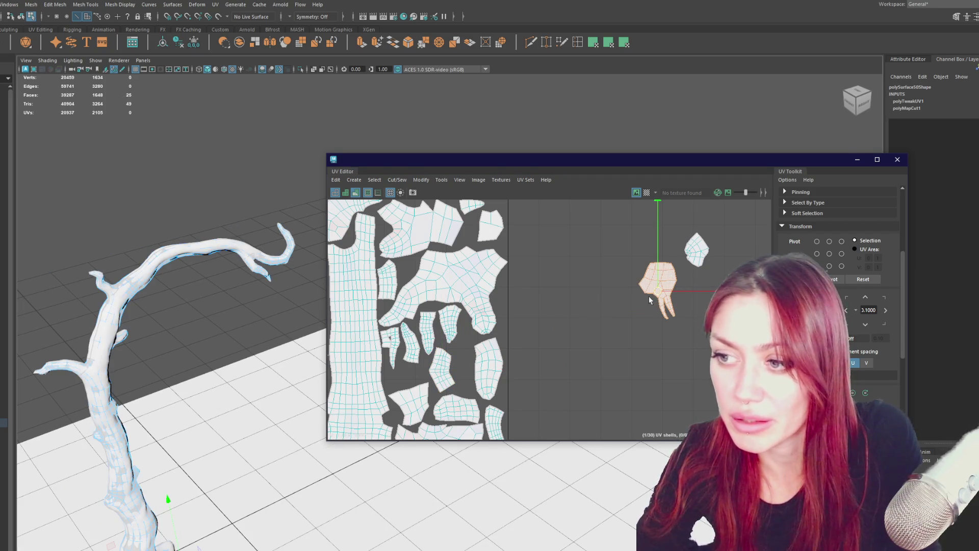
pyautogui.moveTo(173, 468)
pyautogui.keyDown('alt'); pyautogui.mouseDown()
pyautogui.moveTo(186, 359)
pyautogui.moveTo(222, 398)
pyautogui.mouseUp(); pyautogui.keyUp('alt')
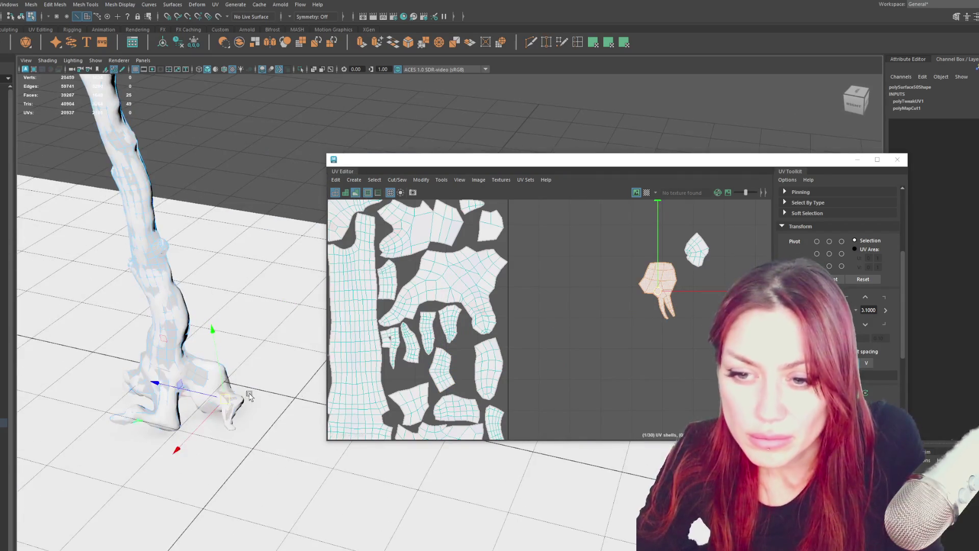
pyautogui.moveTo(649, 303)
pyautogui.mouseDown()
pyautogui.moveTo(477, 377)
pyautogui.moveTo(507, 348)
pyautogui.mouseUp()
pyautogui.moveTo(507, 348)
pyautogui.keyDown('alt'); pyautogui.mouseDown(button='middle')
pyautogui.moveTo(642, 400)
pyautogui.moveTo(675, 357)
pyautogui.moveTo(586, 310)
pyautogui.mouseUp(button='middle'); pyautogui.keyUp('alt')
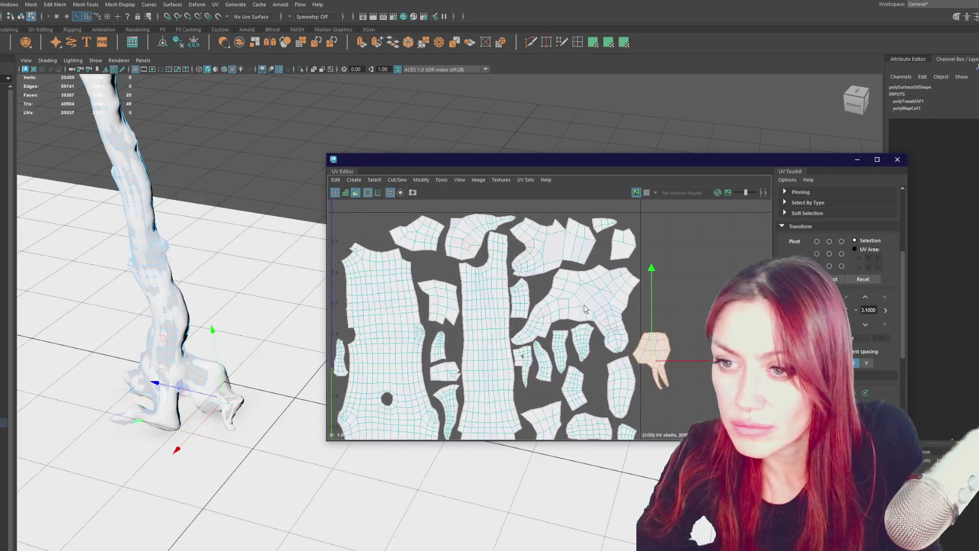
# Move the small top shell to the top-left corner with a slight rotation, and move the hand shell top-left
pyautogui.click(407, 233)
pyautogui.moveTo(407, 233)
pyautogui.mouseDown()
pyautogui.moveTo(359, 234)
pyautogui.moveTo(383, 233)
pyautogui.mouseUp()
pyautogui.press('e')
pyautogui.moveTo(434, 306); pyautogui.dragTo(443, 304)
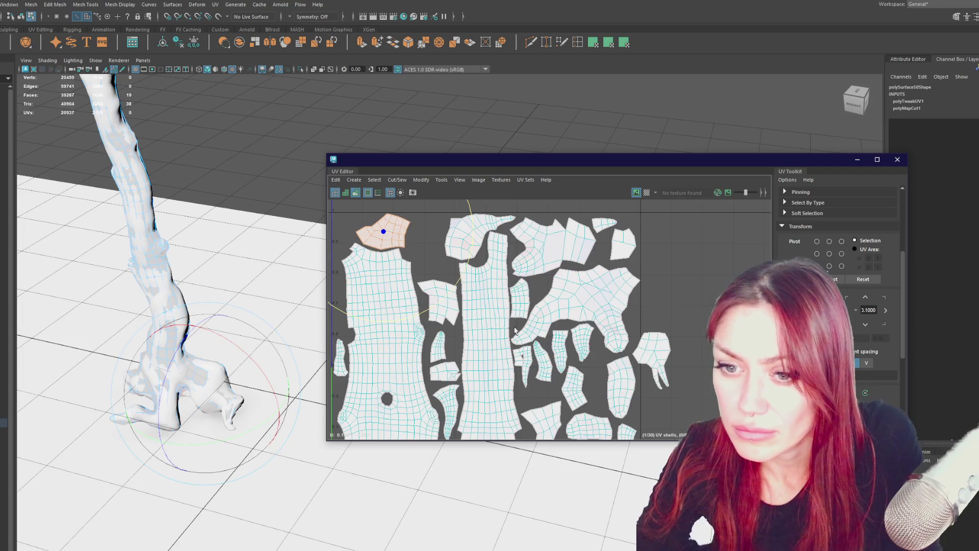
pyautogui.press('w')
pyautogui.click(657, 357)
pyautogui.moveTo(657, 357)
pyautogui.mouseDown()
pyautogui.moveTo(449, 249)
pyautogui.moveTo(422, 248)
pyautogui.mouseUp()
# Move the rightmost small shell into a layout gap, check neighbouring shells, and close the UV Editor
pyautogui.moveTo(665, 284)
pyautogui.keyDown('alt'); pyautogui.mouseDown(button='middle')
pyautogui.moveTo(535, 284)
pyautogui.moveTo(594, 284)
pyautogui.mouseUp(button='middle'); pyautogui.keyUp('alt')
pyautogui.click(759, 253)
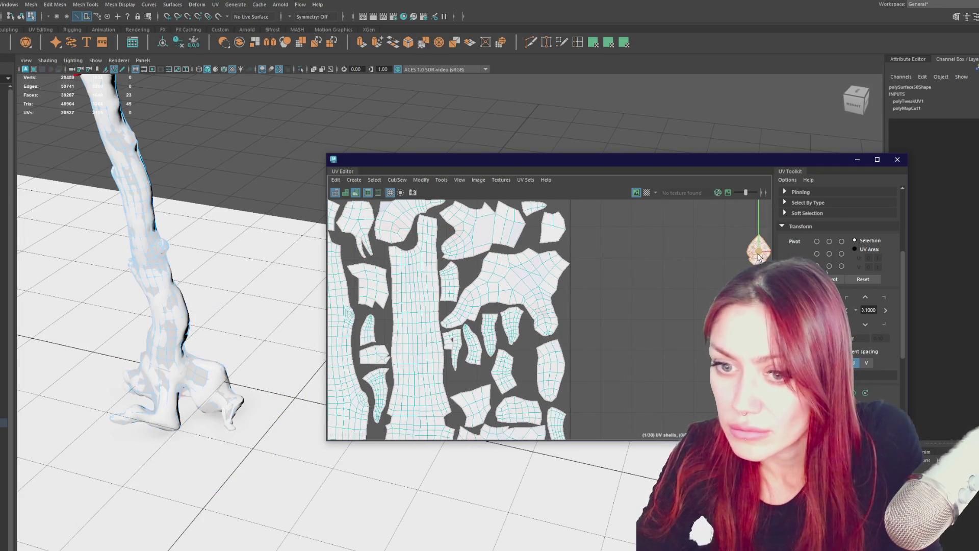
pyautogui.moveTo(759, 255)
pyautogui.mouseDown()
pyautogui.moveTo(499, 357)
pyautogui.moveTo(526, 359)
pyautogui.moveTo(524, 369)
pyautogui.mouseUp()
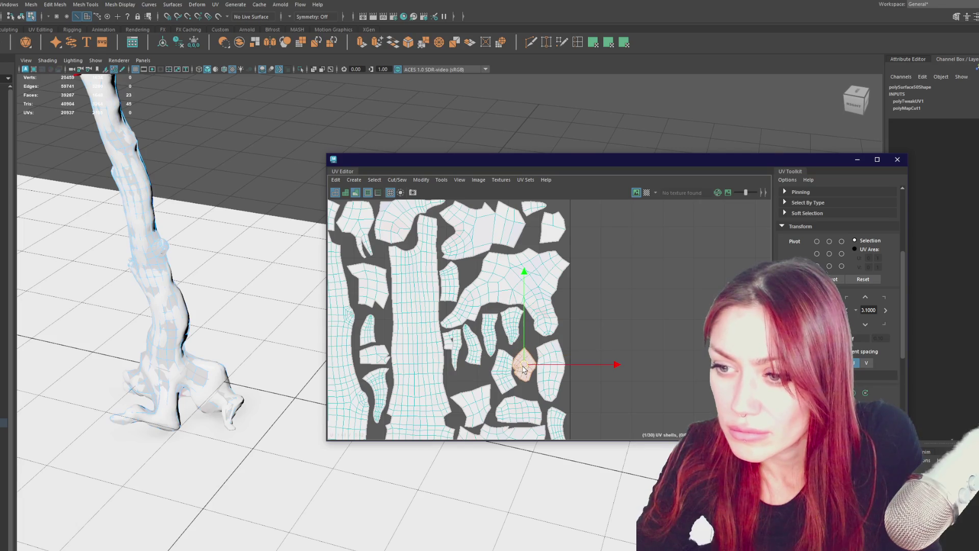
pyautogui.click(500, 374)
pyautogui.click(548, 364)
pyautogui.click(521, 371)
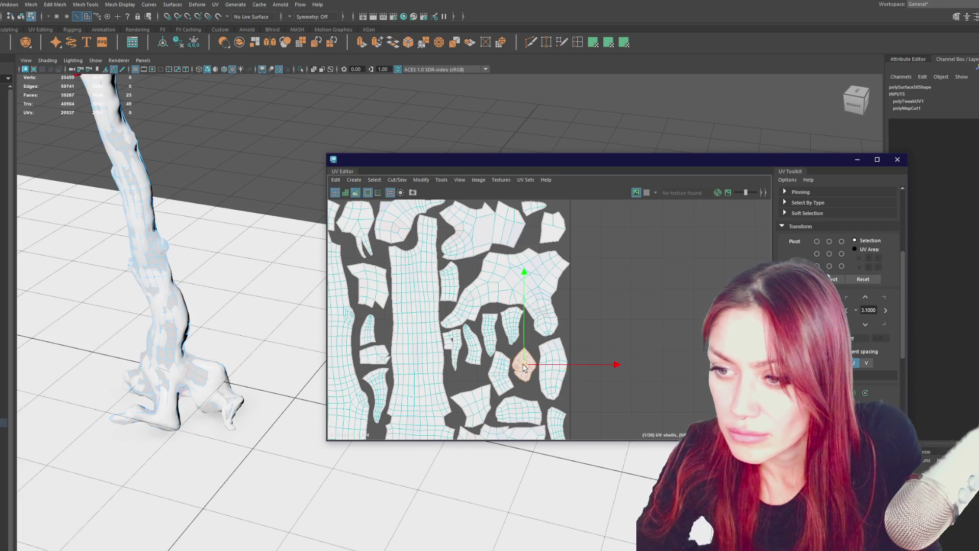
pyautogui.scroll(-5, 625, 317)
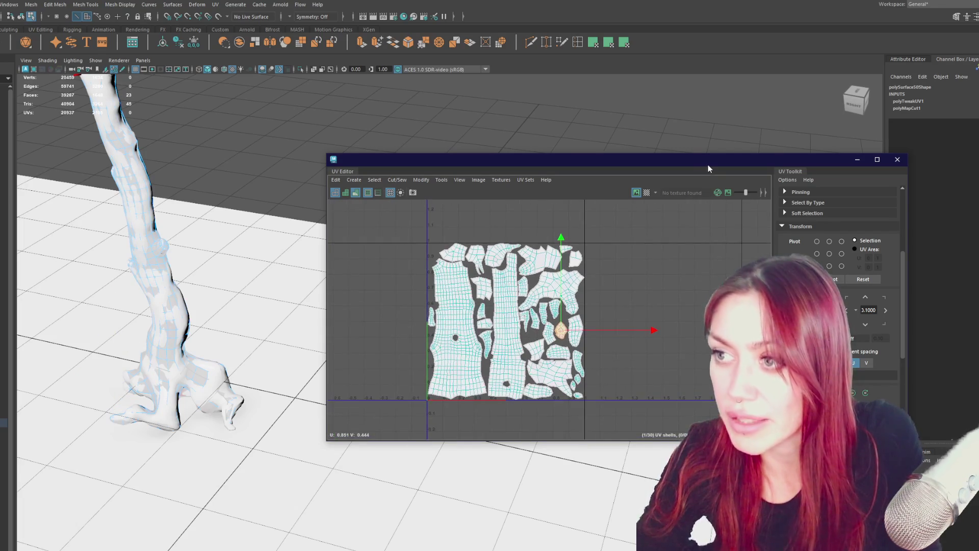
pyautogui.click(898, 159)
pyautogui.press('F8')
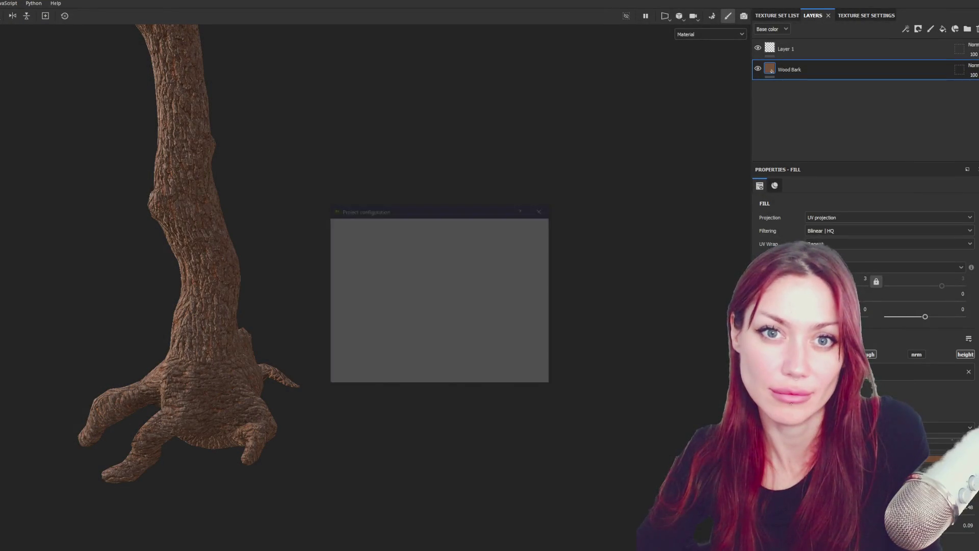
# Load tree-loypoly as the project's new mesh file
pyautogui.click(534, 227)
pyautogui.click(675, 285)
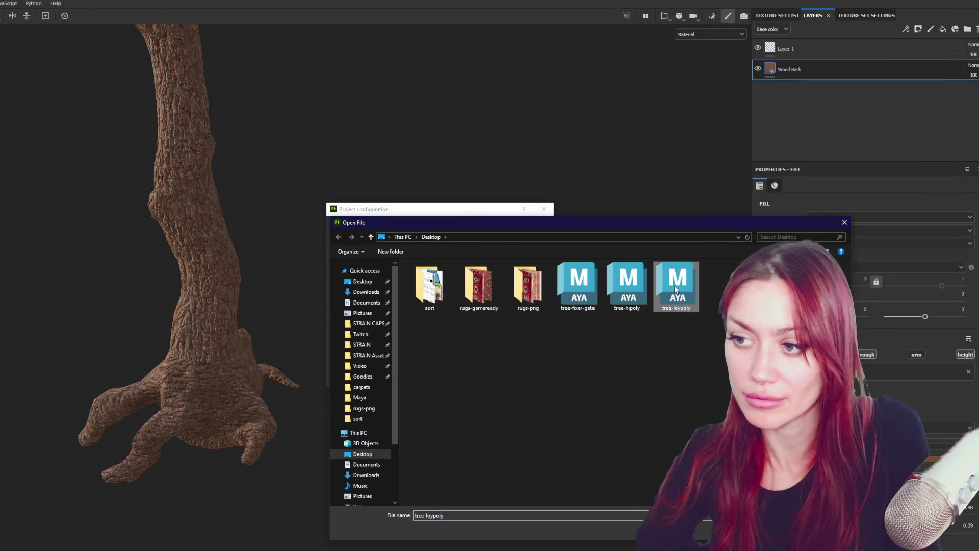
pyautogui.doubleClick(675, 285)
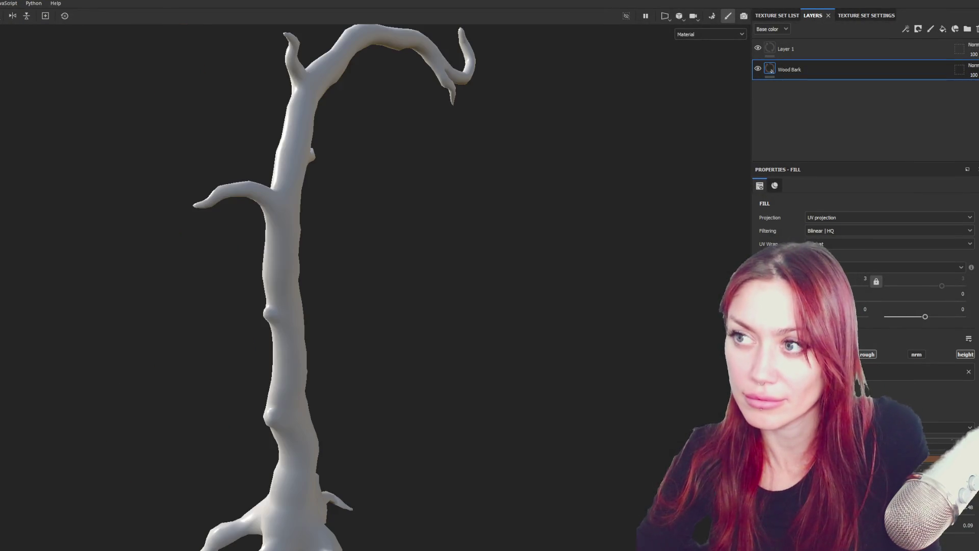
# Review the Baking mode mesh map settings, then return to Painting mode and orbit the tree
pyautogui.click(711, 18)
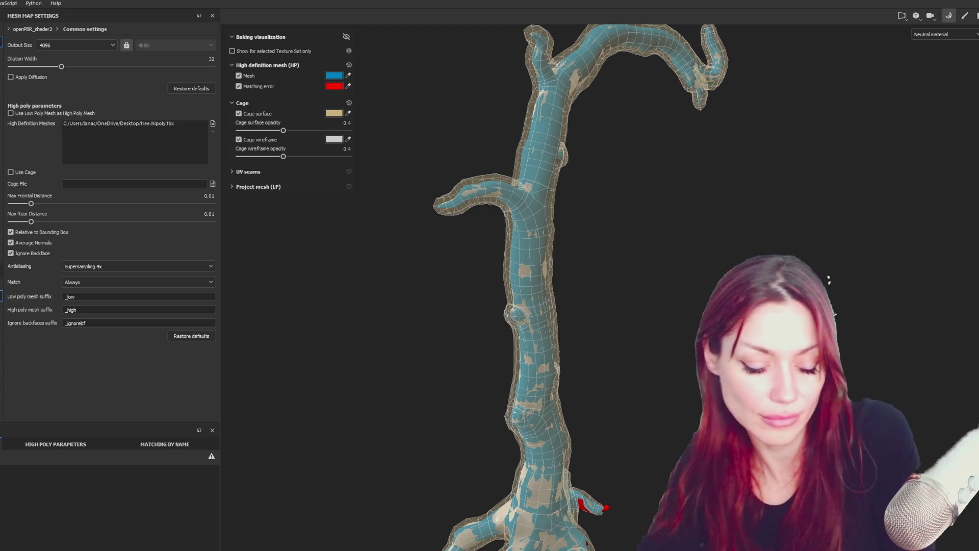
pyautogui.click(968, 16)
pyautogui.moveTo(296, 111)
pyautogui.keyDown('alt'); pyautogui.mouseDown()
pyautogui.moveTo(636, 120)
pyautogui.moveTo(601, 120)
pyautogui.moveTo(581, 153)
pyautogui.moveTo(696, 133)
pyautogui.moveTo(590, 334)
pyautogui.moveTo(414, 304)
pyautogui.mouseUp(); pyautogui.keyUp('alt')
pyautogui.moveTo(283, 171)
pyautogui.keyDown('alt'); pyautogui.mouseDown()
pyautogui.moveTo(352, 247)
pyautogui.moveTo(645, 252)
pyautogui.moveTo(323, 177)
pyautogui.moveTo(549, 223)
pyautogui.moveTo(678, 204)
pyautogui.moveTo(323, 181)
pyautogui.moveTo(823, 187)
pyautogui.moveTo(215, 202)
pyautogui.mouseUp(); pyautogui.keyUp('alt')
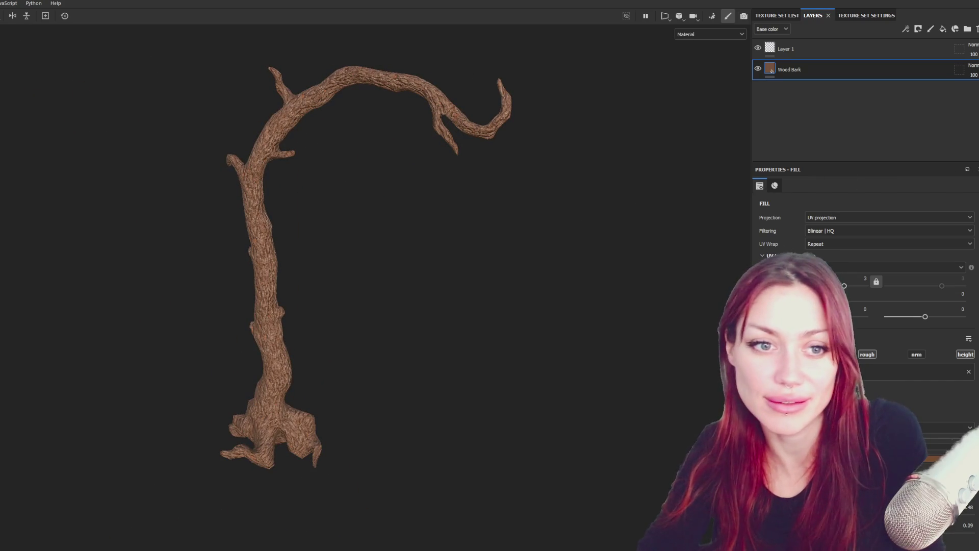
pyautogui.keyDown('alt'); pyautogui.moveTo(341, 210); pyautogui.dragTo(367, 185); pyautogui.keyUp('alt')
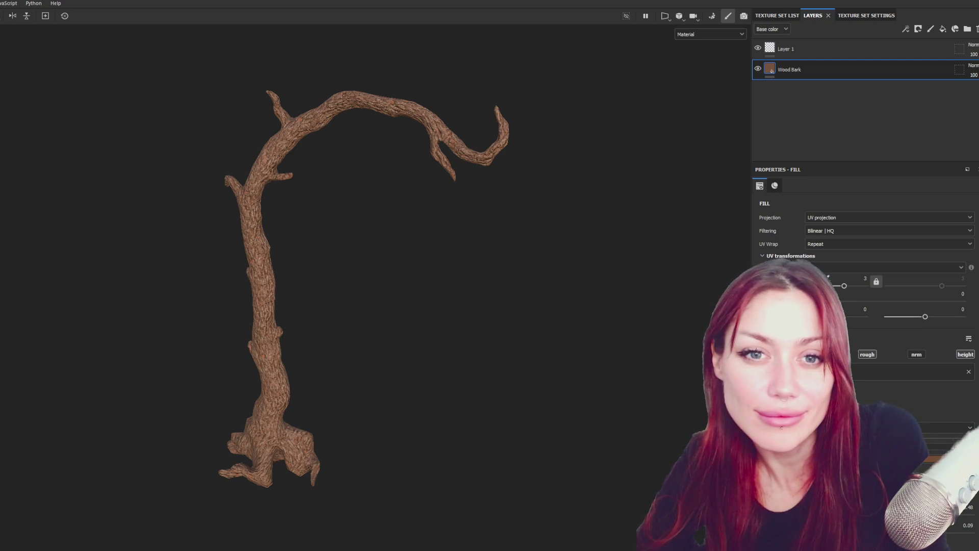
pyautogui.hotkey('ctrl', 'shift', 'e')
# Export textures with the Unity HD Render Pipeline (Metallic Standard) template at size 4096
pyautogui.click(490, 204)
pyautogui.scroll(-3, 519, 250)
pyautogui.click(515, 244)
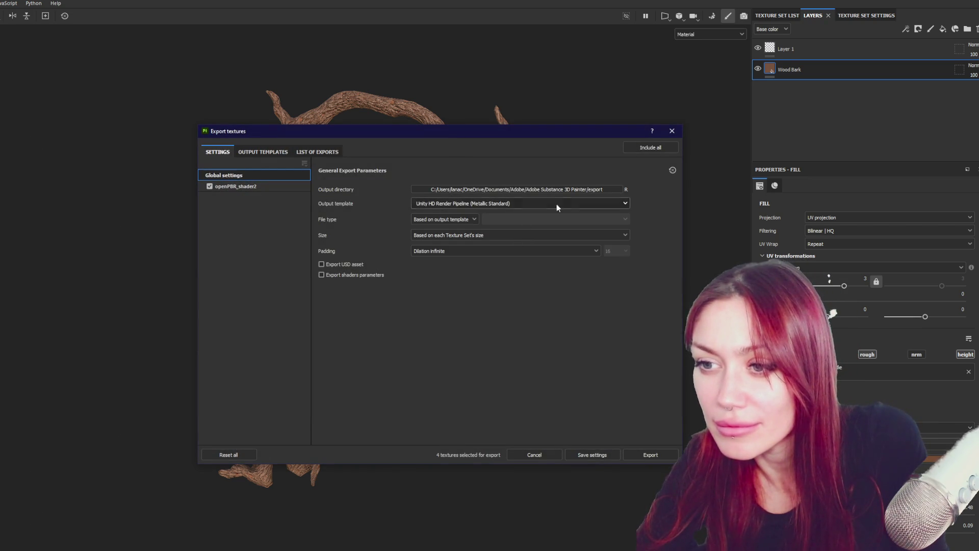
pyautogui.click(569, 234)
pyautogui.click(517, 313)
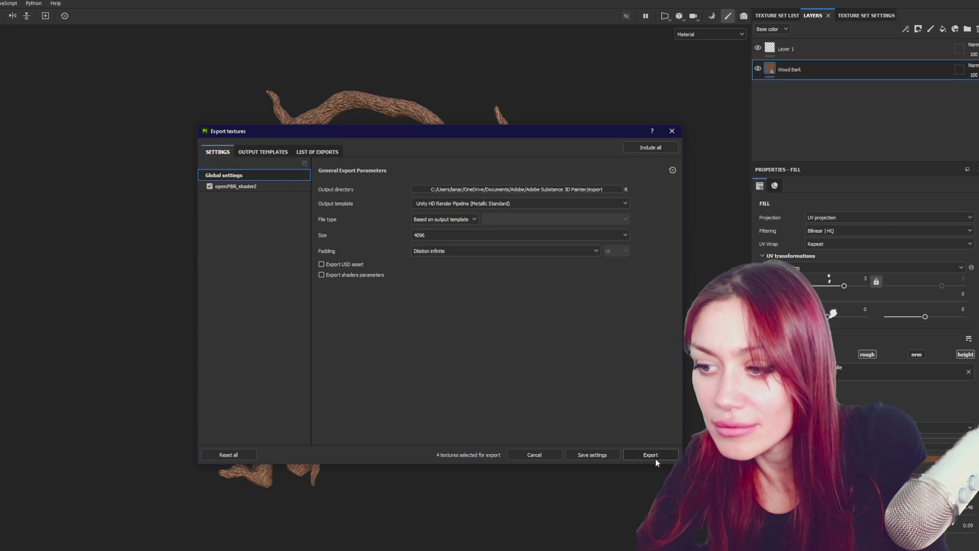
pyautogui.click(651, 454)
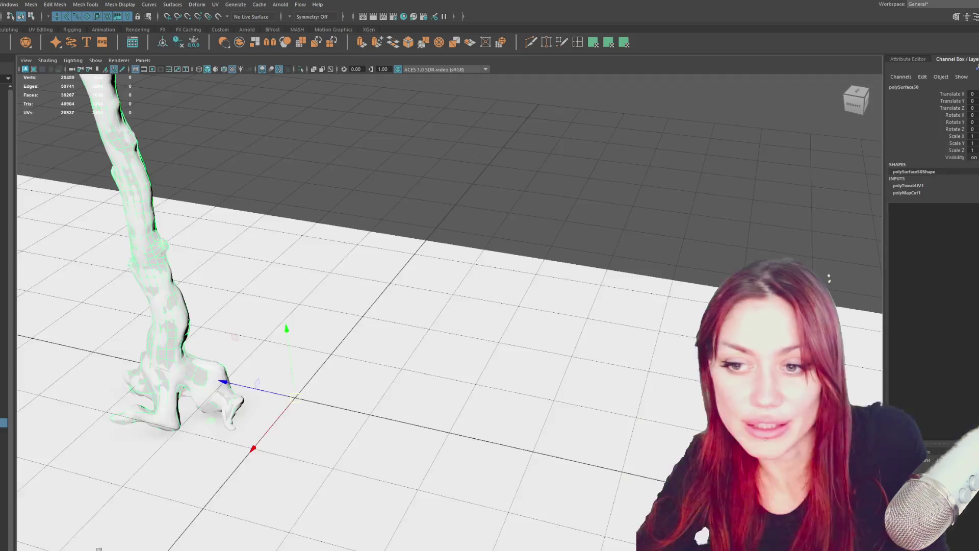
# Group the selected low-poly tree pieces and name the group LowPoly
pyautogui.keyDown('alt'); pyautogui.moveTo(153, 234); pyautogui.dragTo(255, 237); pyautogui.keyUp('alt')
pyautogui.press('f')
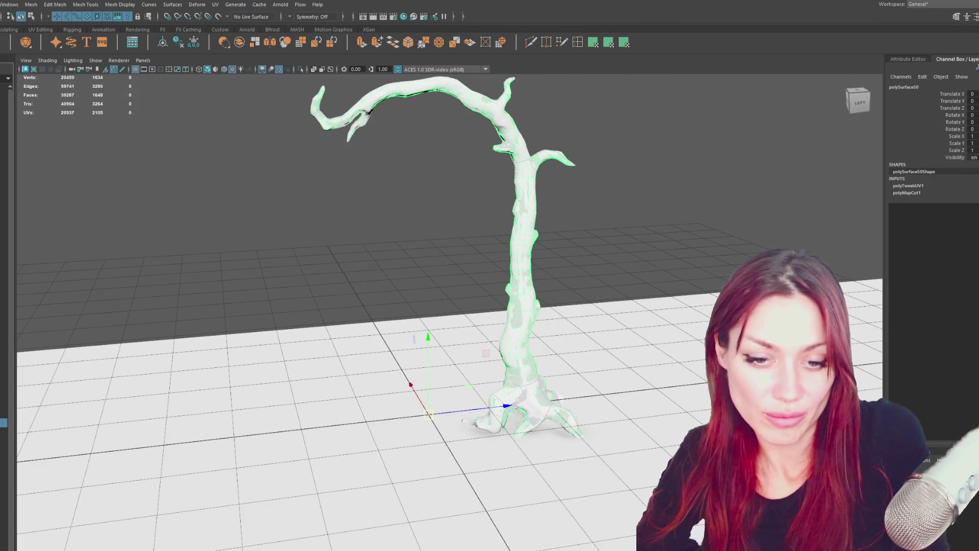
pyautogui.hotkey('ctrl', 'g')
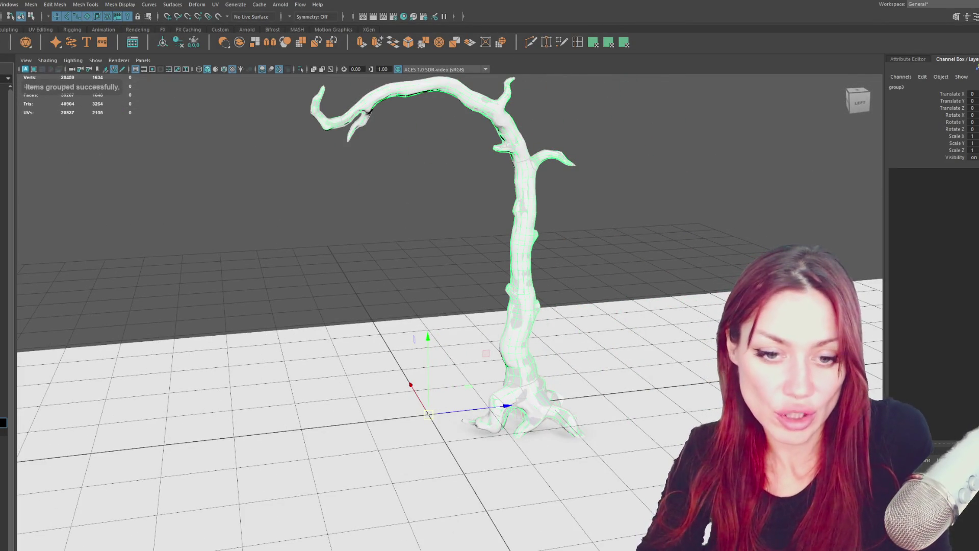
pyautogui.write('LowPoly')
pyautogui.press('Return')
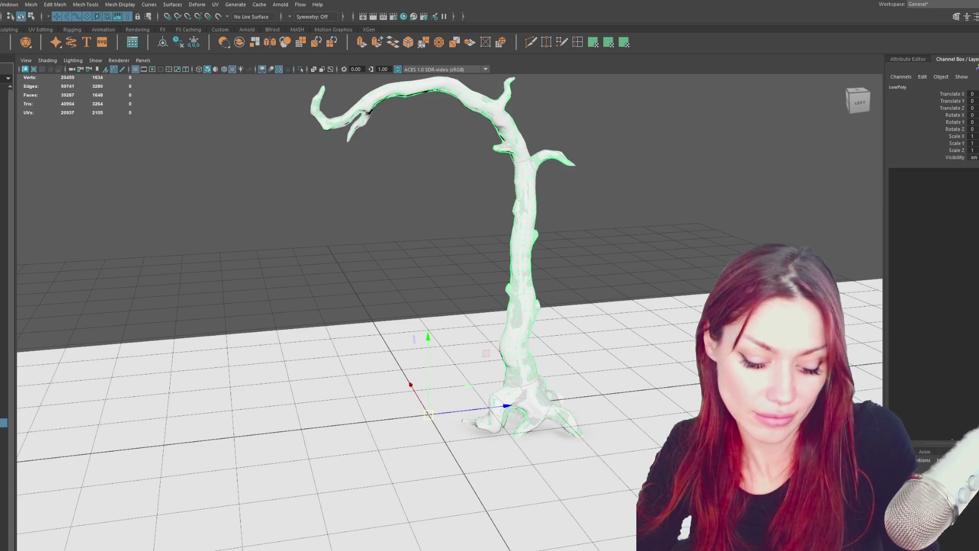
# Hide the high-poly mesh and LowPoly group, unhiding only the trunk mesh polySurface48
pyautogui.click(3, 194)
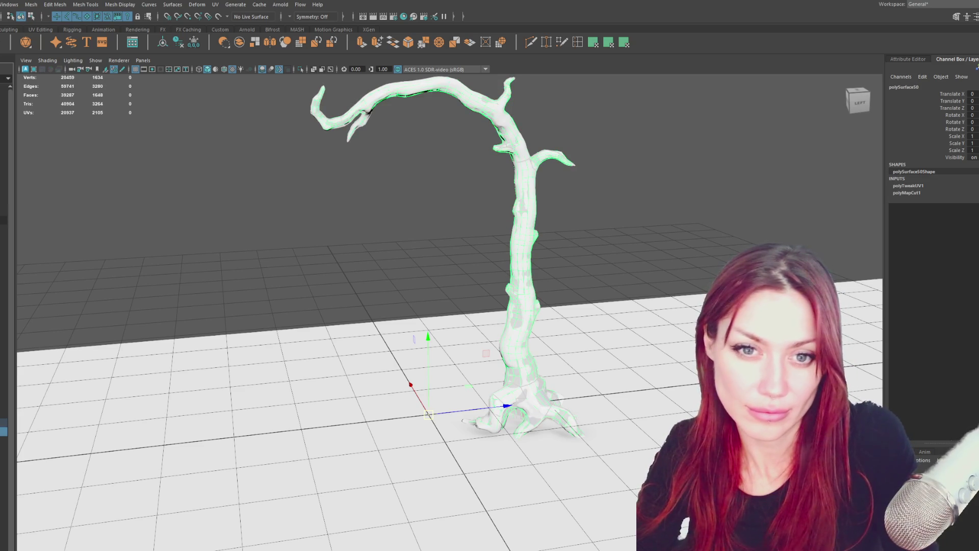
pyautogui.hotkey('ctrl', 'h')
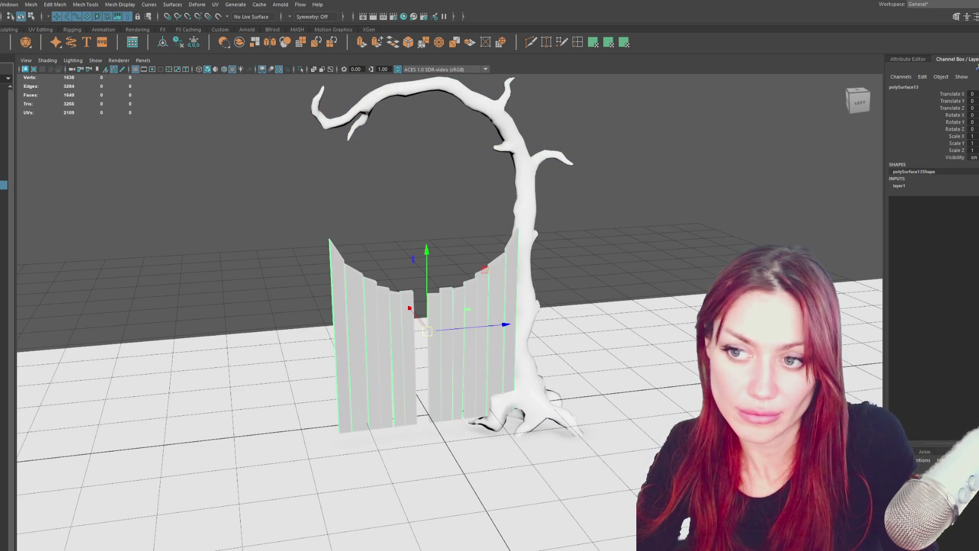
pyautogui.click(3, 176)
pyautogui.click(3, 167)
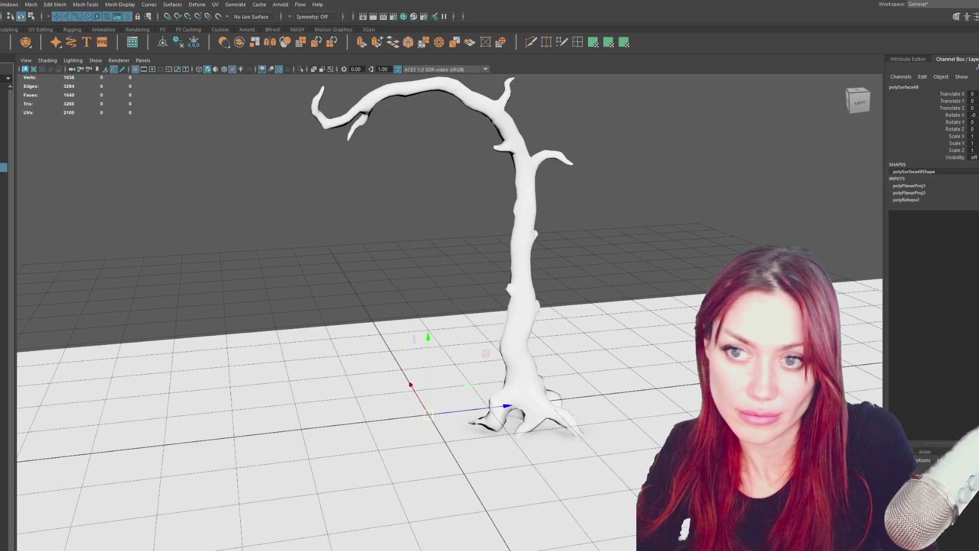
pyautogui.hotkey('shift', 'h')
pyautogui.hotkey('ctrl', 'h')
pyautogui.click(3, 167)
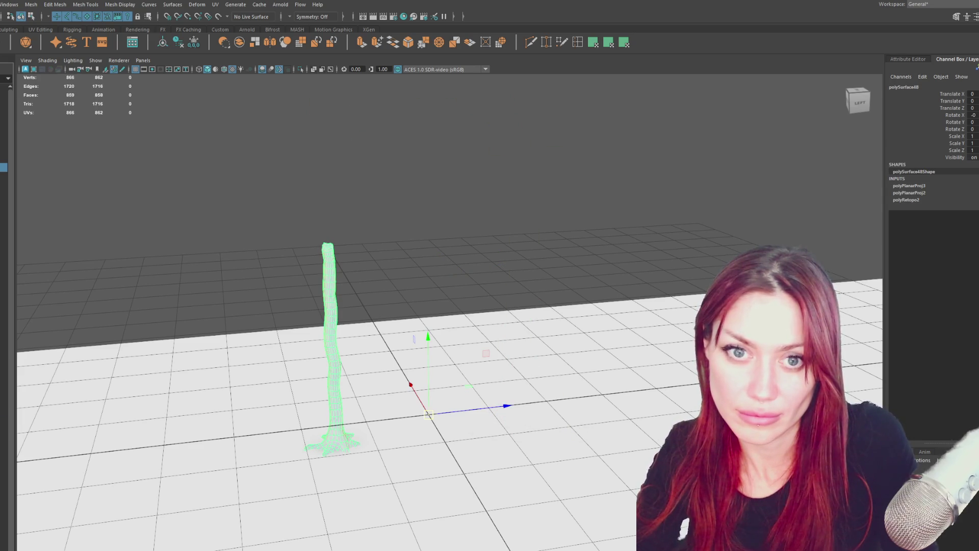
# Select an edge loop on the trunk and cut it into a UV seam
pyautogui.moveTo(357, 550)
pyautogui.mouseDown()
pyautogui.moveTo(425, 245)
pyautogui.moveTo(672, 152)
pyautogui.moveTo(372, 449)
pyautogui.moveTo(371, 550)
pyautogui.mouseUp()
pyautogui.moveTo(486, 328)
pyautogui.keyDown('alt'); pyautogui.mouseDown()
pyautogui.moveTo(328, 284)
pyautogui.moveTo(354, 291)
pyautogui.moveTo(315, 301)
pyautogui.moveTo(393, 284)
pyautogui.mouseUp(); pyautogui.keyUp('alt')
pyautogui.click(357, 211)
pyautogui.moveTo(358, 211)
pyautogui.keyDown('alt'); pyautogui.mouseDown()
pyautogui.moveTo(326, 212)
pyautogui.moveTo(301, 284)
pyautogui.mouseUp(); pyautogui.keyUp('alt')
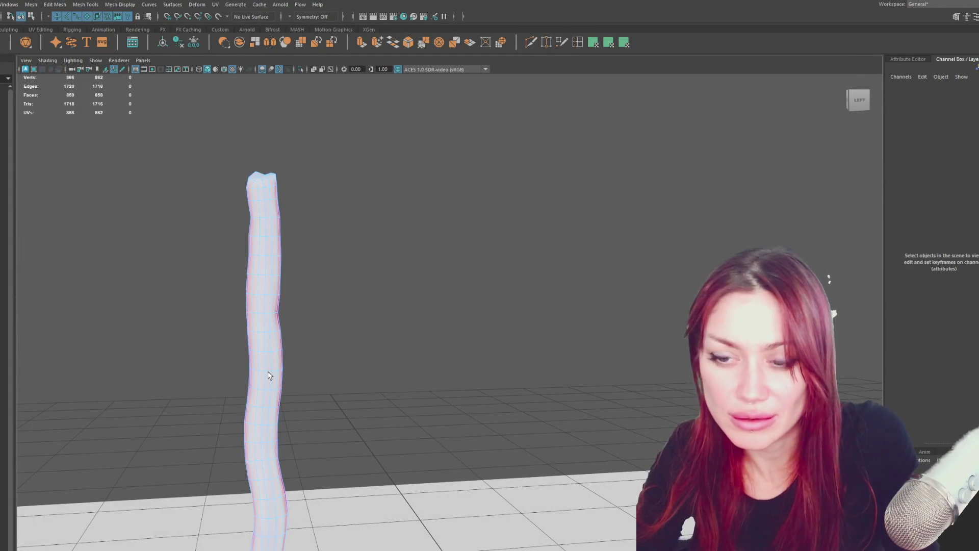
pyautogui.click(270, 376)
pyautogui.hotkey('ctrl', 'Delete')
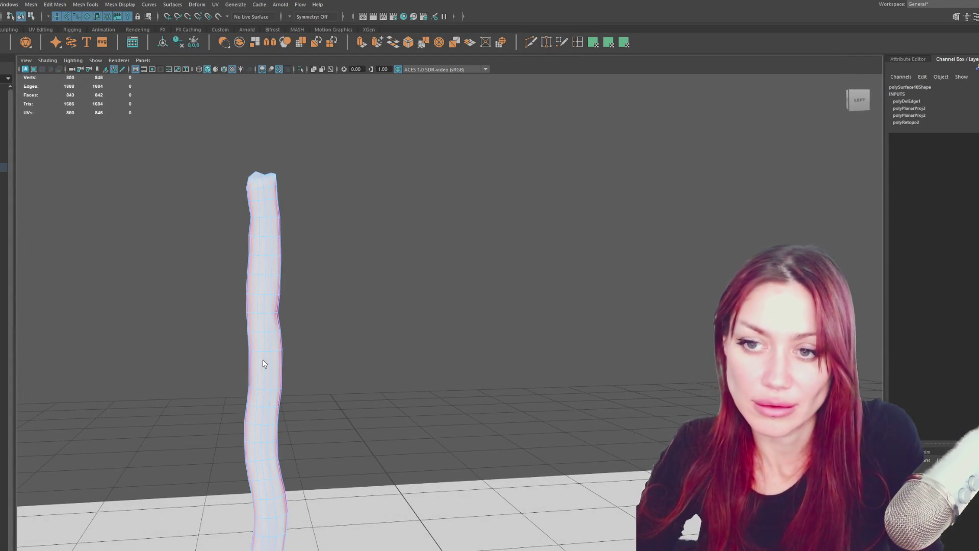
pyautogui.keyDown('alt'); pyautogui.moveTo(263, 363); pyautogui.dragTo(301, 168); pyautogui.keyUp('alt')
pyautogui.hotkey('ctrl', 'z')
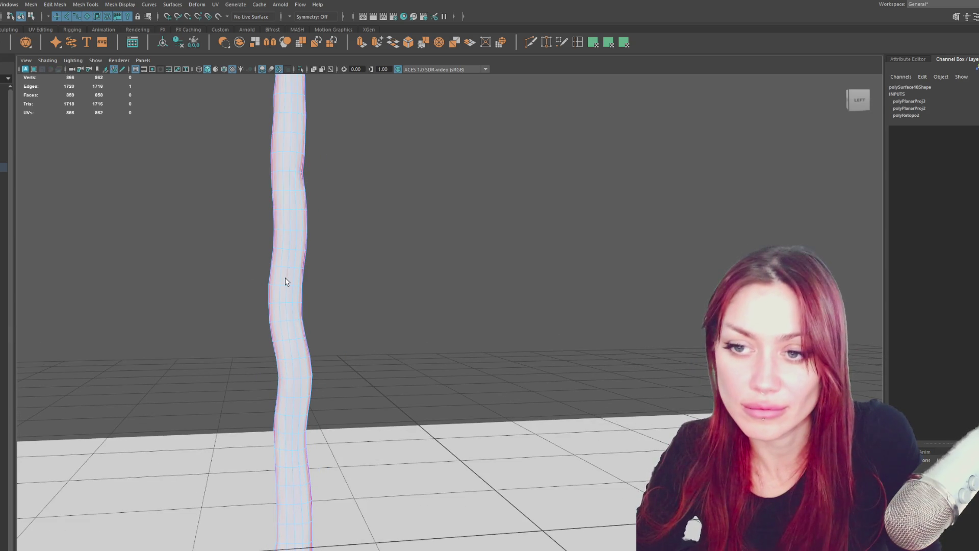
pyautogui.moveTo(286, 281)
pyautogui.keyDown('alt'); pyautogui.mouseDown()
pyautogui.moveTo(304, 274)
pyautogui.moveTo(324, 295)
pyautogui.moveTo(495, 290)
pyautogui.moveTo(441, 305)
pyautogui.mouseUp(); pyautogui.keyUp('alt')
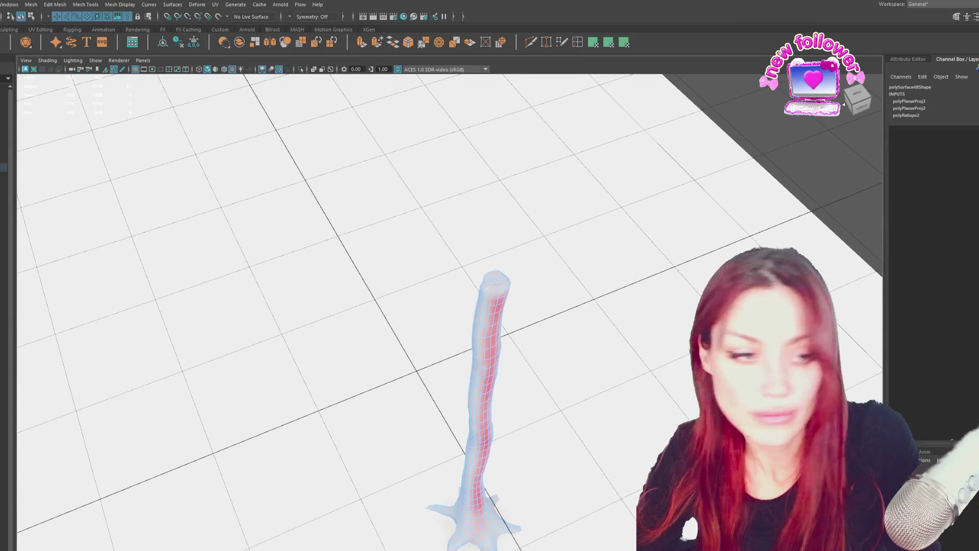
pyautogui.hotkey('ctrl', 'x')
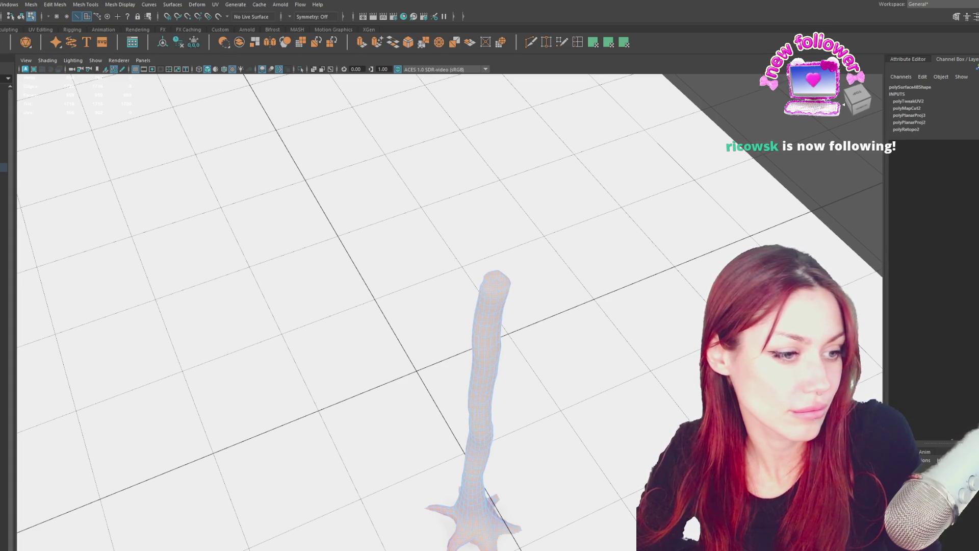
# Cut a second UV seam along edges seen from above the trunk
pyautogui.scroll(3, 504, 328)
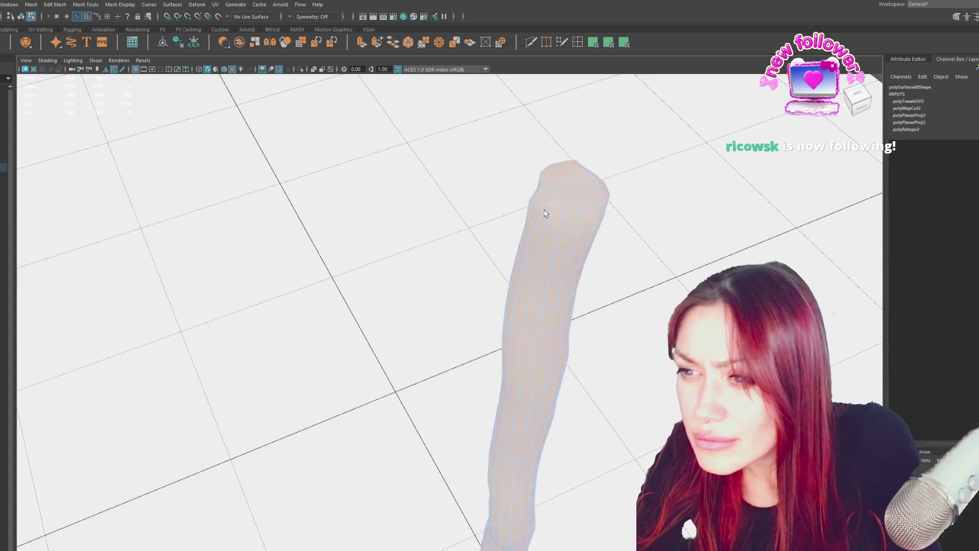
pyautogui.click(545, 215)
pyautogui.click(552, 214)
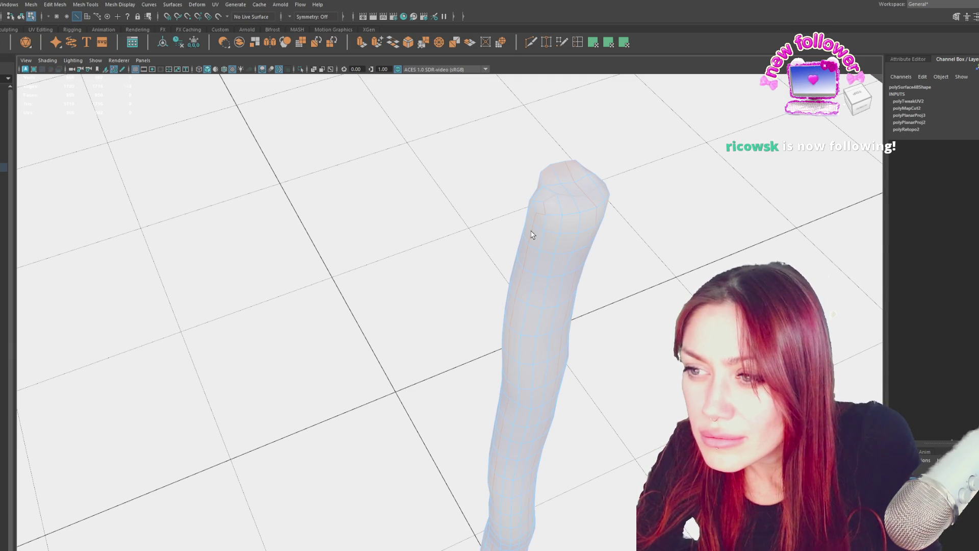
pyautogui.keyDown('alt'); pyautogui.moveTo(531, 269); pyautogui.dragTo(634, 151); pyautogui.keyUp('alt')
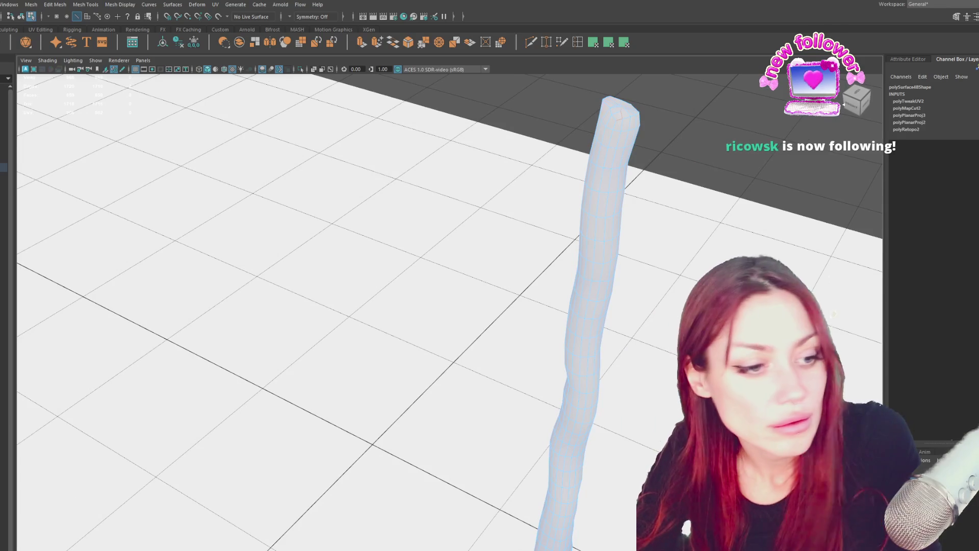
pyautogui.hotkey('ctrl', 'x')
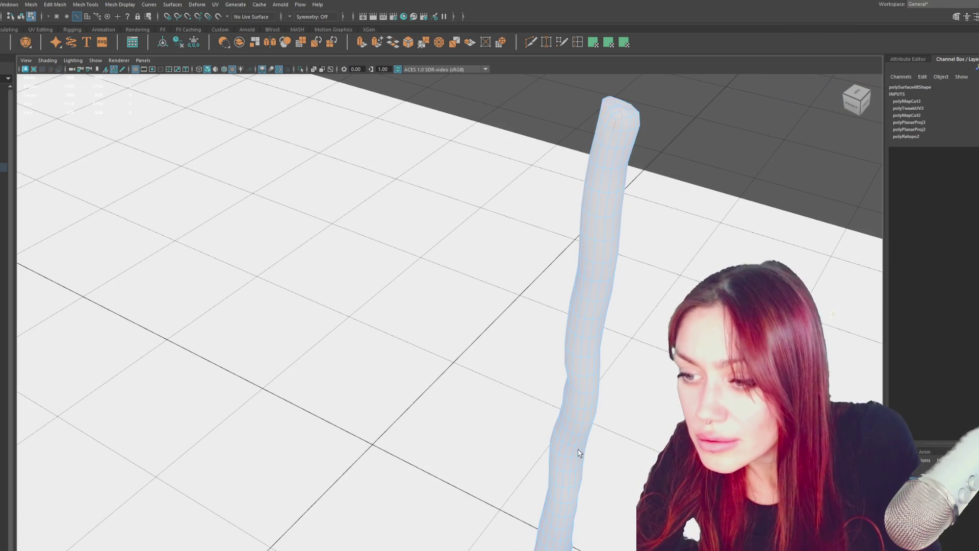
# Cut seams along the splayed foot, unfold the trunk UVs, and view them in the UV Editor
pyautogui.moveTo(570, 443)
pyautogui.keyDown('alt'); pyautogui.mouseDown()
pyautogui.moveTo(636, 284)
pyautogui.moveTo(585, 404)
pyautogui.mouseUp(); pyautogui.keyUp('alt')
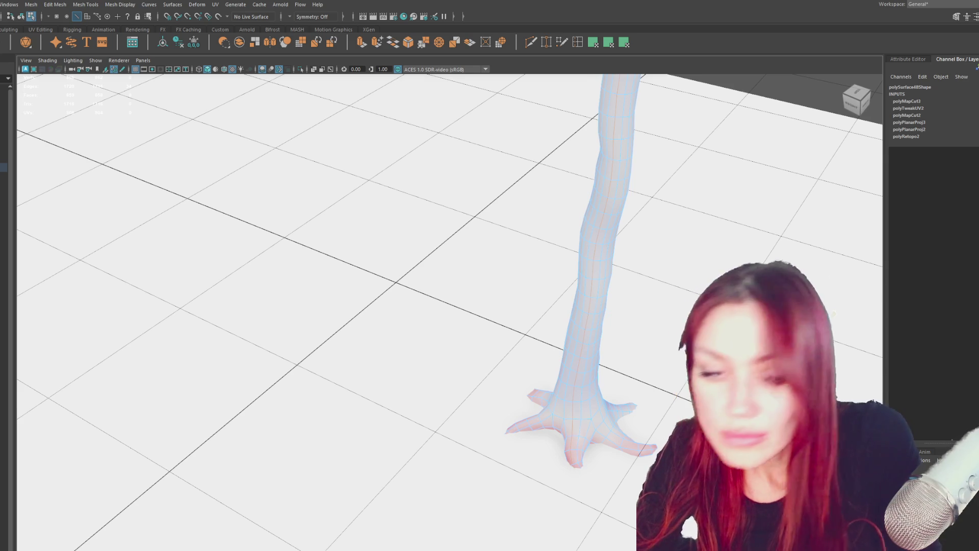
pyautogui.hotkey('ctrl', 'x')
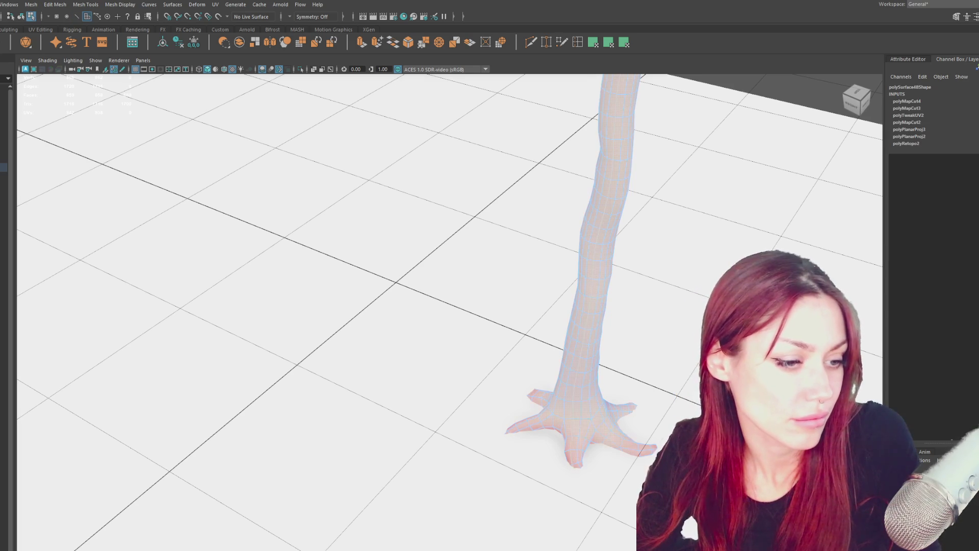
pyautogui.hotkey('ctrl', 'u')
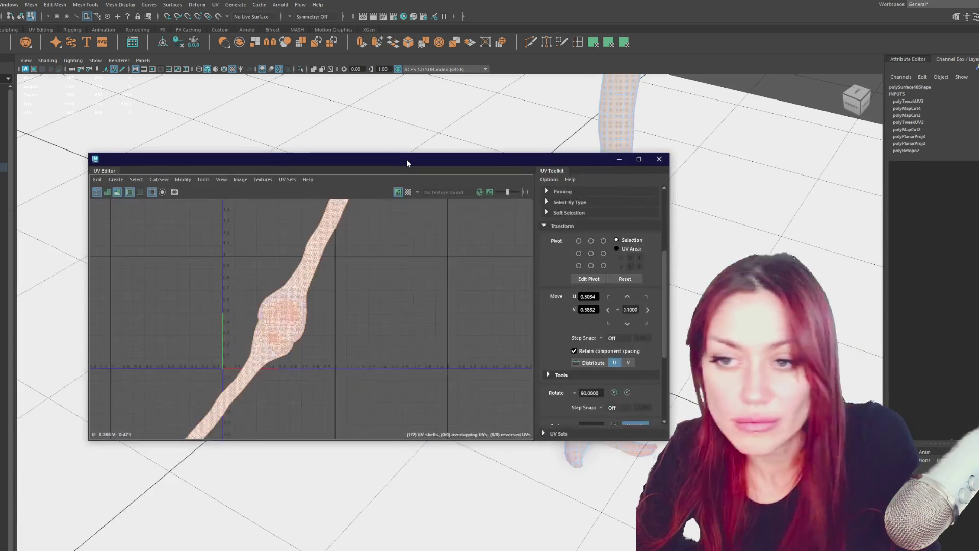
pyautogui.moveTo(406, 159); pyautogui.dragTo(423, 145)
pyautogui.scroll(2, 306, 256)
pyautogui.scroll(4, 339, 304)
pyautogui.moveTo(375, 327); pyautogui.dragTo(375, 309, button='right')
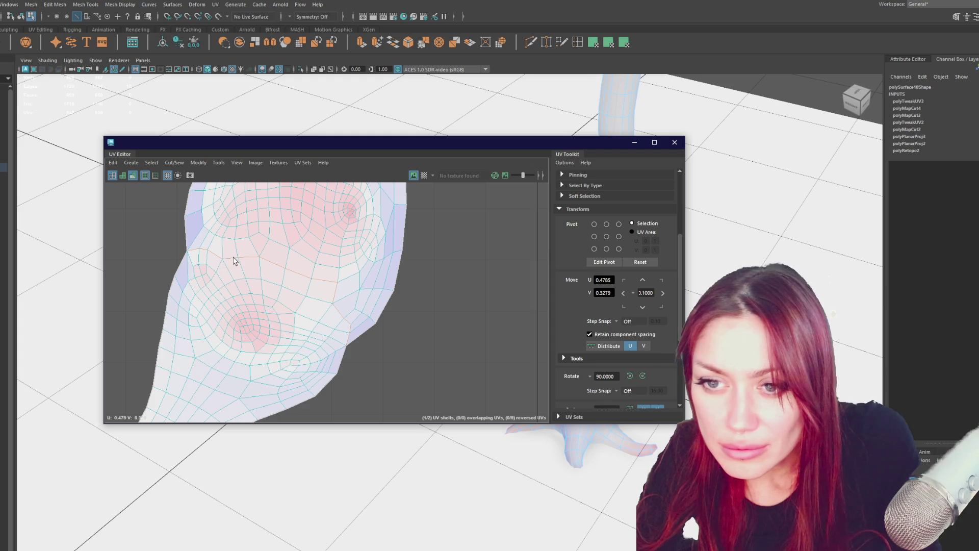
# Cut the selected edge loop into a seam and unfold the shell
pyautogui.moveTo(459, 276)
pyautogui.keyDown('shift'); pyautogui.mouseDown(button='right')
pyautogui.moveTo(443, 277)
pyautogui.moveTo(426, 301)
pyautogui.moveTo(325, 303)
pyautogui.mouseUp(button='right'); pyautogui.keyUp('shift')
pyautogui.press('f')
pyautogui.scroll(-5, 617, 306)
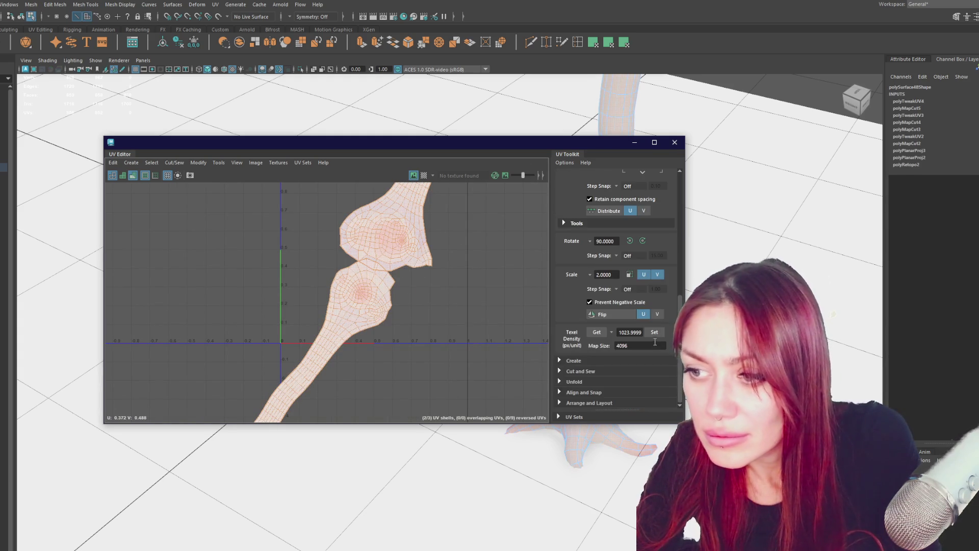
# Set the texel density map size to 2048
pyautogui.click(638, 345)
pyautogui.write('2048')
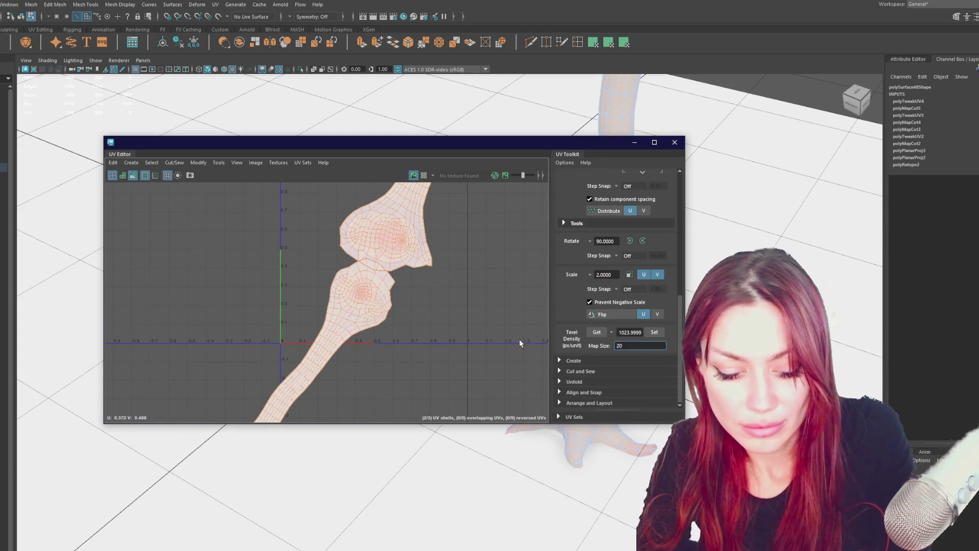
pyautogui.press('Return')
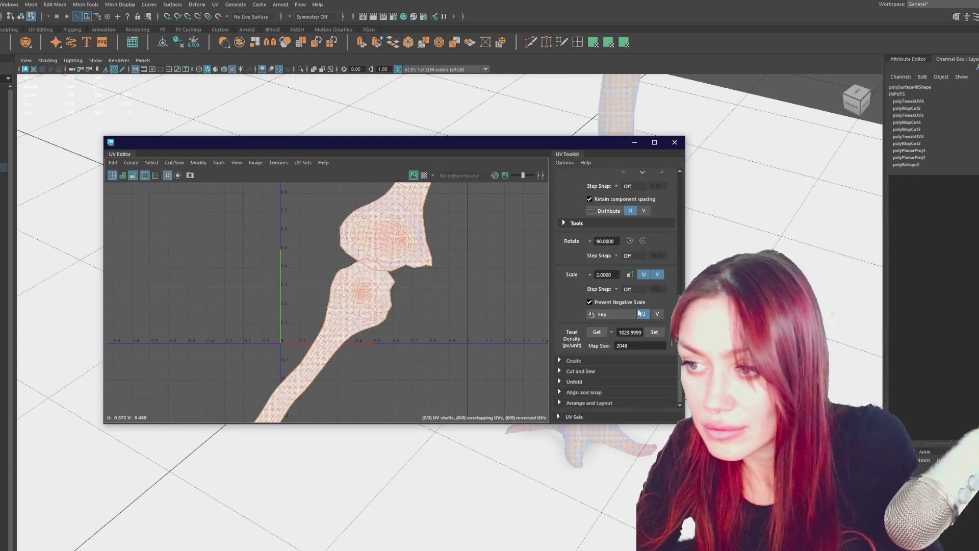
pyautogui.scroll(-3, 419, 239)
# Rotate both trunk shells upright and place the second one up and right of the first
pyautogui.click(420, 240)
pyautogui.press('e')
pyautogui.moveTo(420, 239)
pyautogui.mouseDown()
pyautogui.moveTo(444, 299)
pyautogui.moveTo(466, 284)
pyautogui.moveTo(473, 258)
pyautogui.moveTo(424, 203)
pyautogui.moveTo(336, 318)
pyautogui.moveTo(325, 352)
pyautogui.mouseUp()
pyautogui.press('w')
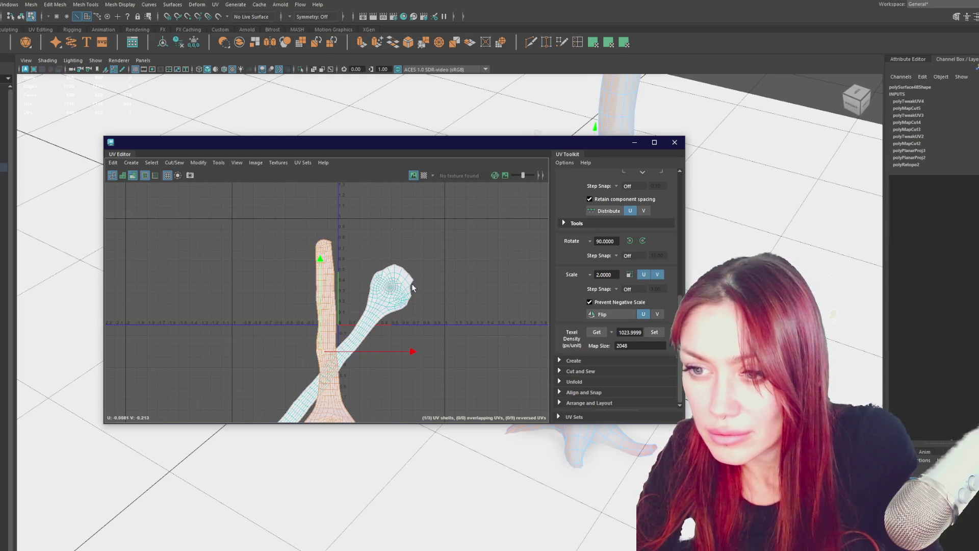
pyautogui.click(408, 278)
pyautogui.press('e')
pyautogui.moveTo(408, 278)
pyautogui.mouseDown()
pyautogui.moveTo(362, 437)
pyautogui.moveTo(323, 444)
pyautogui.mouseUp()
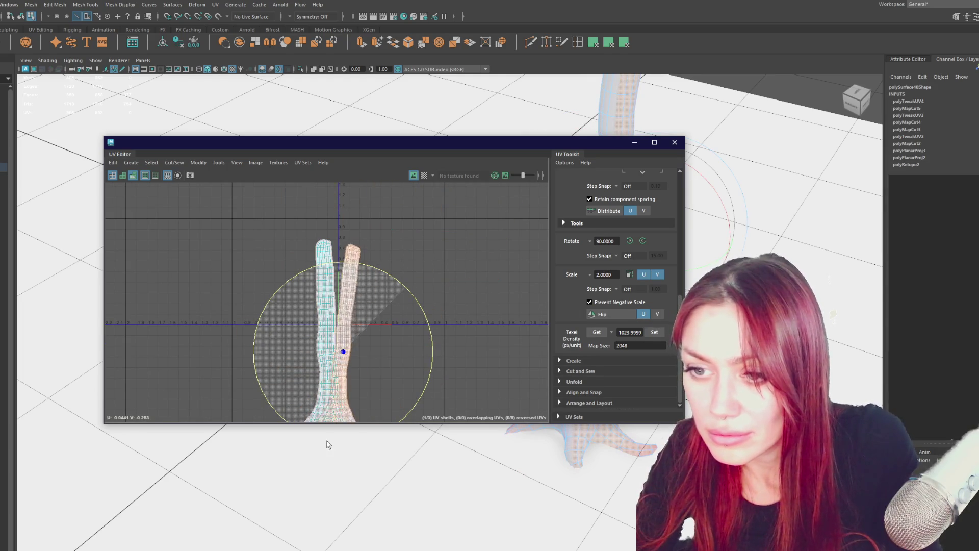
pyautogui.press('w')
pyautogui.moveTo(353, 375)
pyautogui.mouseDown()
pyautogui.moveTo(414, 315)
pyautogui.moveTo(431, 334)
pyautogui.mouseUp()
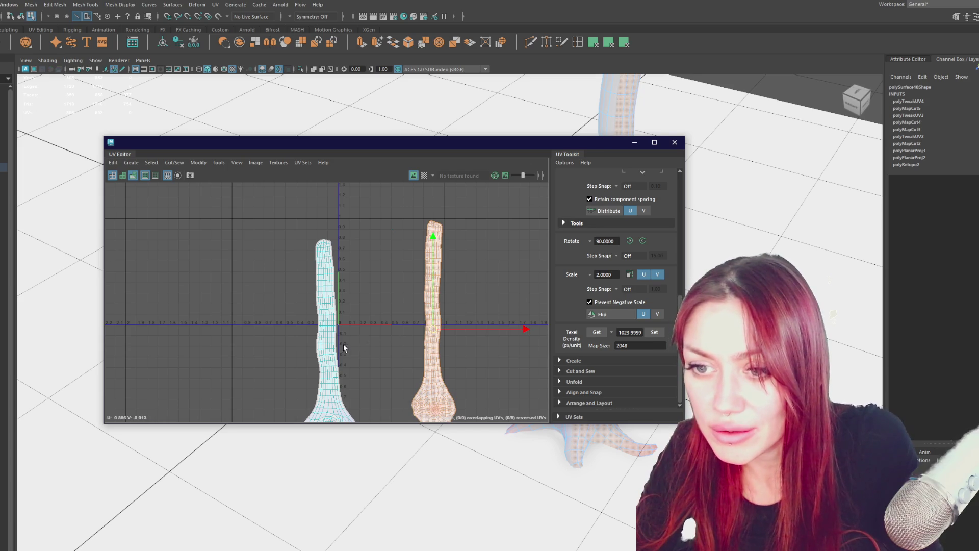
# Frame all shells and cut the right shell along the chosen edges
pyautogui.moveTo(505, 286); pyautogui.dragTo(520, 273, button='right')
pyautogui.scroll(3, 520, 273)
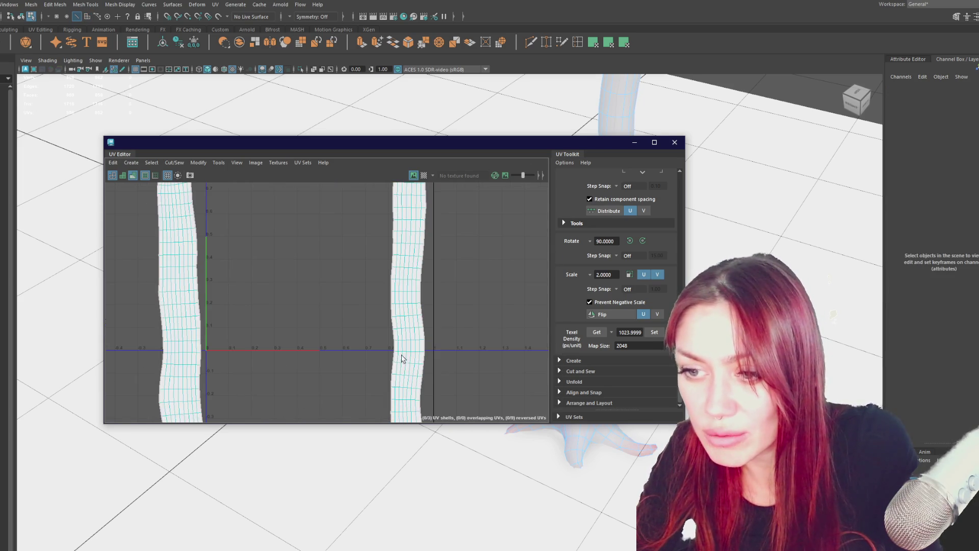
pyautogui.press('f')
pyautogui.scroll(1, 452, 234)
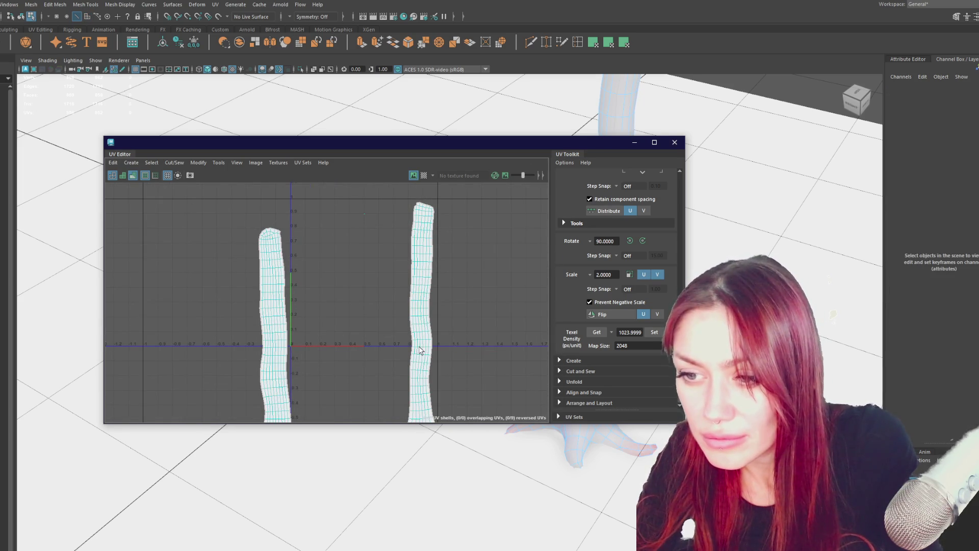
pyautogui.click(420, 350)
pyautogui.scroll(2, 403, 355)
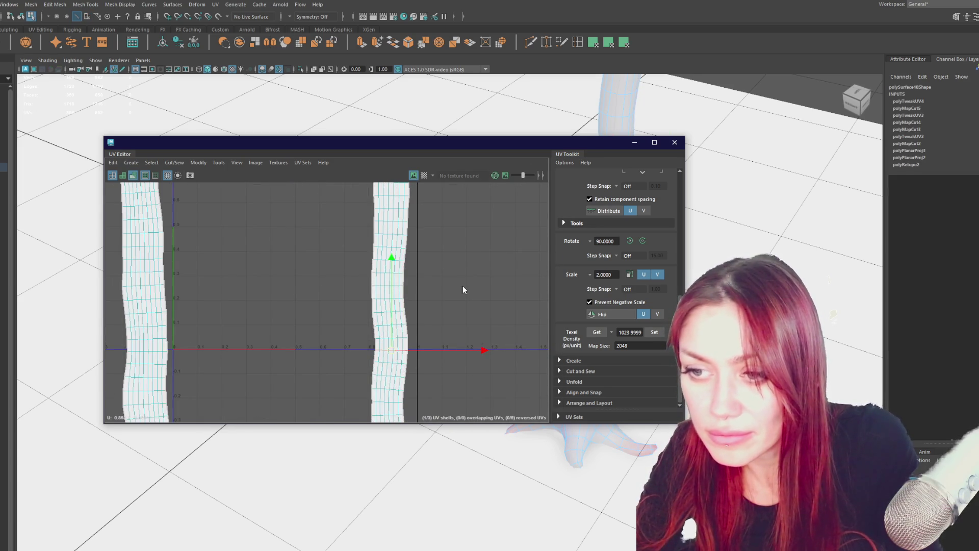
pyautogui.hotkey('ctrl', 'x')
pyautogui.keyDown('alt'); pyautogui.moveTo(418, 242); pyautogui.dragTo(414, 301, button='middle'); pyautogui.keyUp('alt')
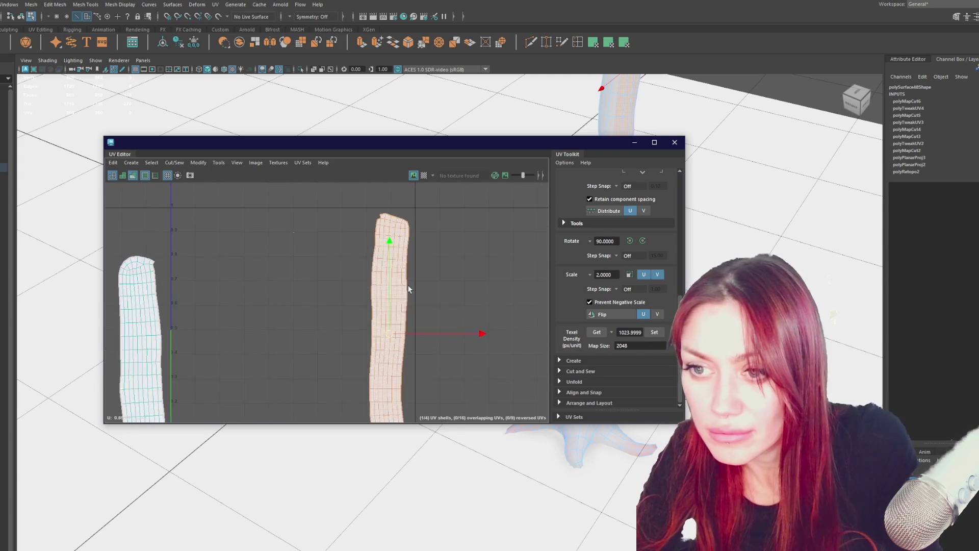
# Move the lower cut piece beside the middle shell and the left shell just right of the V axis
pyautogui.moveTo(389, 243); pyautogui.dragTo(389, 225)
pyautogui.keyDown('alt'); pyautogui.moveTo(444, 321); pyautogui.dragTo(484, 210, button='middle'); pyautogui.keyUp('alt')
pyautogui.click(417, 363)
pyautogui.scroll(-2, 432, 423)
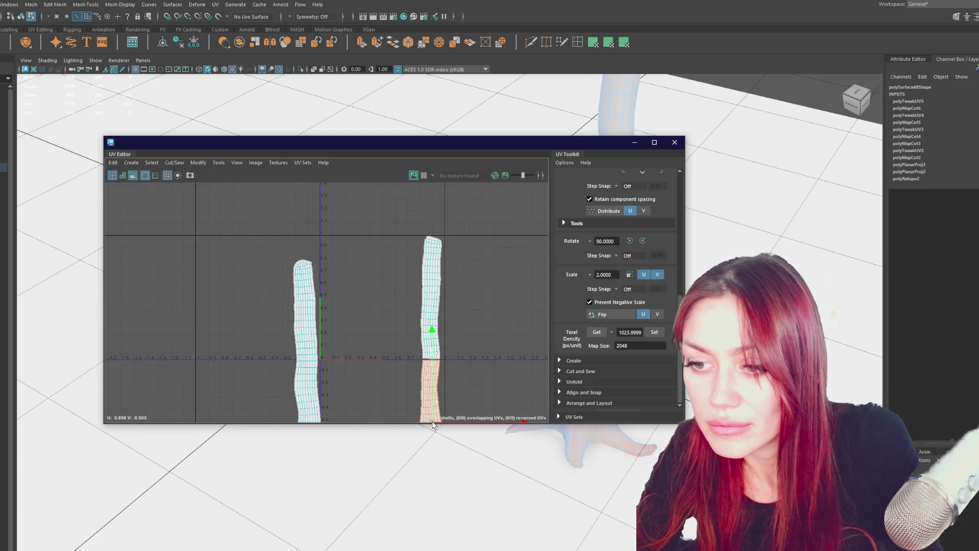
pyautogui.moveTo(433, 424); pyautogui.dragTo(500, 288)
pyautogui.click(302, 338)
pyautogui.moveTo(313, 386); pyautogui.dragTo(342, 363)
# Cut the first shell at the U axis and move its lower piece above the other shells
pyautogui.rightClick(342, 363)
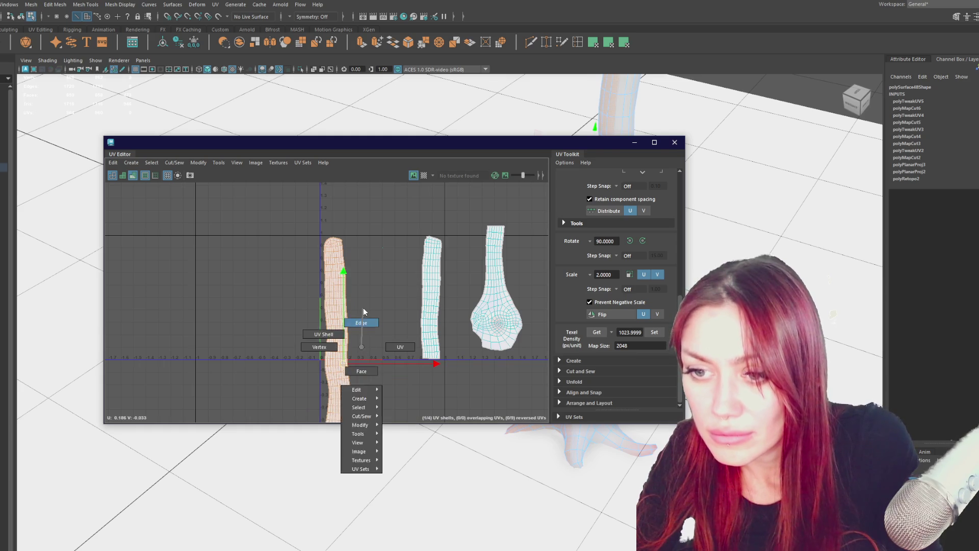
pyautogui.click(355, 360)
pyautogui.scroll(1, 355, 360)
pyautogui.click(333, 364)
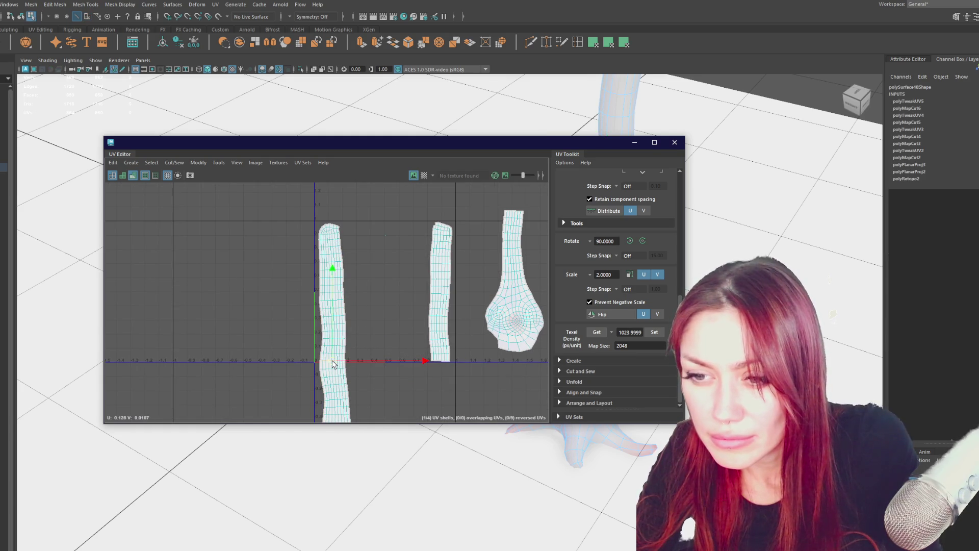
pyautogui.keyDown('shift'); pyautogui.moveTo(388, 290); pyautogui.dragTo(369, 292, button='right'); pyautogui.keyUp('shift')
pyautogui.click(340, 377)
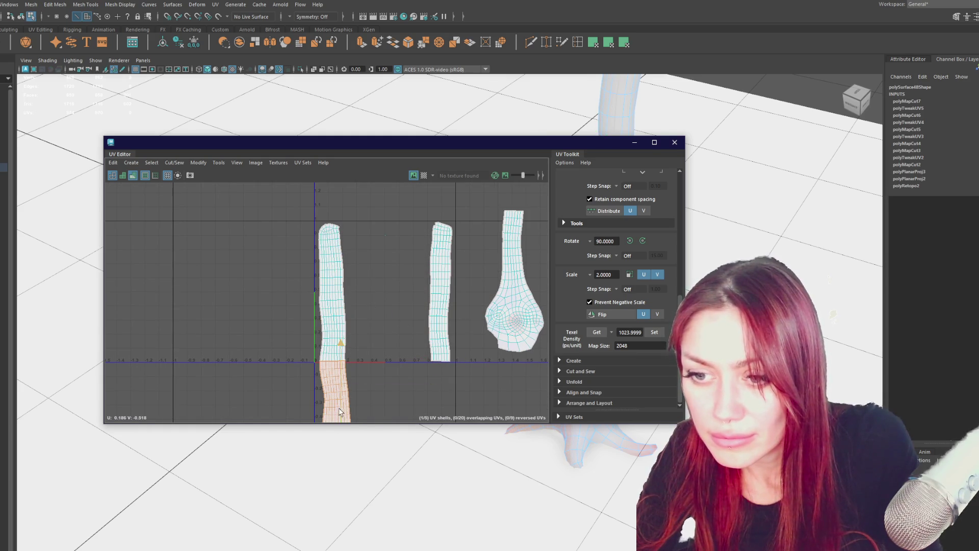
pyautogui.scroll(-2, 357, 410)
pyautogui.scroll(-2, 349, 408)
pyautogui.moveTo(348, 419)
pyautogui.mouseDown()
pyautogui.moveTo(368, 384)
pyautogui.moveTo(383, 270)
pyautogui.mouseUp()
pyautogui.scroll(2, 388, 298)
pyautogui.scroll(5, 388, 298)
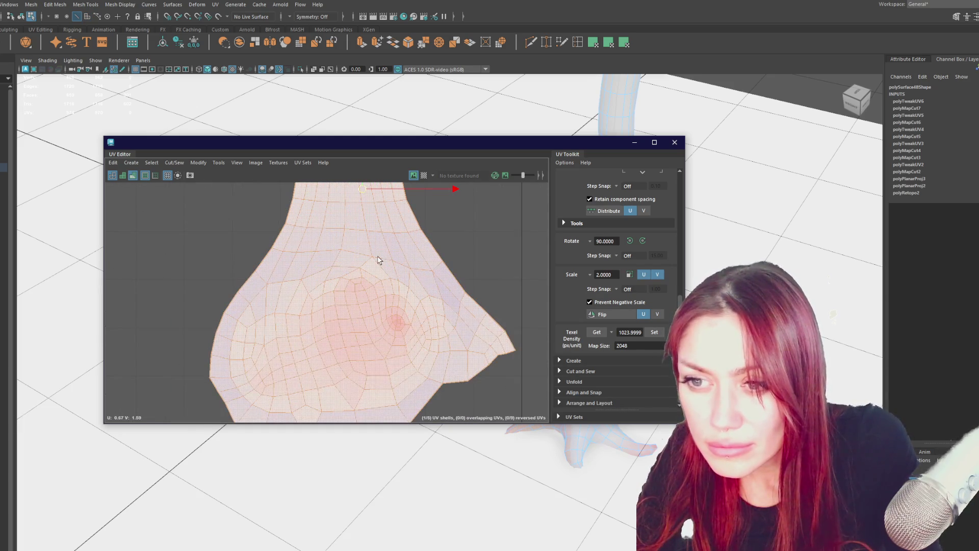
# Cut another shell, unfold its upper piece, and place it between the lower shells
pyautogui.press('F10')
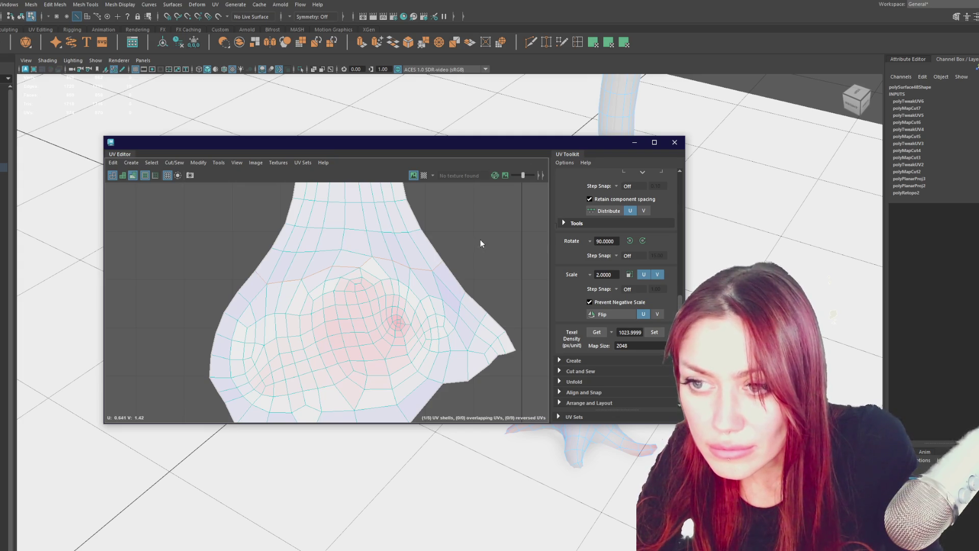
pyautogui.hotkey('shift', 'x')
pyautogui.scroll(-5, 475, 245)
pyautogui.click(402, 243)
pyautogui.keyDown('shift'); pyautogui.moveTo(402, 244); pyautogui.dragTo(377, 254, button='right'); pyautogui.keyUp('shift')
pyautogui.moveTo(408, 249)
pyautogui.mouseDown()
pyautogui.moveTo(396, 363)
pyautogui.moveTo(379, 372)
pyautogui.mouseUp()
pyautogui.scroll(3, 451, 368)
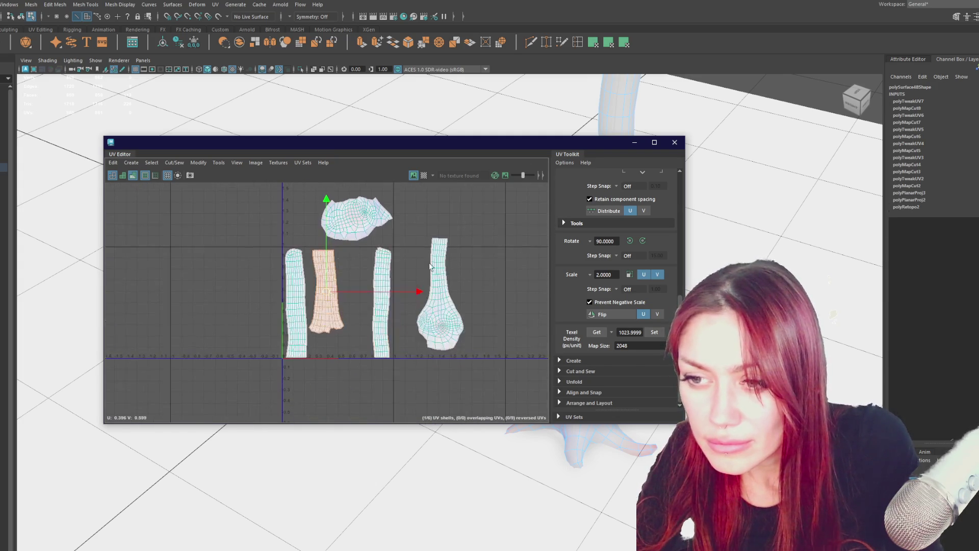
# Cut the flared shell at its neck and move the neck piece between the left shells
pyautogui.click(418, 325)
pyautogui.moveTo(417, 322)
pyautogui.mouseDown(button='right')
pyautogui.moveTo(414, 314)
pyautogui.moveTo(412, 326)
pyautogui.mouseUp(button='right')
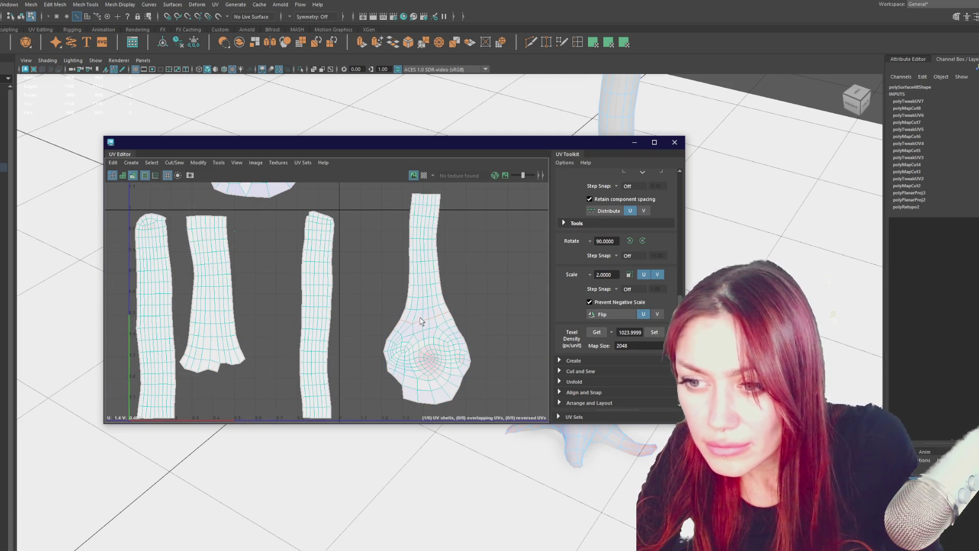
pyautogui.moveTo(456, 281)
pyautogui.mouseDown(button='right')
pyautogui.moveTo(483, 270)
pyautogui.moveTo(410, 274)
pyautogui.mouseUp(button='right')
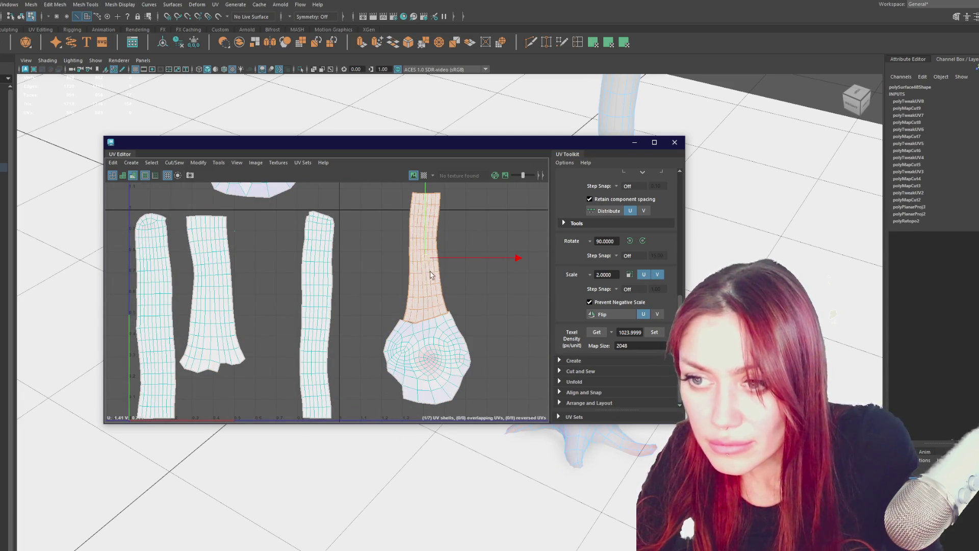
pyautogui.moveTo(426, 264); pyautogui.dragTo(265, 289)
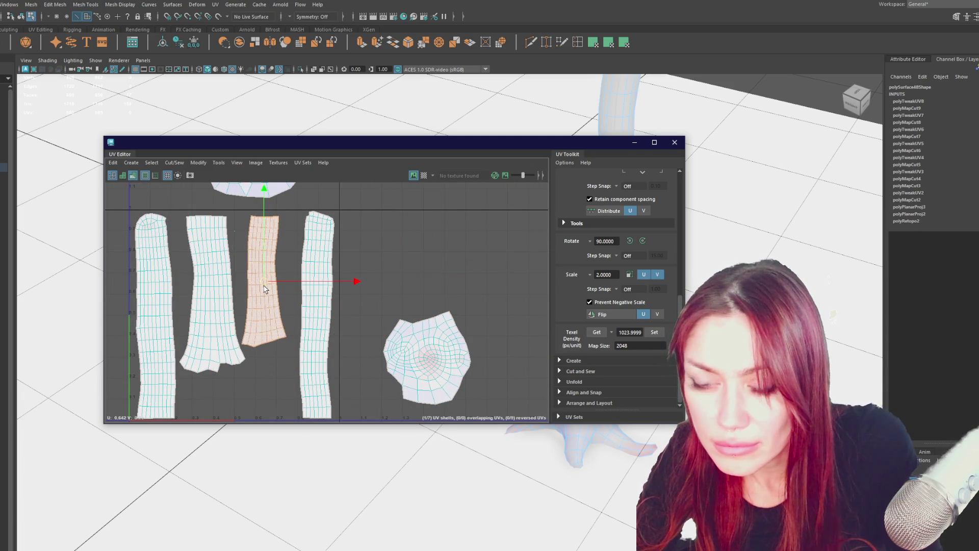
# Place the round base shell above the row of strips and enlarge the UV Editor window
pyautogui.scroll(3, 434, 352)
pyautogui.moveTo(433, 352); pyautogui.dragTo(438, 321, button='right')
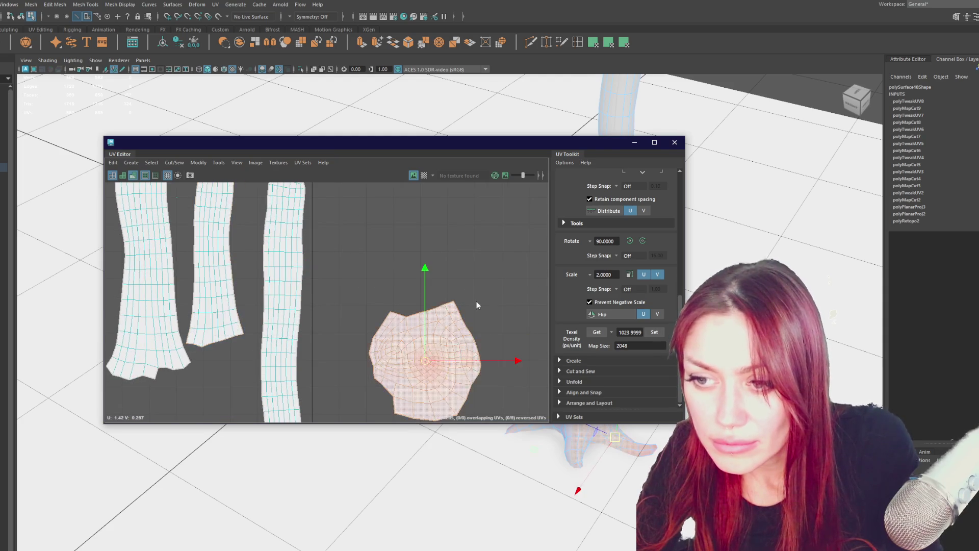
pyautogui.scroll(-3, 382, 294)
pyautogui.keyDown('alt'); pyautogui.moveTo(396, 288); pyautogui.dragTo(439, 365, button='middle'); pyautogui.keyUp('alt')
pyautogui.moveTo(449, 398); pyautogui.dragTo(433, 250)
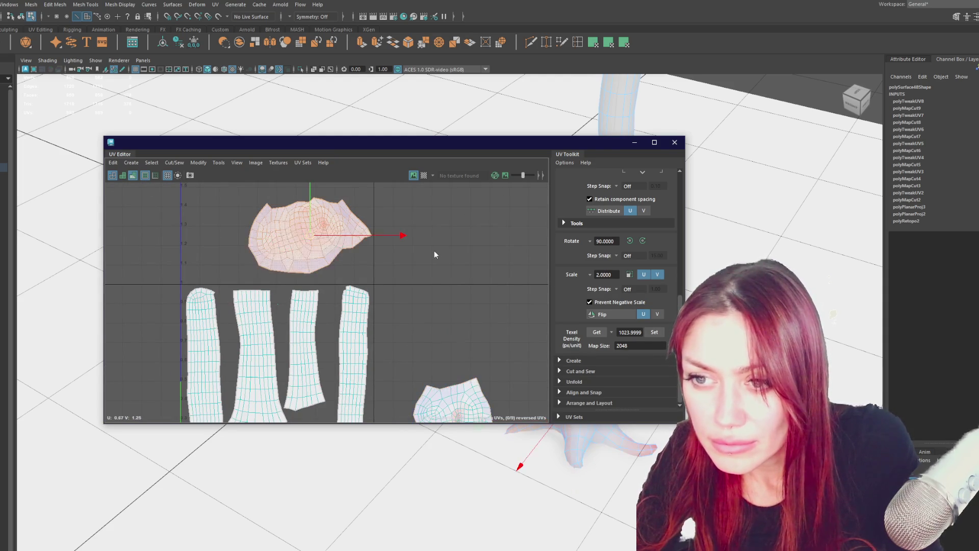
pyautogui.moveTo(605, 138)
pyautogui.mouseDown()
pyautogui.moveTo(516, 288)
pyautogui.moveTo(425, 109)
pyautogui.mouseUp()
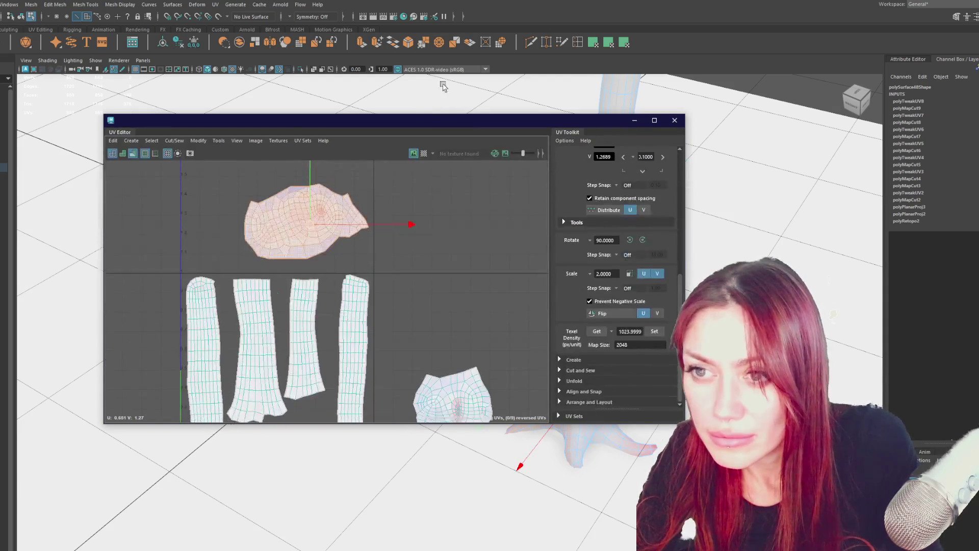
# Select the underside faces of the trunk's flared base and apply a Planar Projection
pyautogui.scroll(5, 483, 205)
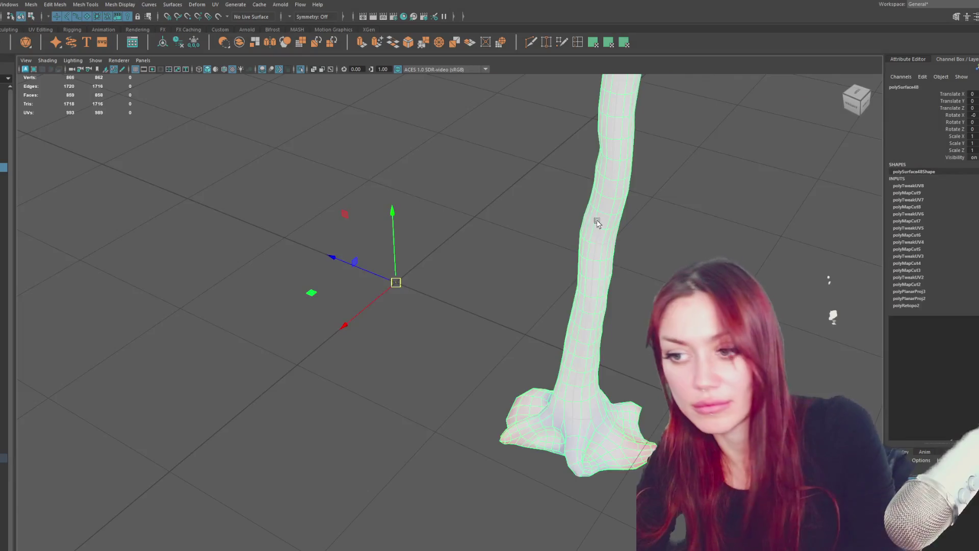
pyautogui.scroll(-3, 598, 244)
pyautogui.moveTo(600, 275)
pyautogui.keyDown('alt'); pyautogui.mouseDown()
pyautogui.moveTo(508, 225)
pyautogui.moveTo(537, 314)
pyautogui.moveTo(412, 298)
pyautogui.moveTo(514, 321)
pyautogui.moveTo(378, 247)
pyautogui.moveTo(411, 304)
pyautogui.moveTo(385, 320)
pyautogui.mouseUp(); pyautogui.keyUp('alt')
pyautogui.moveTo(402, 233)
pyautogui.keyDown('alt'); pyautogui.mouseDown()
pyautogui.moveTo(400, 310)
pyautogui.moveTo(447, 231)
pyautogui.mouseUp(); pyautogui.keyUp('alt')
pyautogui.moveTo(501, 291); pyautogui.dragTo(443, 352, button='right')
pyautogui.keyDown('alt'); pyautogui.moveTo(443, 352); pyautogui.dragTo(437, 372); pyautogui.keyUp('alt')
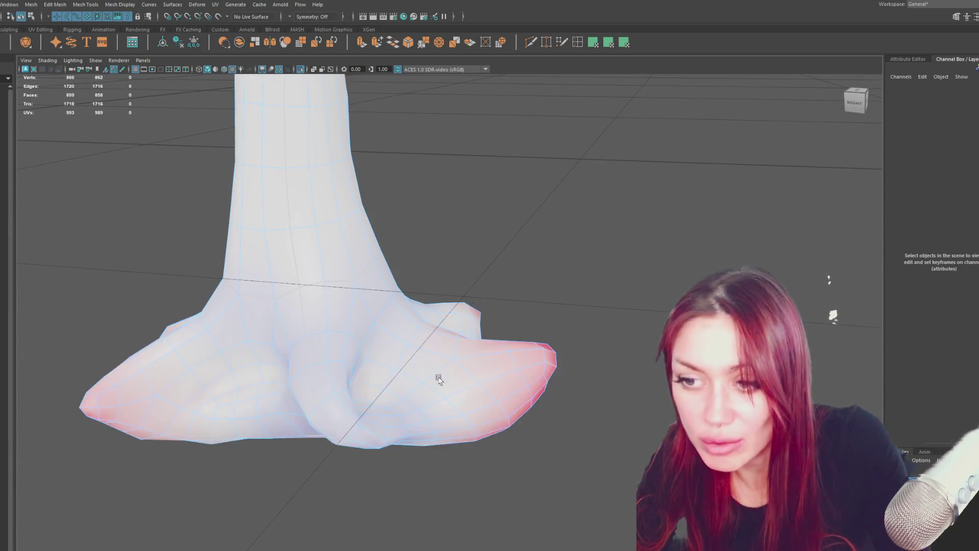
pyautogui.doubleClick(437, 428)
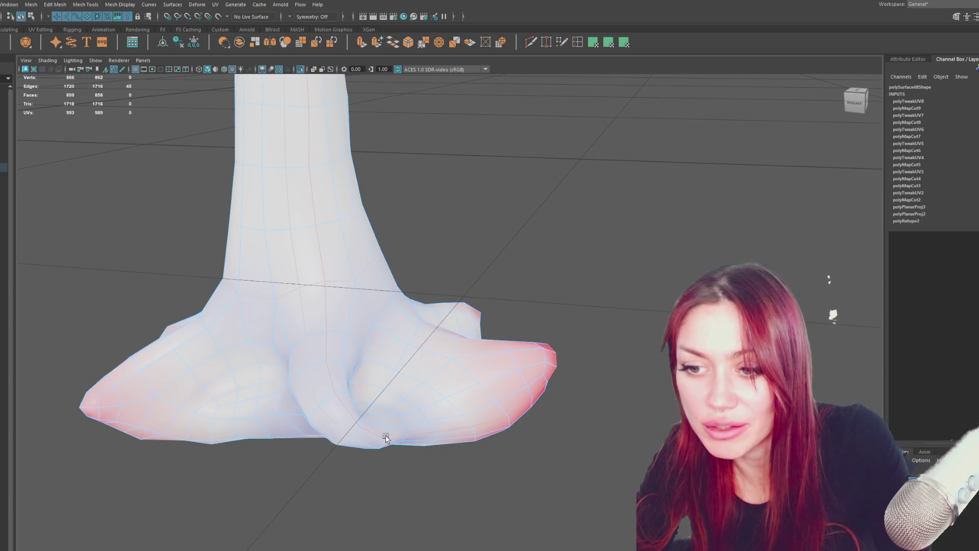
pyautogui.moveTo(382, 437)
pyautogui.keyDown('alt'); pyautogui.mouseDown()
pyautogui.moveTo(424, 393)
pyautogui.moveTo(650, 254)
pyautogui.moveTo(646, 308)
pyautogui.mouseUp(); pyautogui.keyUp('alt')
pyautogui.hotkey('ctrl', 'F11')
pyautogui.moveTo(667, 469)
pyautogui.mouseDown()
pyautogui.moveTo(363, 419)
pyautogui.moveTo(165, 332)
pyautogui.moveTo(296, 409)
pyautogui.moveTo(403, 411)
pyautogui.moveTo(375, 451)
pyautogui.moveTo(265, 427)
pyautogui.mouseUp()
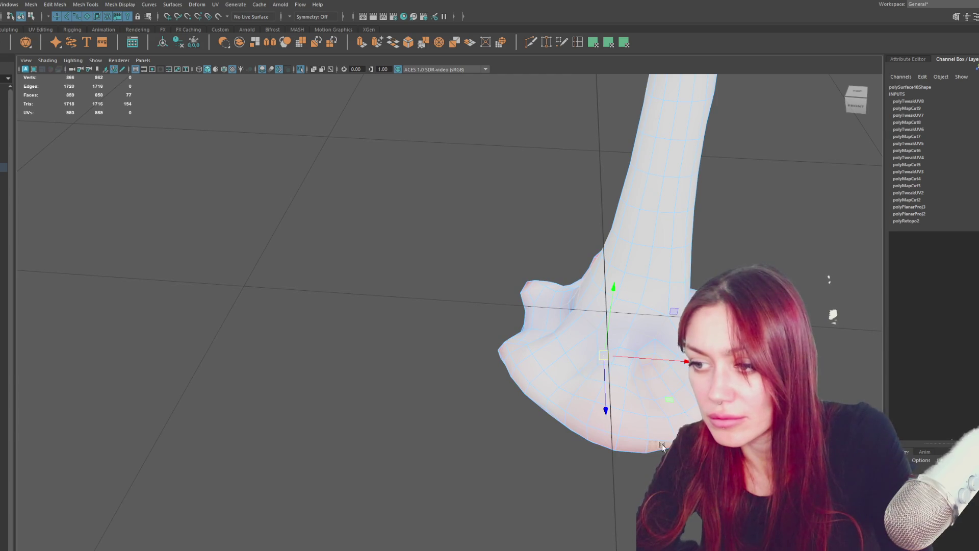
pyautogui.moveTo(662, 444)
pyautogui.keyDown('alt'); pyautogui.mouseDown()
pyautogui.moveTo(577, 348)
pyautogui.moveTo(618, 322)
pyautogui.mouseUp(); pyautogui.keyUp('alt')
pyautogui.click(608, 43)
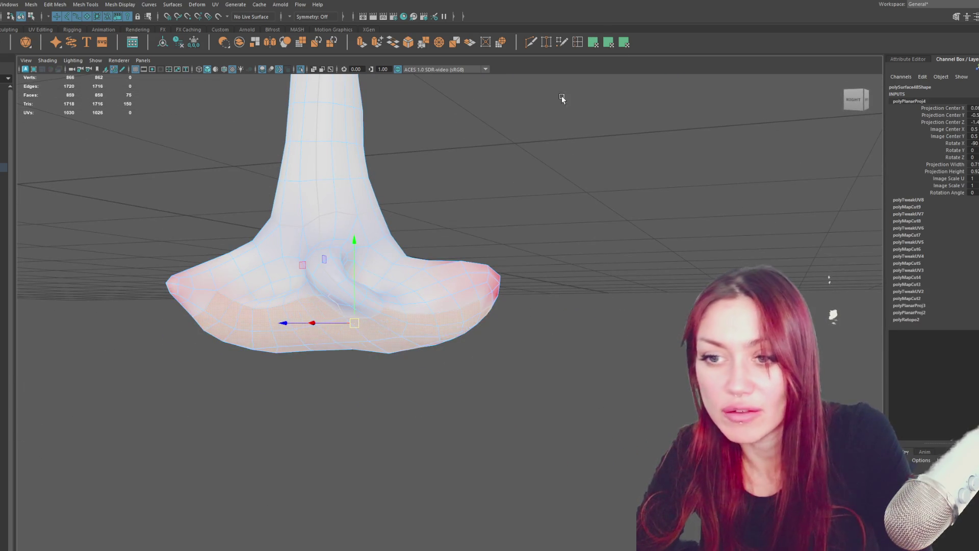
# Apply texel density to the selected shell and move the rescaled shell out to the right
pyautogui.moveTo(397, 154); pyautogui.dragTo(429, 142)
pyautogui.scroll(-3, 459, 236)
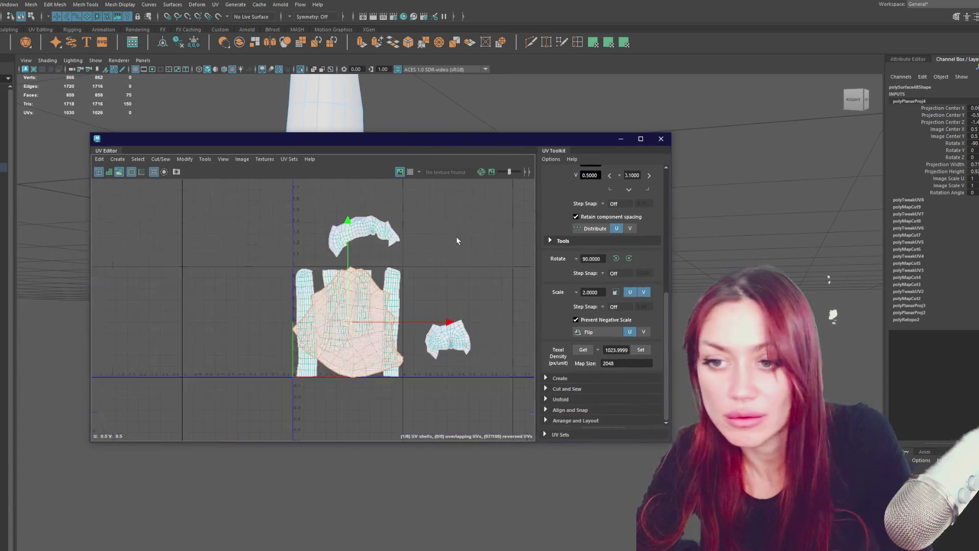
pyautogui.click(641, 352)
pyautogui.moveTo(352, 329); pyautogui.dragTo(481, 291)
pyautogui.click(446, 338)
pyautogui.keyDown('shift'); pyautogui.rightClick(466, 234); pyautogui.keyUp('shift')
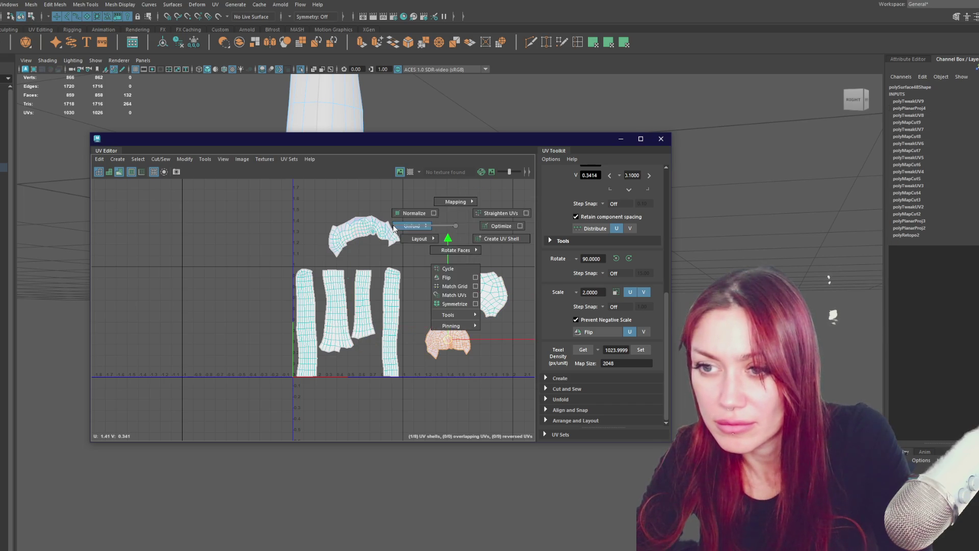
pyautogui.click(387, 243)
pyautogui.keyDown('shift'); pyautogui.rightClick(470, 244); pyautogui.keyUp('shift')
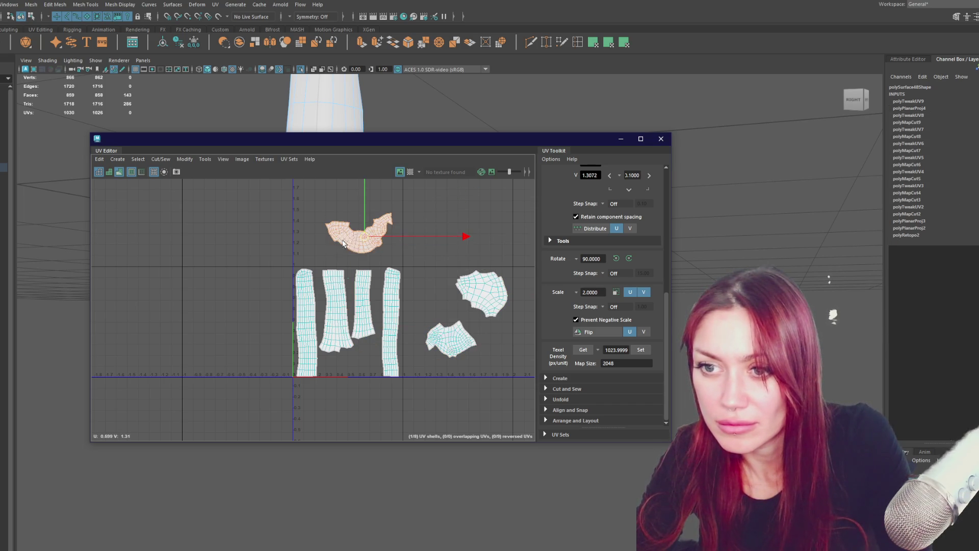
pyautogui.scroll(4, 416, 260)
pyautogui.keyDown('alt'); pyautogui.moveTo(359, 256); pyautogui.dragTo(342, 254, button='middle'); pyautogui.keyUp('alt')
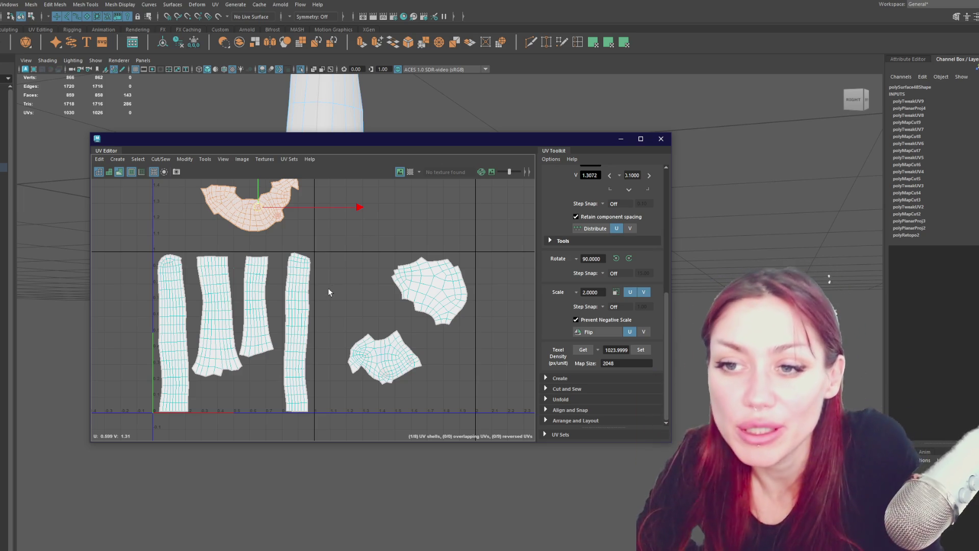
# Line up the four trunk strips side by side along the bottom of the 0–1 tile
pyautogui.click(159, 305)
pyautogui.moveTo(160, 305); pyautogui.dragTo(171, 335, button='right')
pyautogui.moveTo(171, 334); pyautogui.dragTo(210, 357)
pyautogui.click(214, 352)
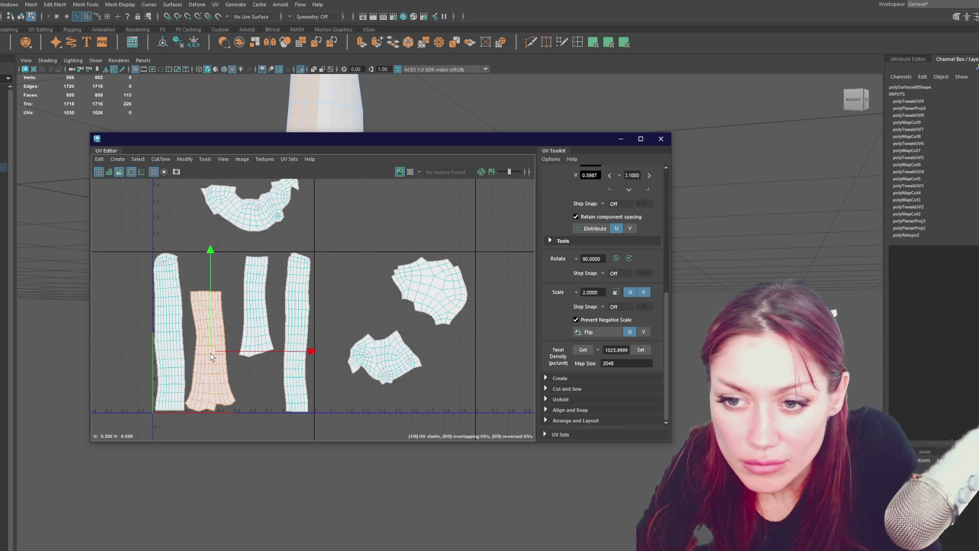
pyautogui.click(263, 324)
pyautogui.moveTo(256, 309); pyautogui.dragTo(269, 367)
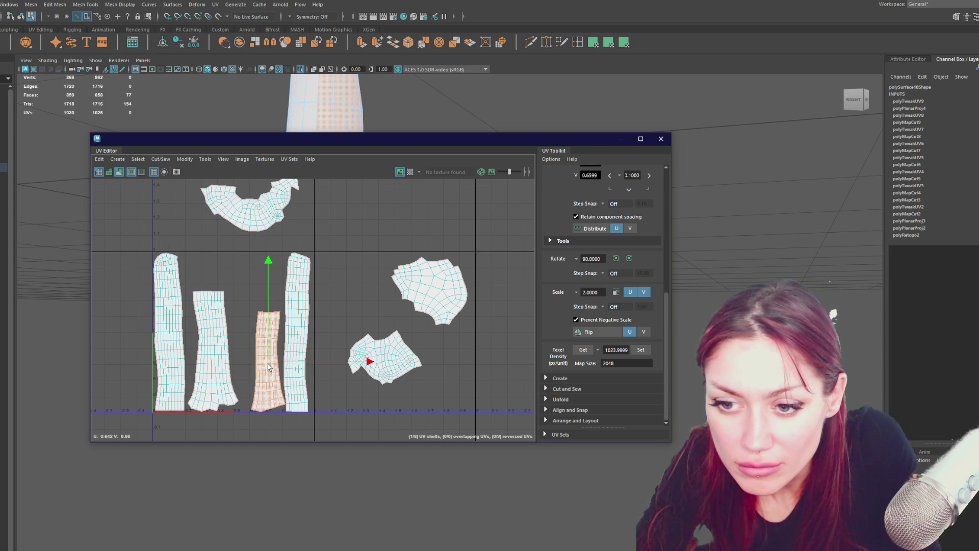
pyautogui.keyDown('shift'); pyautogui.click(295, 344); pyautogui.keyUp('shift')
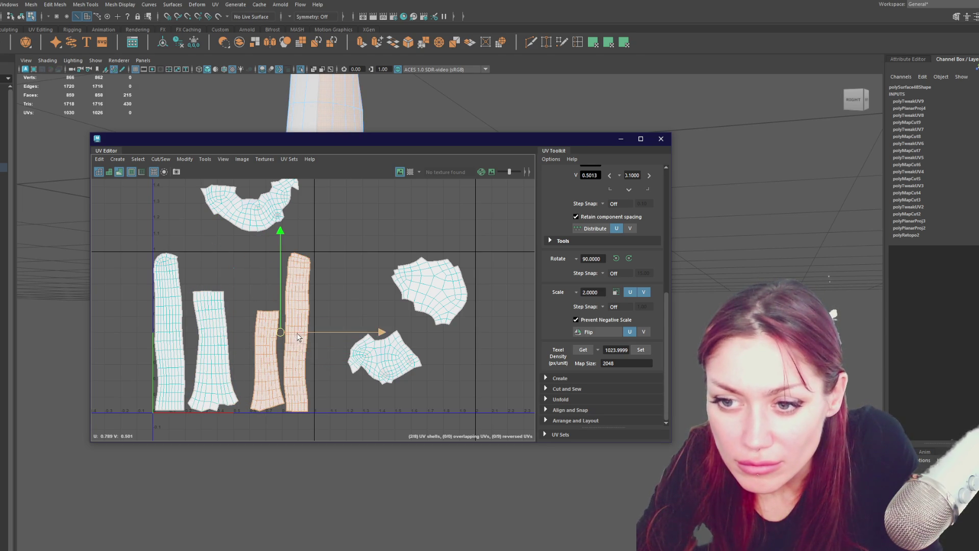
pyautogui.moveTo(299, 338); pyautogui.dragTo(302, 337)
# Cut two seams in the right-hand shell and unfold it
pyautogui.click(432, 282)
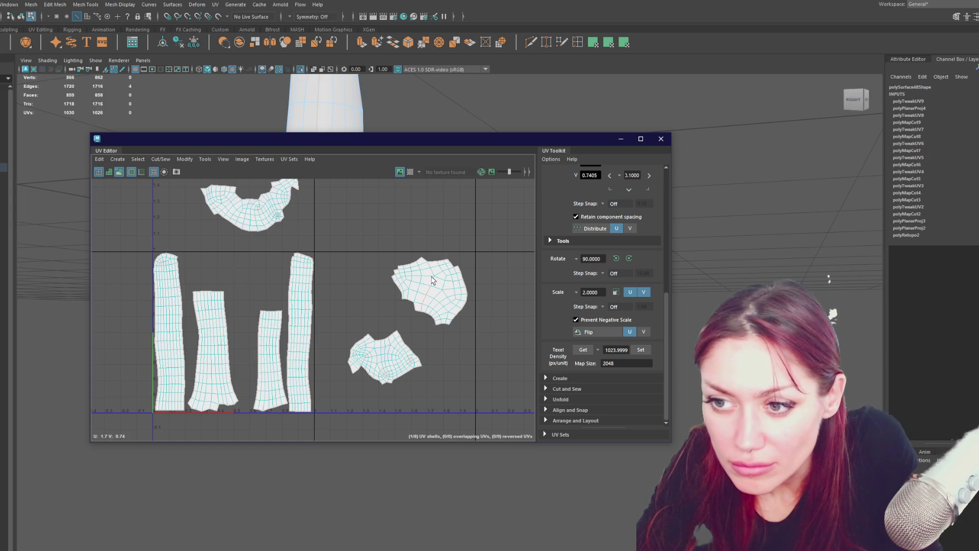
pyautogui.keyDown('shift'); pyautogui.moveTo(448, 234); pyautogui.dragTo(450, 273, button='right'); pyautogui.keyUp('shift')
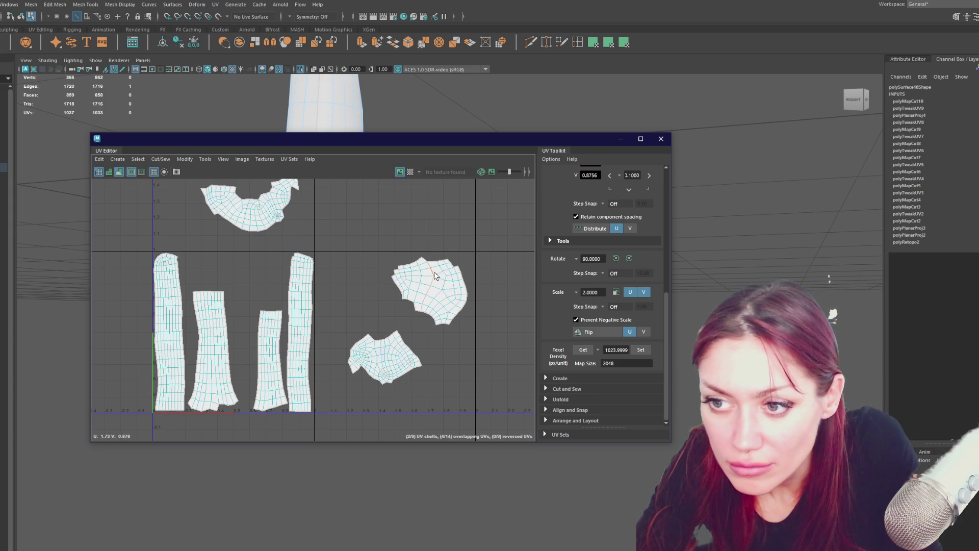
pyautogui.moveTo(456, 266); pyautogui.dragTo(435, 275)
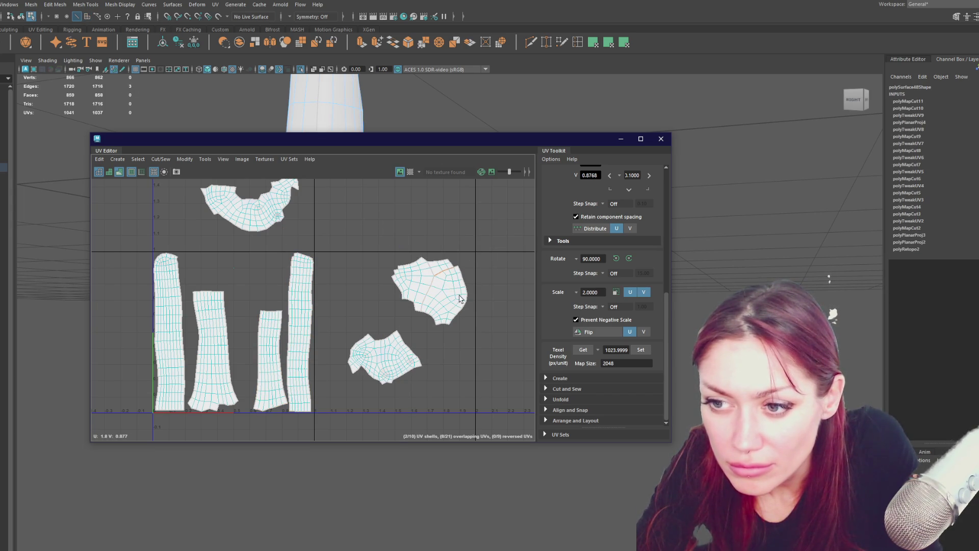
pyautogui.moveTo(446, 262); pyautogui.dragTo(444, 275, button='right')
pyautogui.moveTo(485, 246); pyautogui.dragTo(399, 328)
pyautogui.keyDown('shift'); pyautogui.moveTo(438, 286); pyautogui.dragTo(459, 239, button='right'); pyautogui.keyUp('shift')
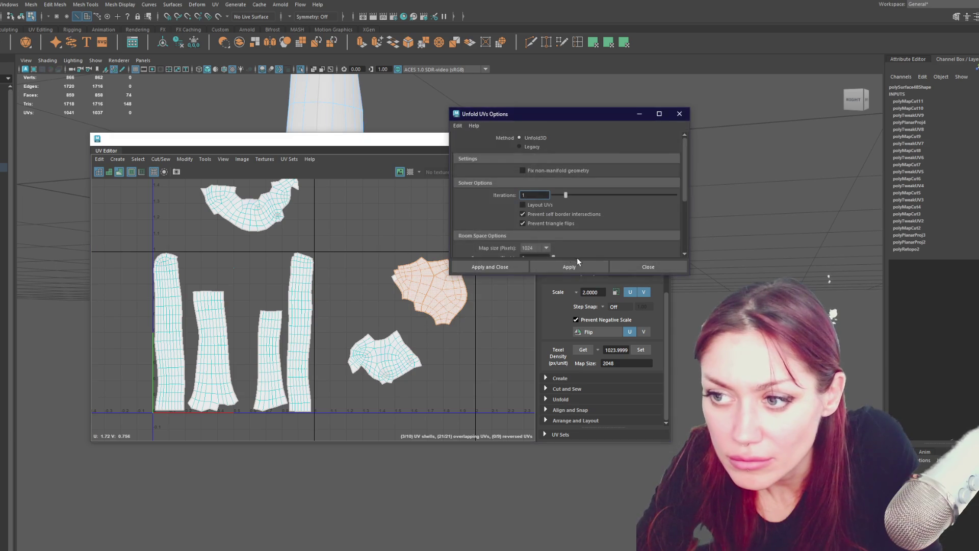
pyautogui.click(479, 265)
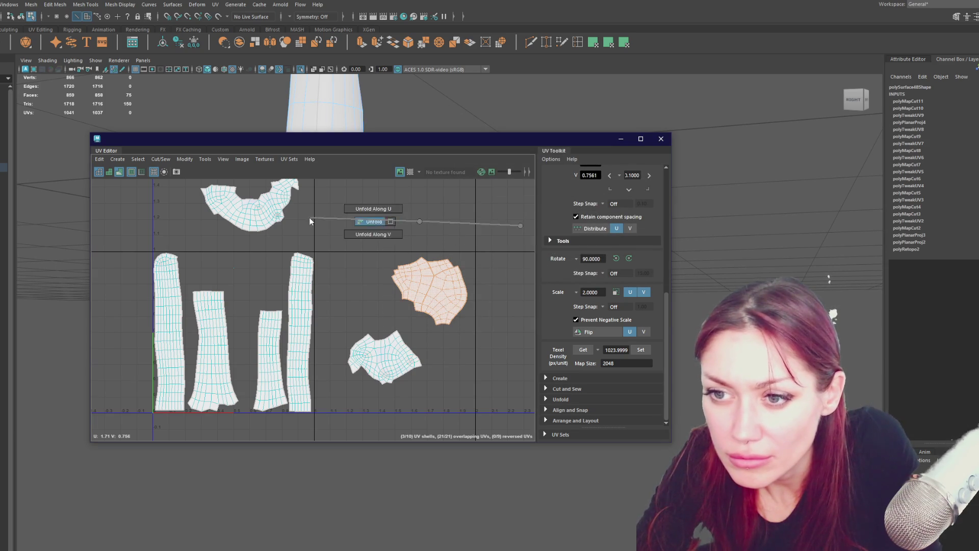
# Rotate the newly cut piece about 90 degrees and fit it into the gap between the strips
pyautogui.click(425, 235)
pyautogui.moveTo(425, 236); pyautogui.dragTo(471, 326)
pyautogui.moveTo(444, 283); pyautogui.dragTo(250, 286)
pyautogui.press('e')
pyautogui.moveTo(333, 238); pyautogui.dragTo(341, 370)
pyautogui.press('w')
pyautogui.moveTo(251, 283); pyautogui.dragTo(251, 274)
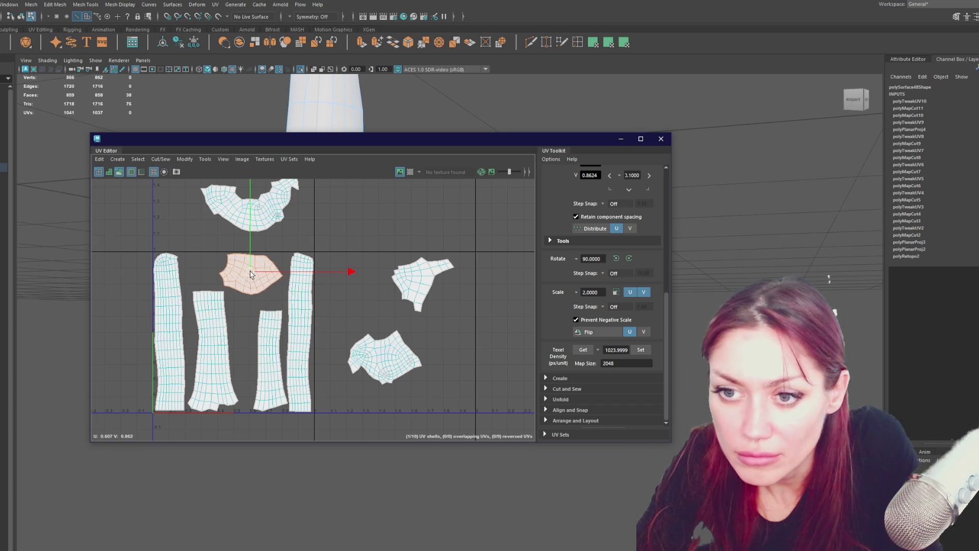
pyautogui.click(828, 278)
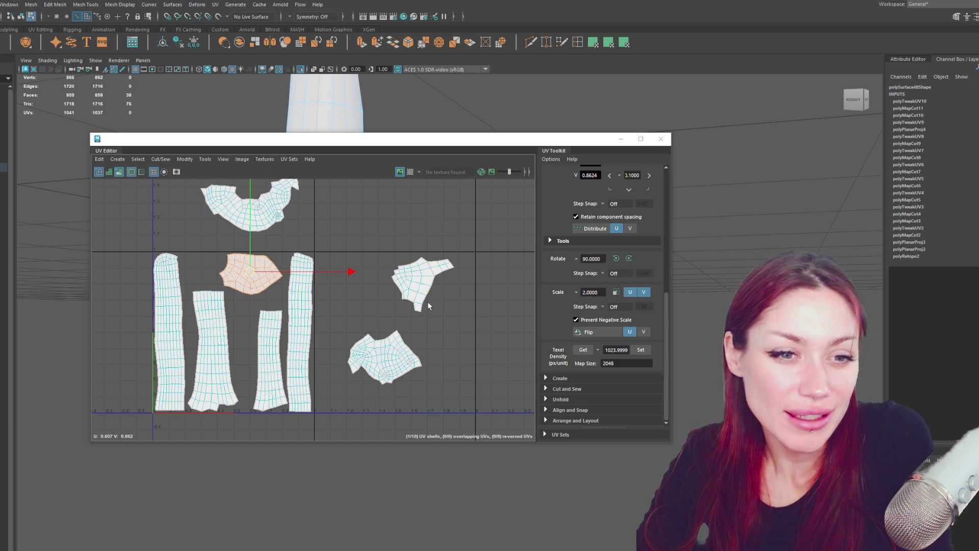
pyautogui.click(379, 351)
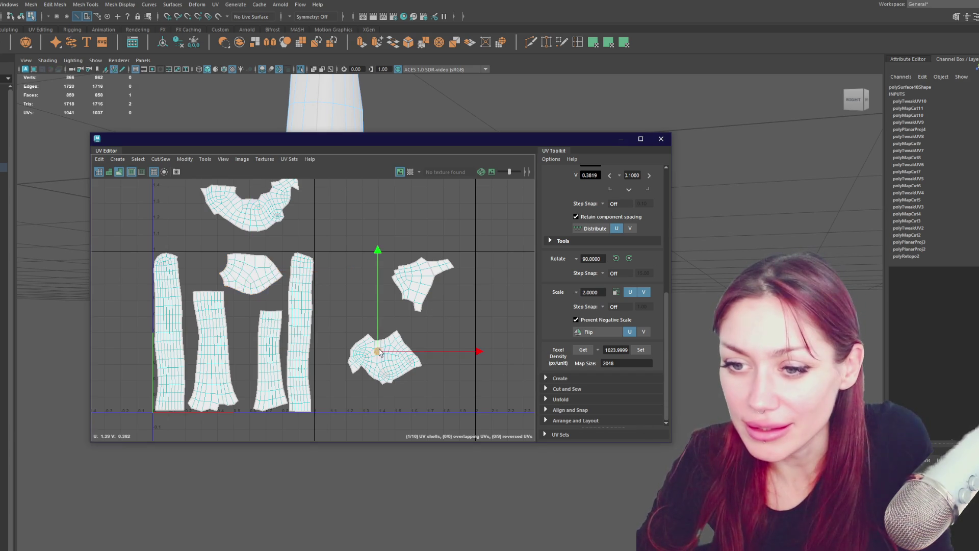
# Move a piece of the right shell left into the gap between the strips
pyautogui.scroll(-2, 293, 241)
pyautogui.scroll(2, 296, 245)
pyautogui.click(430, 286)
pyautogui.moveTo(429, 286); pyautogui.dragTo(264, 325)
# Flip the left-middle strip with two 90° rotations and shift it up and left
pyautogui.click(217, 355)
pyautogui.moveTo(218, 365); pyautogui.dragTo(214, 365)
pyautogui.click(617, 259)
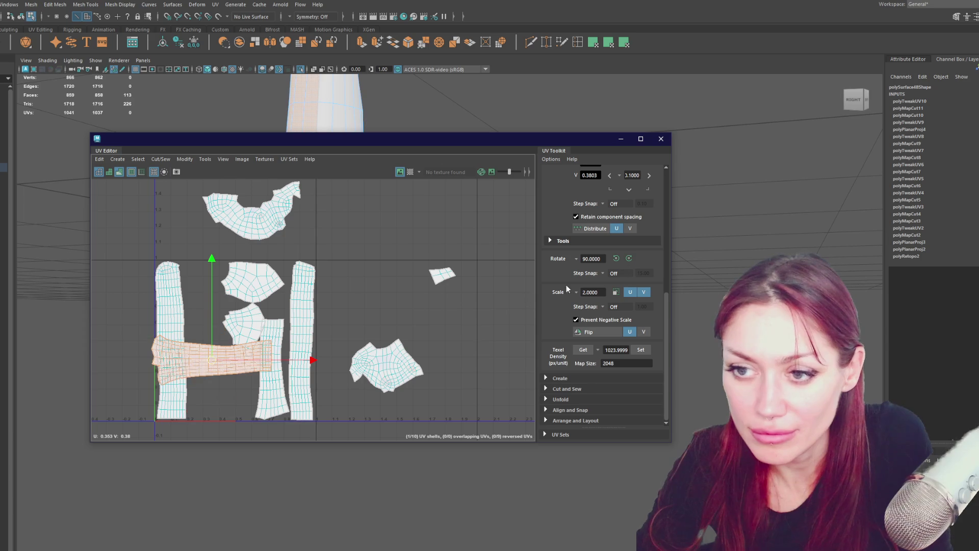
pyautogui.click(616, 259)
pyautogui.moveTo(209, 363); pyautogui.dragTo(204, 325)
# Nudge the hexagon shell right and tuck the small shell below it into the tile's bottom-left area
pyautogui.click(255, 287)
pyautogui.moveTo(254, 287); pyautogui.dragTo(258, 287)
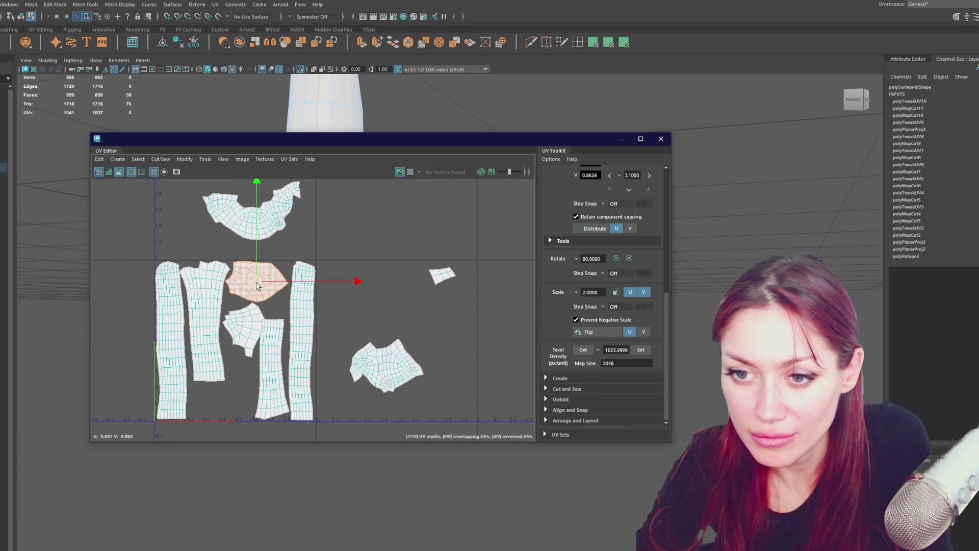
pyautogui.click(245, 332)
pyautogui.moveTo(245, 332)
pyautogui.mouseDown()
pyautogui.moveTo(240, 395)
pyautogui.moveTo(282, 460)
pyautogui.mouseUp()
pyautogui.press('e')
pyautogui.press('w')
pyautogui.moveTo(237, 390); pyautogui.dragTo(229, 399)
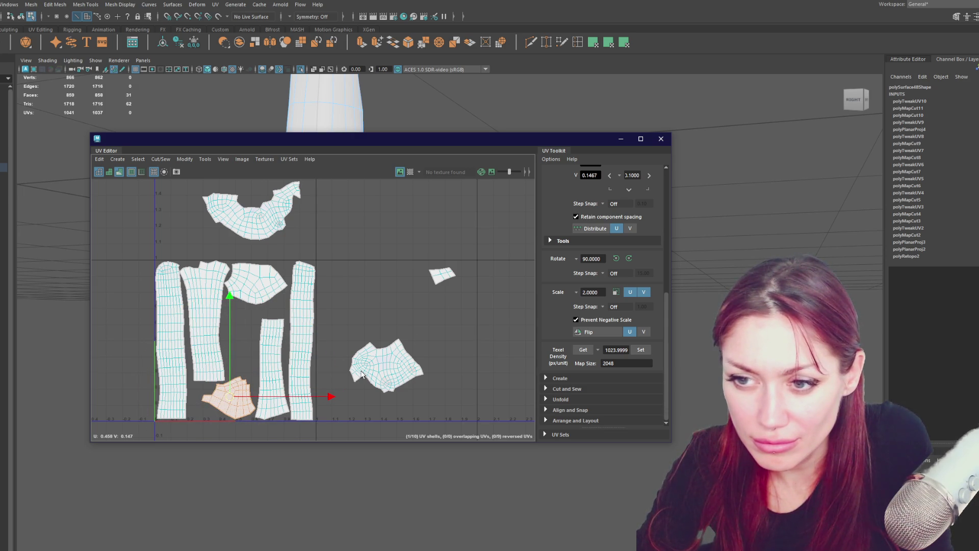
# Move the small right-hand shell into the bottom of the 0–1 tile
pyautogui.click(443, 278)
pyautogui.moveTo(444, 277); pyautogui.dragTo(203, 414)
pyautogui.scroll(3, 255, 214)
pyautogui.click(247, 241)
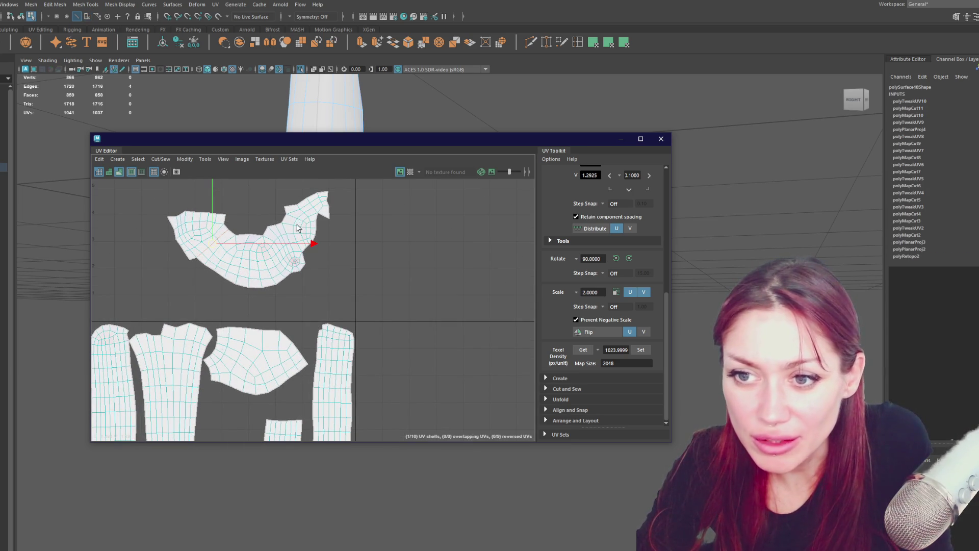
# Cut the top shell along the selected edges and separate its pieces
pyautogui.moveTo(293, 221)
pyautogui.mouseDown()
pyautogui.moveTo(313, 227)
pyautogui.moveTo(312, 262)
pyautogui.mouseUp()
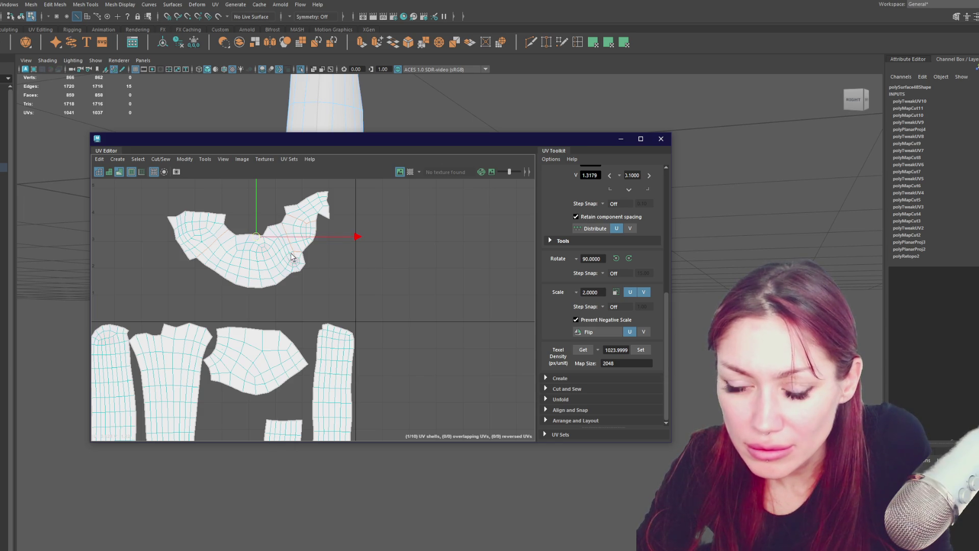
pyautogui.keyDown('shift'); pyautogui.moveTo(360, 255); pyautogui.dragTo(380, 247, button='right'); pyautogui.keyUp('shift')
pyautogui.moveTo(352, 193); pyautogui.dragTo(148, 284)
pyautogui.keyDown('shift'); pyautogui.moveTo(368, 243); pyautogui.dragTo(475, 265, button='right'); pyautogui.keyUp('shift')
pyautogui.click(313, 272)
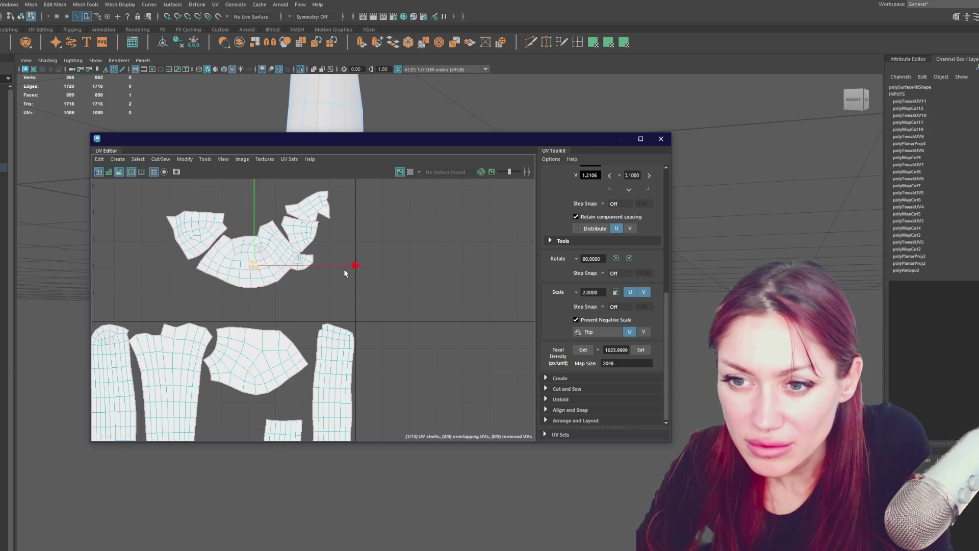
pyautogui.click(316, 276)
# Cut two more pieces off the top shell and move one down toward the tile
pyautogui.keyDown('shift'); pyautogui.moveTo(409, 255); pyautogui.dragTo(377, 267, button='right'); pyautogui.keyUp('shift')
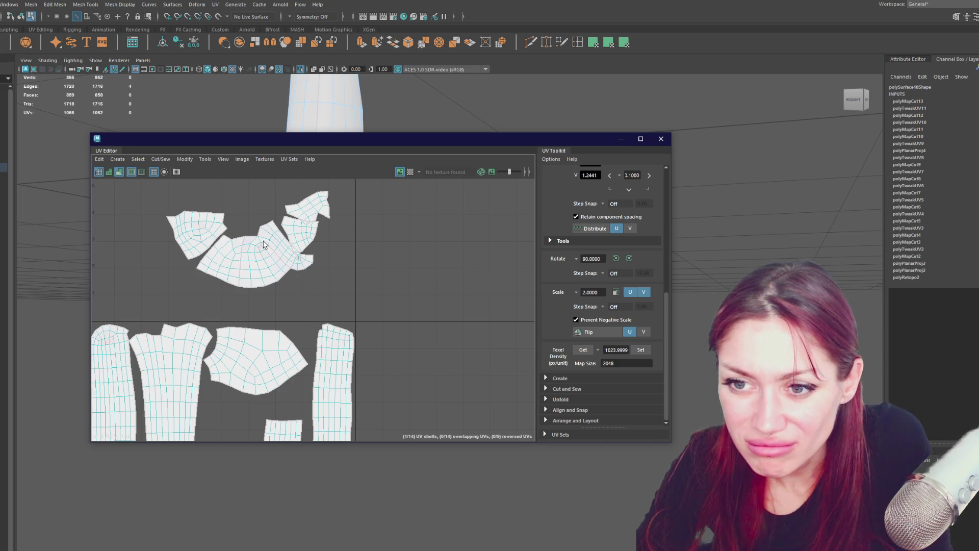
pyautogui.keyDown('shift'); pyautogui.moveTo(425, 250); pyautogui.dragTo(378, 265, button='right'); pyautogui.keyUp('shift')
pyautogui.click(293, 245)
pyautogui.moveTo(288, 252); pyautogui.dragTo(231, 417)
pyautogui.moveTo(229, 417)
pyautogui.keyDown('alt'); pyautogui.mouseDown(button='middle')
pyautogui.moveTo(385, 286)
pyautogui.moveTo(377, 230)
pyautogui.moveTo(365, 291)
pyautogui.mouseUp(button='middle'); pyautogui.keyUp('alt')
# Place two cut pieces of the top shell in the gaps beside the long strips
pyautogui.click(273, 217)
pyautogui.doubleClick(273, 217)
pyautogui.moveTo(274, 217); pyautogui.dragTo(256, 353)
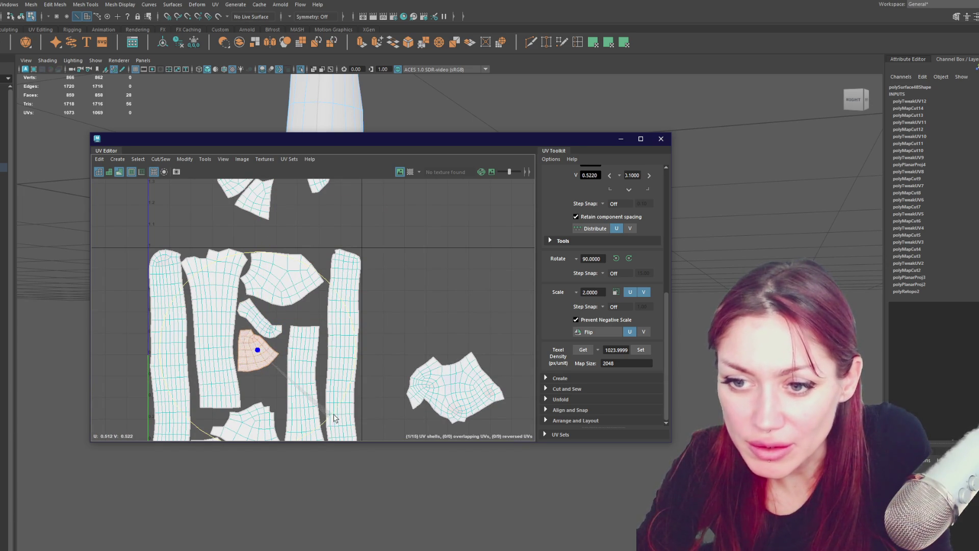
pyautogui.click(253, 196)
pyautogui.doubleClick(257, 201)
pyautogui.moveTo(258, 202); pyautogui.dragTo(265, 393)
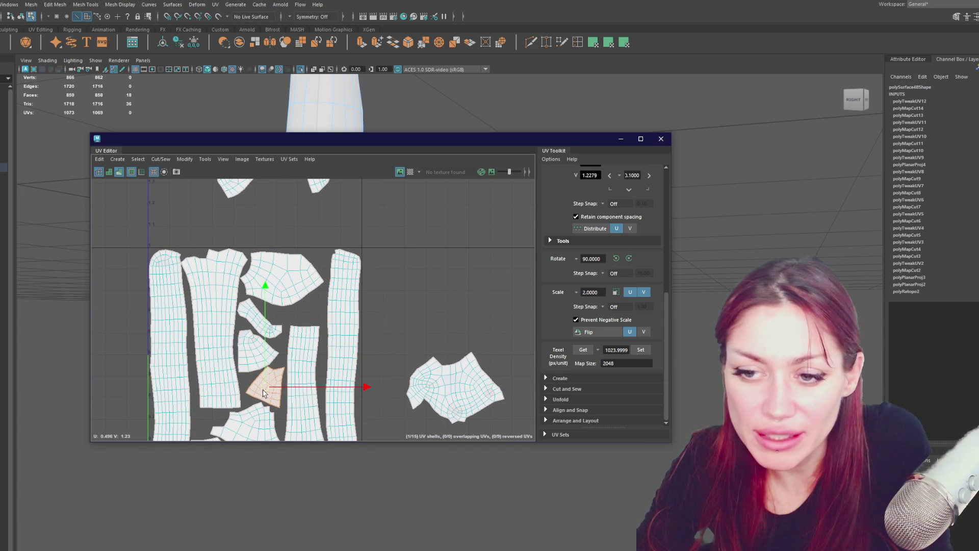
# Cut the large right shell along two seams
pyautogui.scroll(-3, 264, 204)
pyautogui.keyDown('alt'); pyautogui.moveTo(282, 243); pyautogui.dragTo(262, 243, button='middle'); pyautogui.keyUp('alt')
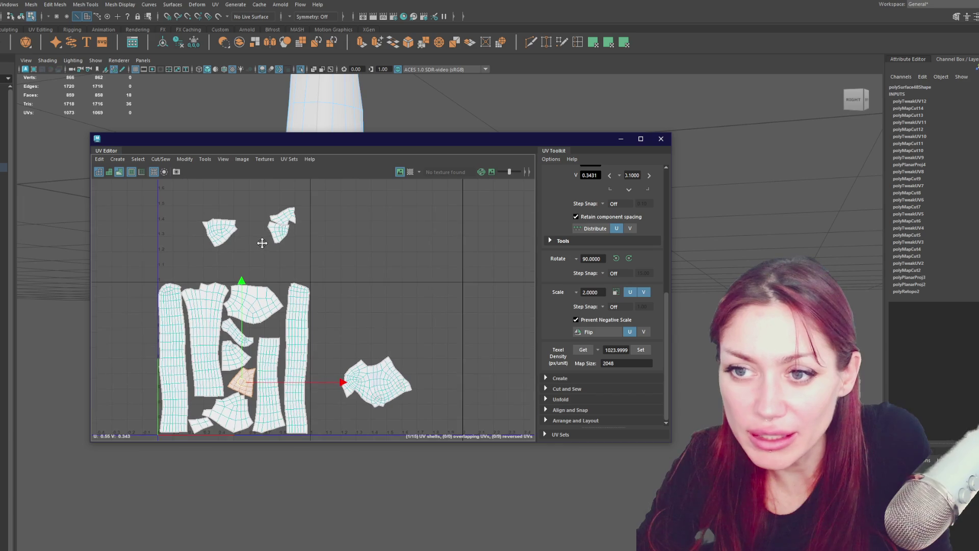
pyautogui.scroll(3, 433, 280)
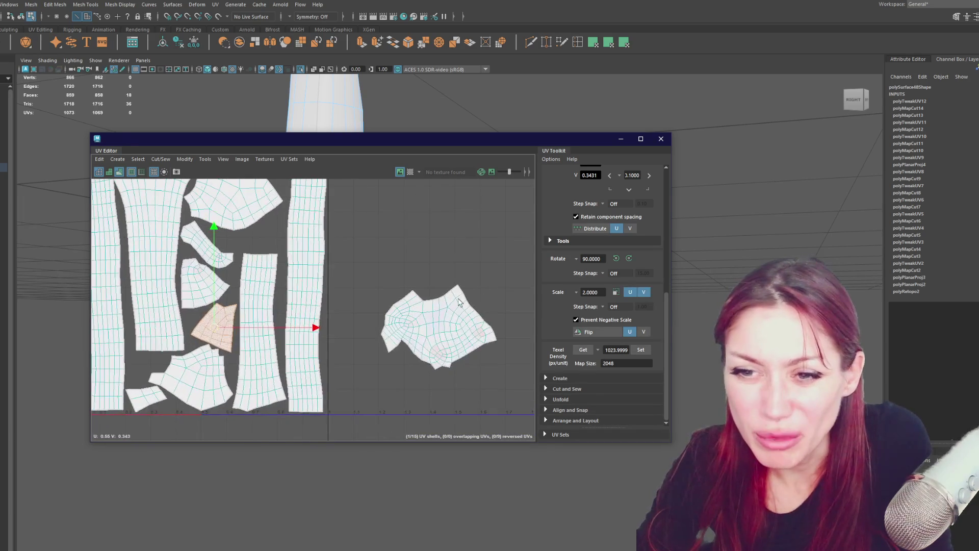
pyautogui.click(460, 249)
pyautogui.click(447, 317)
pyautogui.keyDown('shift'); pyautogui.moveTo(447, 304); pyautogui.dragTo(433, 257, button='right'); pyautogui.keyUp('shift')
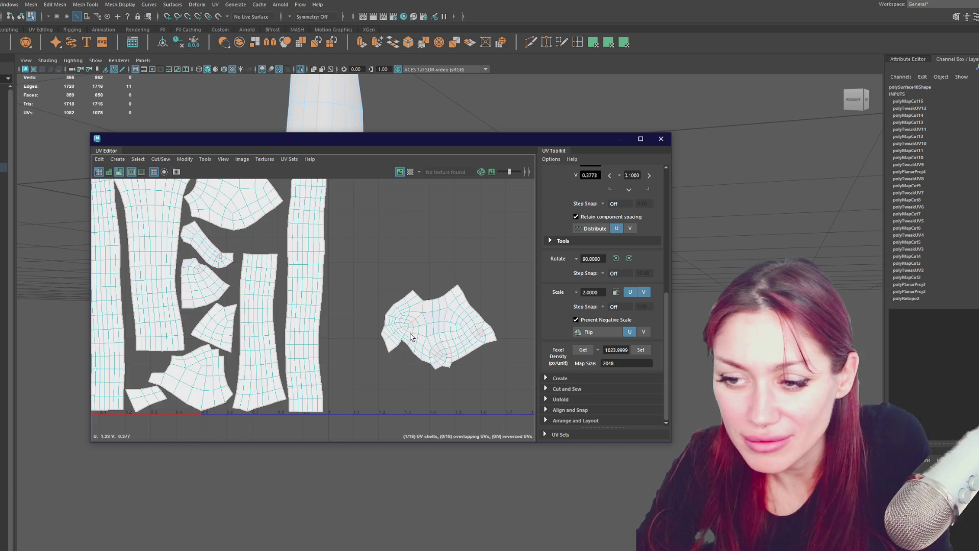
pyautogui.scroll(2, 411, 337)
pyautogui.keyDown('shift'); pyautogui.moveTo(448, 244); pyautogui.dragTo(437, 246, button='right'); pyautogui.keyUp('shift')
# Move a cut piece of the right shell onto the strips, then park it past the tile's right edge
pyautogui.click(444, 324)
pyautogui.moveTo(431, 330); pyautogui.dragTo(214, 246)
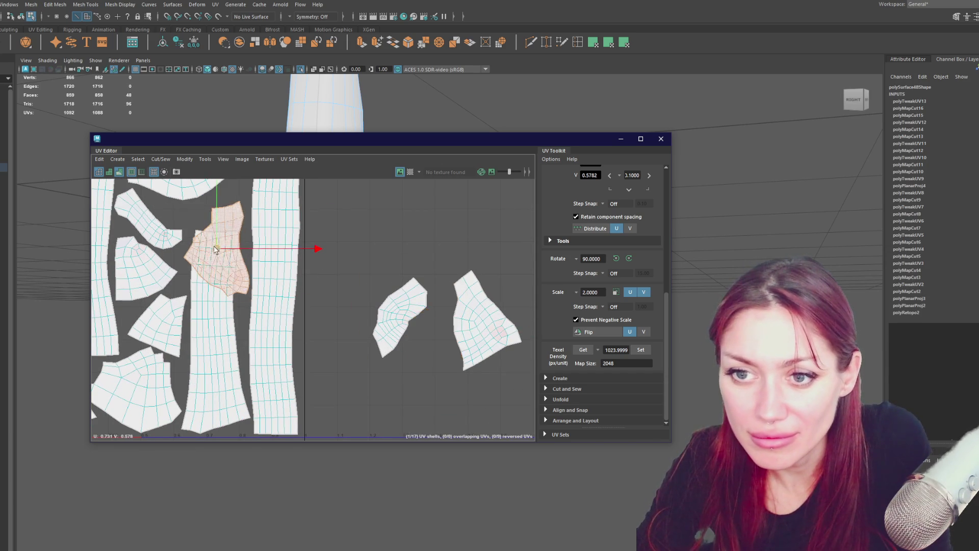
pyautogui.keyDown('alt'); pyautogui.moveTo(214, 246); pyautogui.dragTo(235, 393, button='middle'); pyautogui.keyUp('alt')
pyautogui.scroll(-5, 278, 355)
pyautogui.moveTo(278, 354)
pyautogui.mouseDown()
pyautogui.moveTo(326, 360)
pyautogui.moveTo(362, 337)
pyautogui.mouseUp()
pyautogui.keyDown('alt'); pyautogui.moveTo(362, 337); pyautogui.dragTo(369, 301, button='middle'); pyautogui.keyUp('alt')
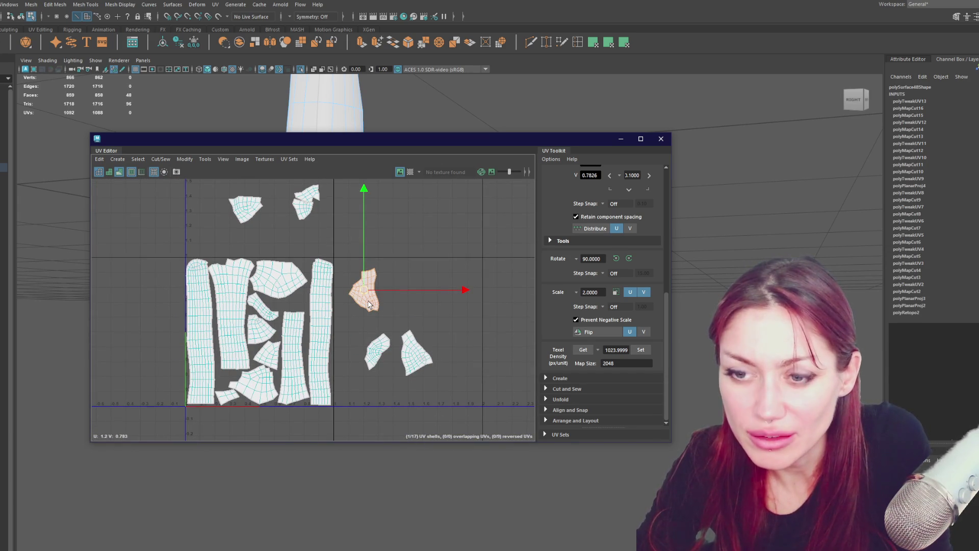
pyautogui.moveTo(403, 140); pyautogui.dragTo(760, 172)
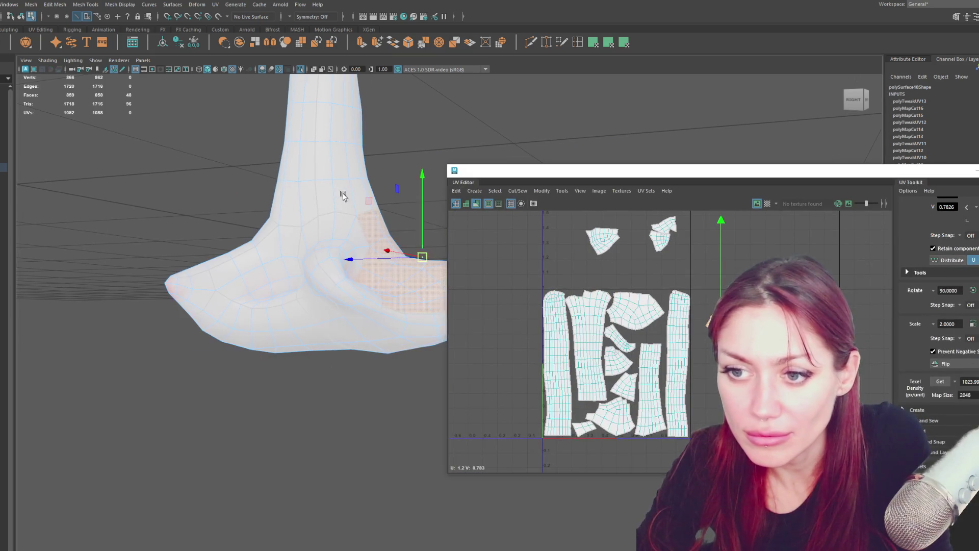
# Select the faces around the trunk base and apply a planar projection
pyautogui.moveTo(255, 198)
pyautogui.keyDown('alt'); pyautogui.mouseDown()
pyautogui.moveTo(244, 245)
pyautogui.moveTo(268, 198)
pyautogui.moveTo(250, 342)
pyautogui.mouseUp(); pyautogui.keyUp('alt')
pyautogui.keyDown('shift'); pyautogui.moveTo(444, 336); pyautogui.dragTo(444, 335); pyautogui.keyUp('shift')
pyautogui.moveTo(444, 334)
pyautogui.keyDown('alt'); pyautogui.mouseDown()
pyautogui.moveTo(328, 295)
pyautogui.moveTo(323, 258)
pyautogui.moveTo(406, 275)
pyautogui.moveTo(424, 247)
pyautogui.moveTo(473, 307)
pyautogui.moveTo(182, 299)
pyautogui.moveTo(238, 291)
pyautogui.moveTo(147, 297)
pyautogui.moveTo(356, 225)
pyautogui.mouseUp(); pyautogui.keyUp('alt')
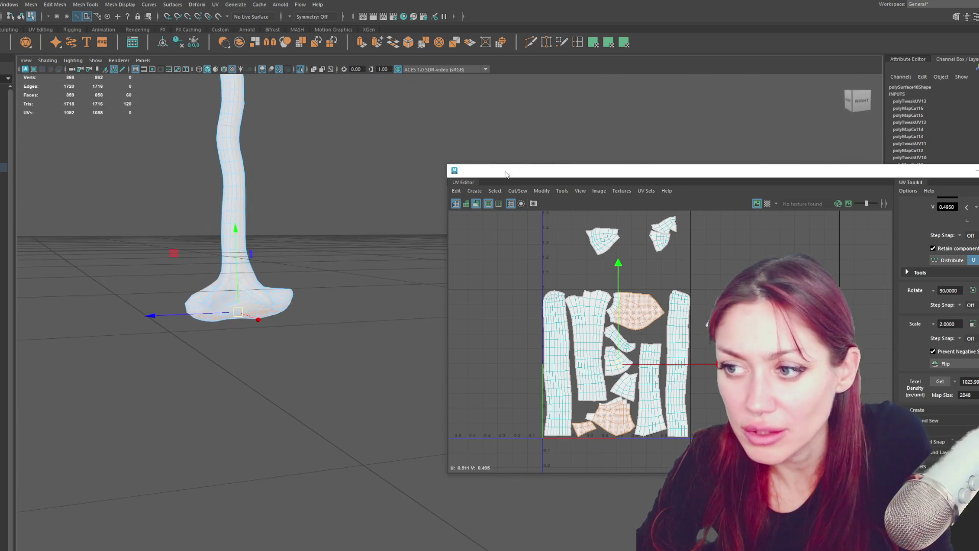
pyautogui.click(610, 45)
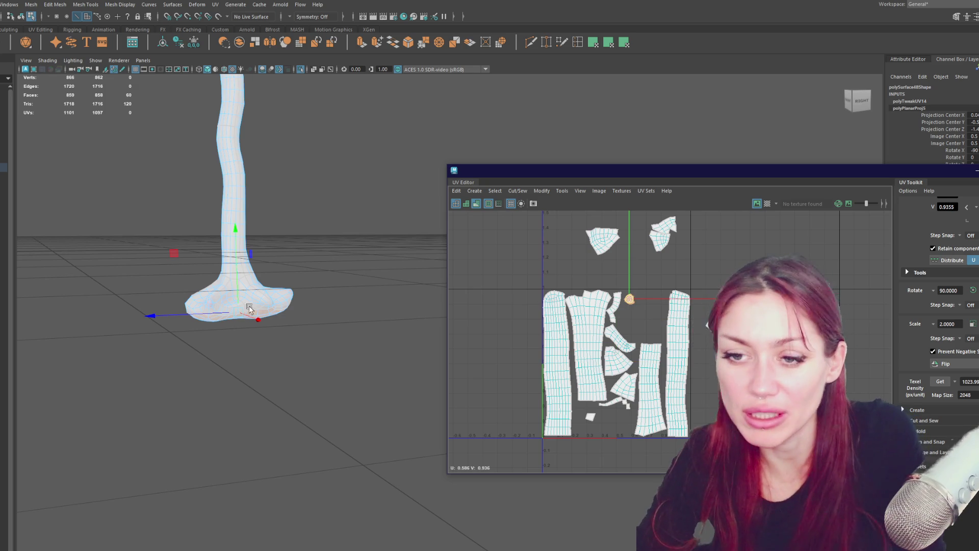
pyautogui.moveTo(241, 306)
pyautogui.keyDown('alt'); pyautogui.mouseDown()
pyautogui.moveTo(356, 282)
pyautogui.moveTo(337, 286)
pyautogui.mouseUp(); pyautogui.keyUp('alt')
# Move the small top-right shell and the outside shell down into the lower-left of the layout
pyautogui.click(687, 312)
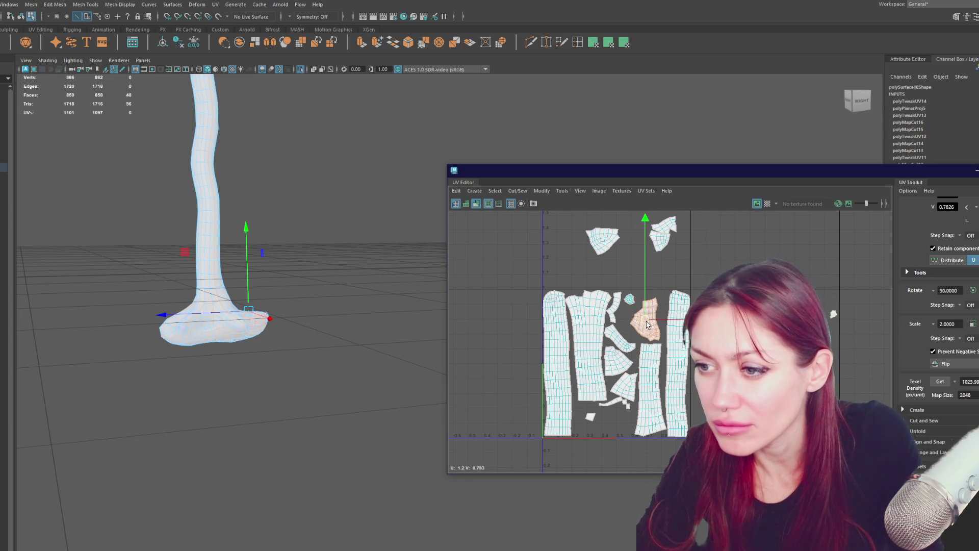
pyautogui.click(661, 245)
pyautogui.moveTo(661, 246); pyautogui.dragTo(614, 427)
pyautogui.click(590, 418)
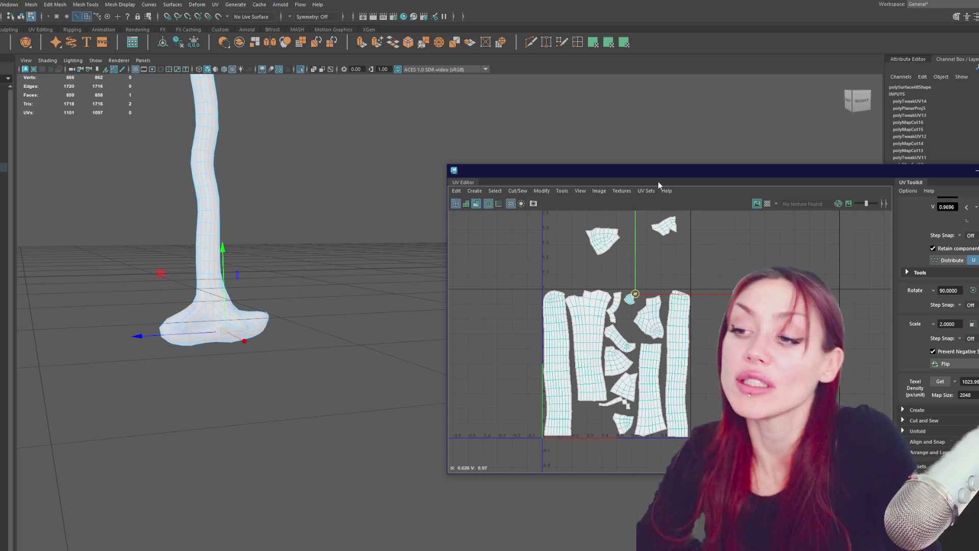
pyautogui.scroll(3, 680, 397)
pyautogui.moveTo(658, 434)
pyautogui.mouseDown()
pyautogui.moveTo(607, 433)
pyautogui.moveTo(557, 417)
pyautogui.moveTo(591, 405)
pyautogui.moveTo(624, 255)
pyautogui.moveTo(615, 240)
pyautogui.mouseUp()
# Re-project the small and round shells with a planar projection and move them up into 0–1
pyautogui.press('e')
pyautogui.click(591, 405)
pyautogui.press('w')
pyautogui.keyDown('shift'); pyautogui.click(612, 264); pyautogui.keyUp('shift')
pyautogui.scroll(2, 616, 252)
pyautogui.scroll(3, 616, 252)
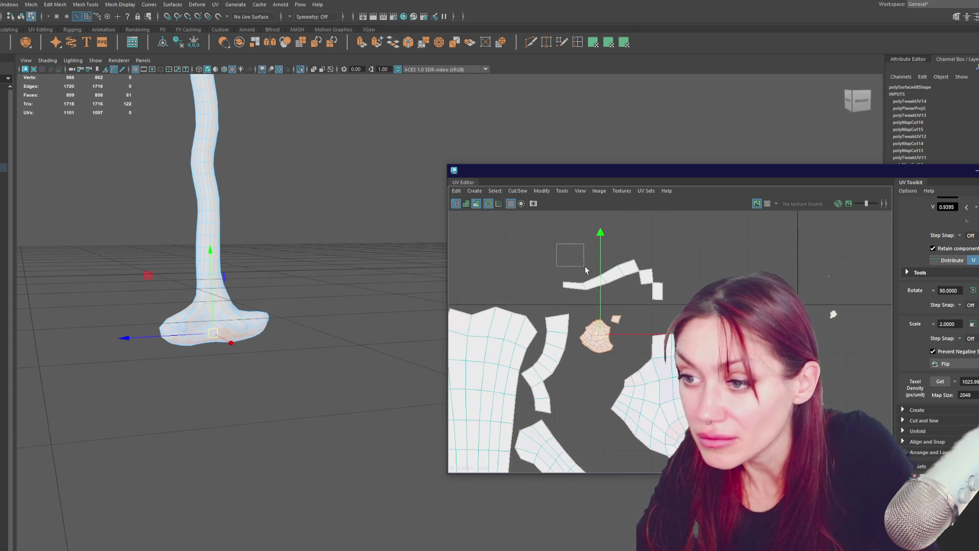
pyautogui.keyDown('shift'); pyautogui.moveTo(684, 297); pyautogui.dragTo(630, 315, button='right'); pyautogui.keyUp('shift')
pyautogui.scroll(-5, 630, 314)
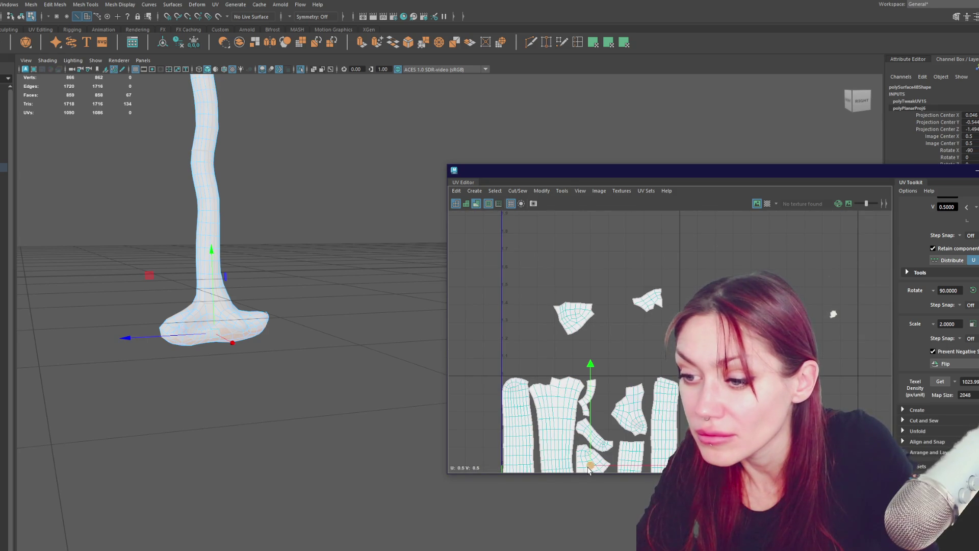
pyautogui.moveTo(589, 465); pyautogui.dragTo(582, 247)
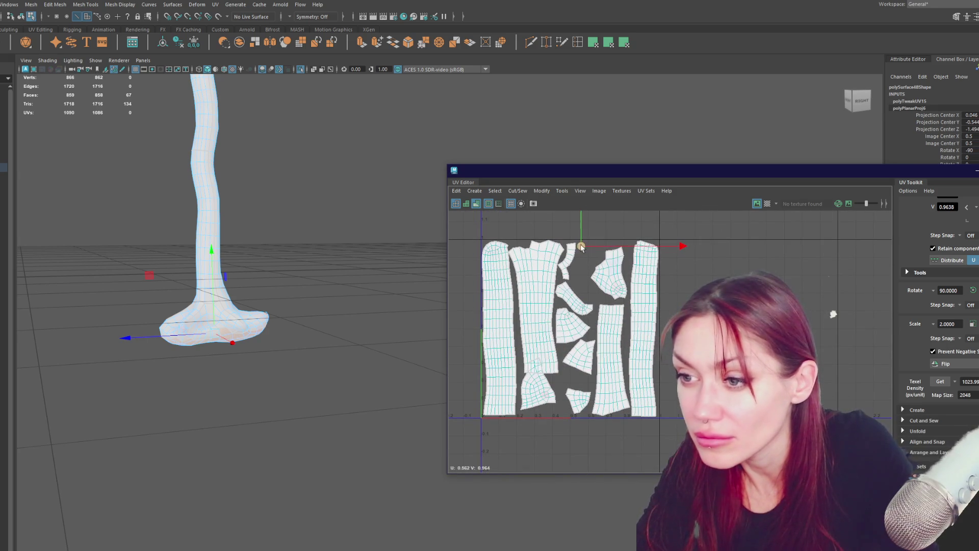
pyautogui.click(632, 279)
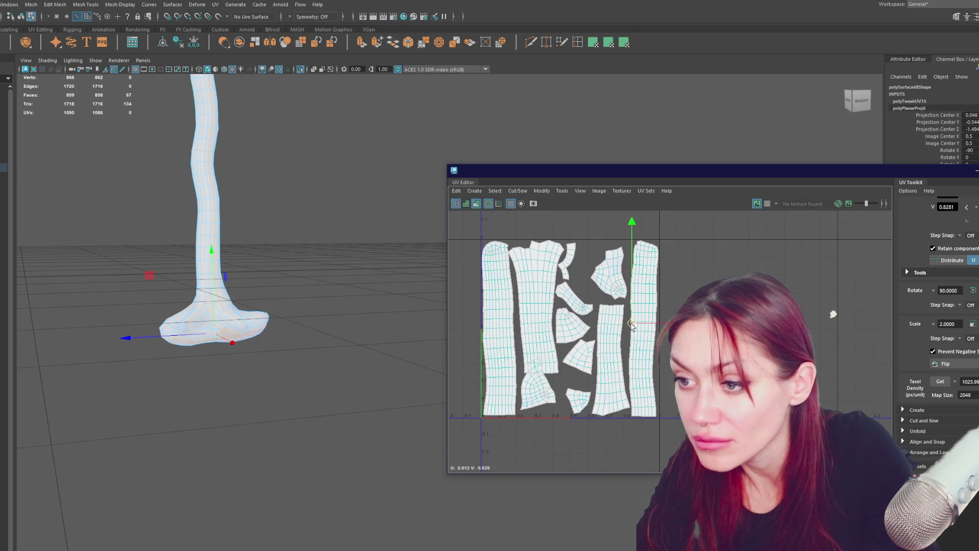
# Move a shell out of the way and park it beside the UV square
pyautogui.click(709, 352)
pyautogui.click(612, 276)
pyautogui.moveTo(612, 275); pyautogui.dragTo(590, 262)
pyautogui.keyDown('alt'); pyautogui.moveTo(590, 262); pyautogui.dragTo(600, 333, button='middle'); pyautogui.keyUp('alt')
pyautogui.moveTo(590, 327)
pyautogui.mouseDown()
pyautogui.moveTo(563, 264)
pyautogui.moveTo(630, 273)
pyautogui.moveTo(727, 322)
pyautogui.mouseUp()
pyautogui.keyDown('alt'); pyautogui.moveTo(556, 466); pyautogui.dragTo(538, 389, button='middle'); pyautogui.keyUp('alt')
# Slide a shell into the bottom gap and shift the white shell right beside it
pyautogui.click(536, 389)
pyautogui.moveTo(537, 389); pyautogui.dragTo(528, 390)
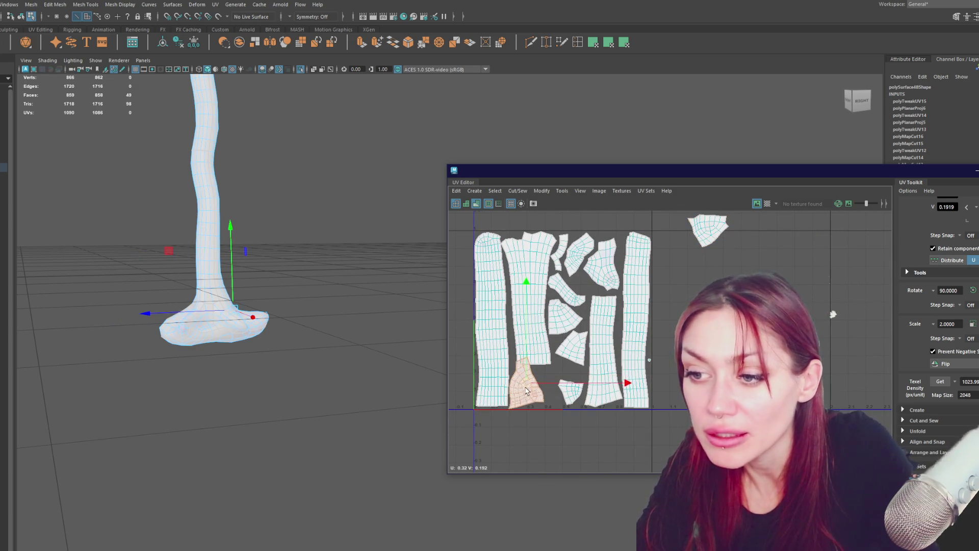
pyautogui.press('e')
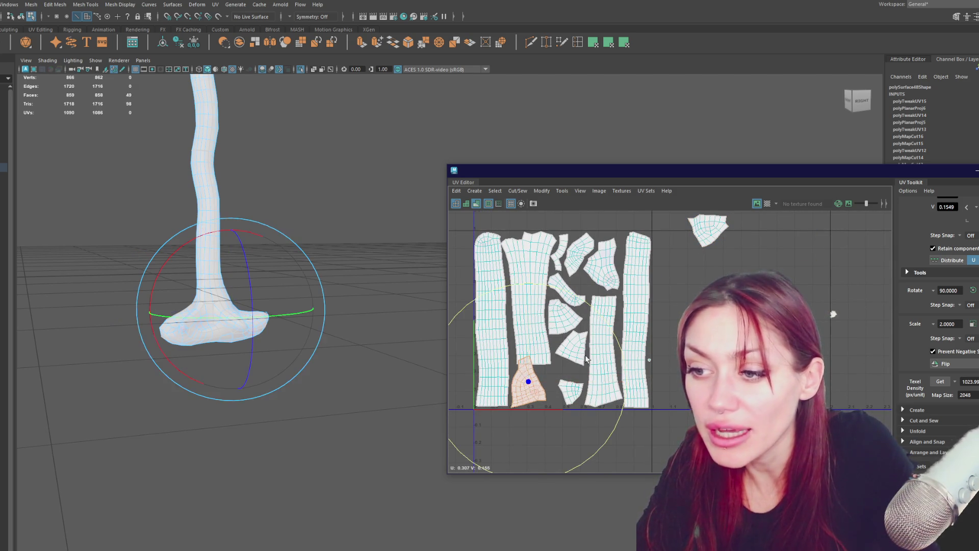
pyautogui.press('w')
pyautogui.moveTo(528, 383); pyautogui.dragTo(560, 392)
pyautogui.click(573, 392)
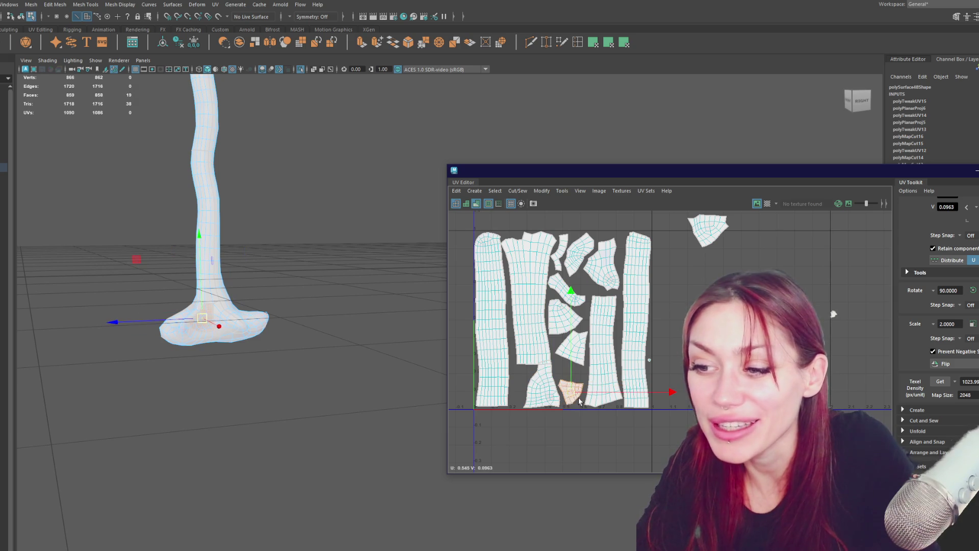
pyautogui.click(543, 393)
pyautogui.moveTo(543, 390); pyautogui.dragTo(565, 389)
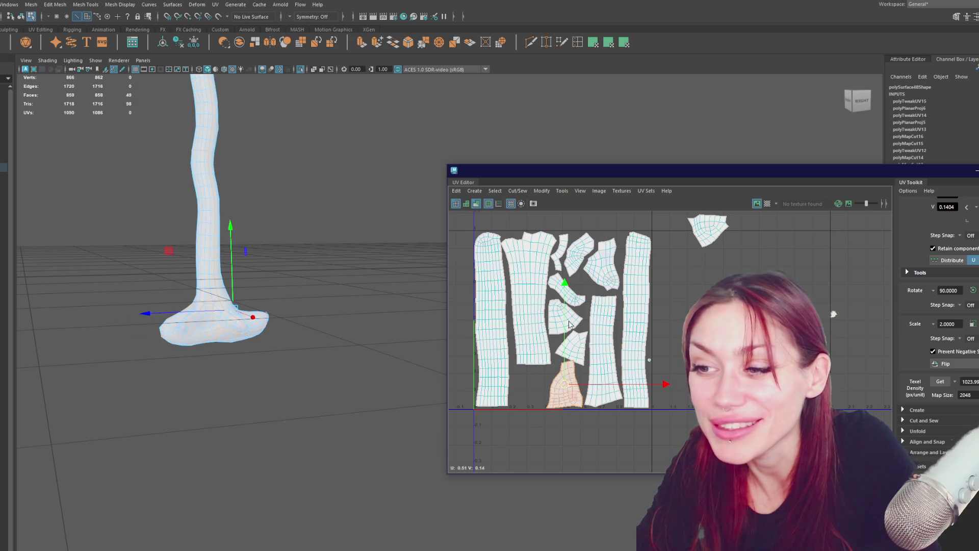
# Rotate a diagonal shell to horizontal and nudge it into place
pyautogui.scroll(3, 570, 326)
pyautogui.click(586, 288)
pyautogui.press('e')
pyautogui.moveTo(627, 338); pyautogui.dragTo(651, 292)
pyautogui.press('w')
pyautogui.moveTo(571, 268); pyautogui.dragTo(572, 260)
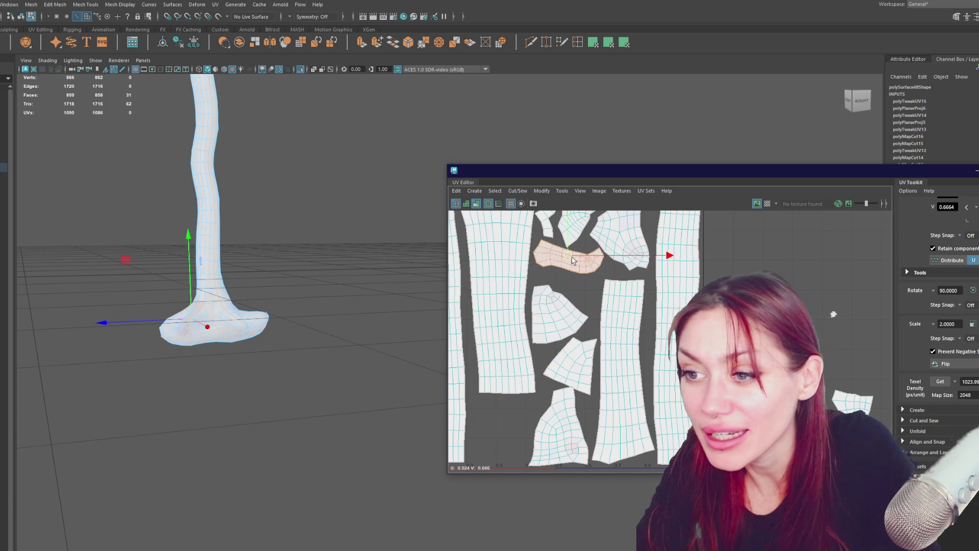
# Move the shells below it up to close the gaps and nudge the bottom-left shell
pyautogui.click(561, 313)
pyautogui.moveTo(561, 313); pyautogui.dragTo(559, 301)
pyautogui.click(577, 358)
pyautogui.moveTo(573, 369); pyautogui.dragTo(571, 356)
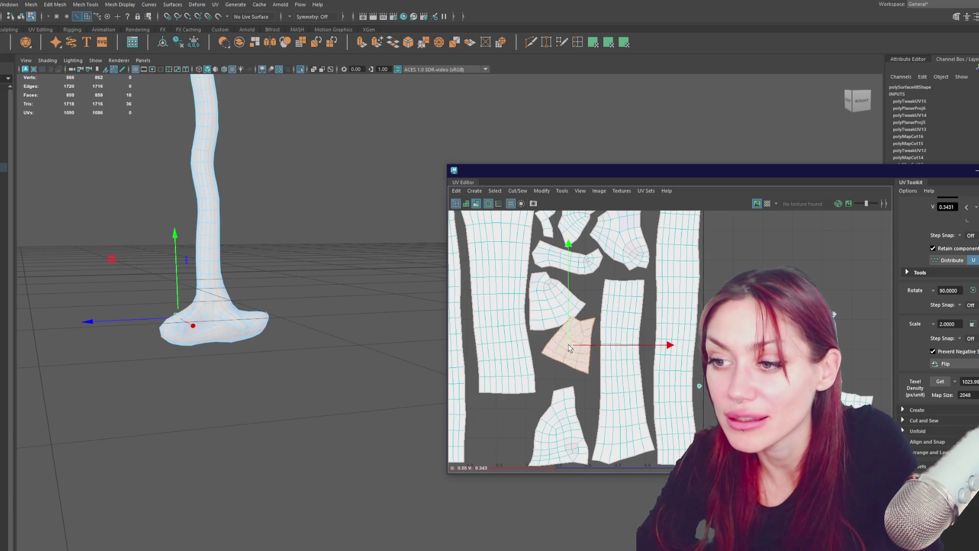
pyautogui.scroll(-5, 571, 352)
pyautogui.keyDown('alt'); pyautogui.moveTo(586, 357); pyautogui.dragTo(551, 359, button='middle'); pyautogui.keyUp('alt')
pyautogui.click(555, 400)
pyautogui.moveTo(555, 405); pyautogui.dragTo(549, 404)
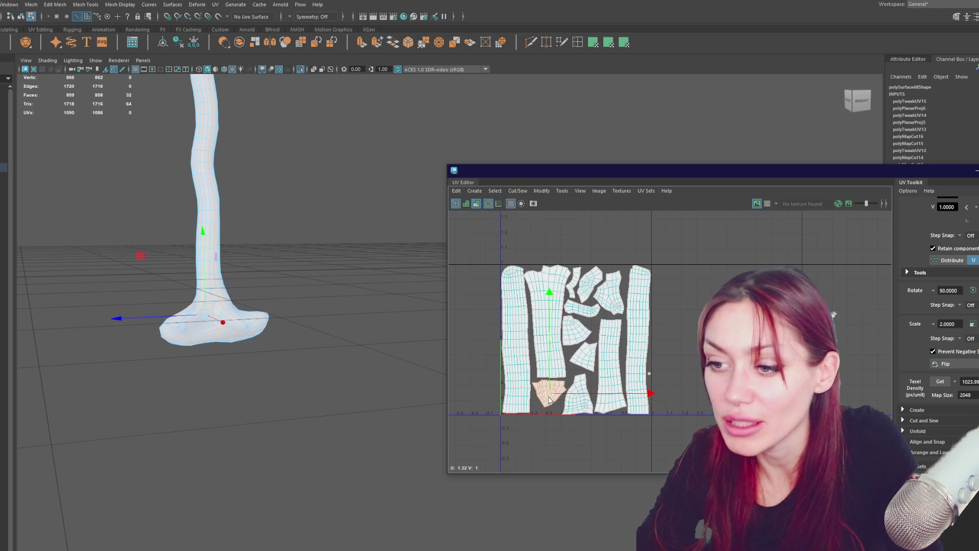
# Rotate a small shell to fit its gap and nudge it into place
pyautogui.click(588, 364)
pyautogui.press('e')
pyautogui.moveTo(648, 437); pyautogui.dragTo(668, 408)
pyautogui.press('w')
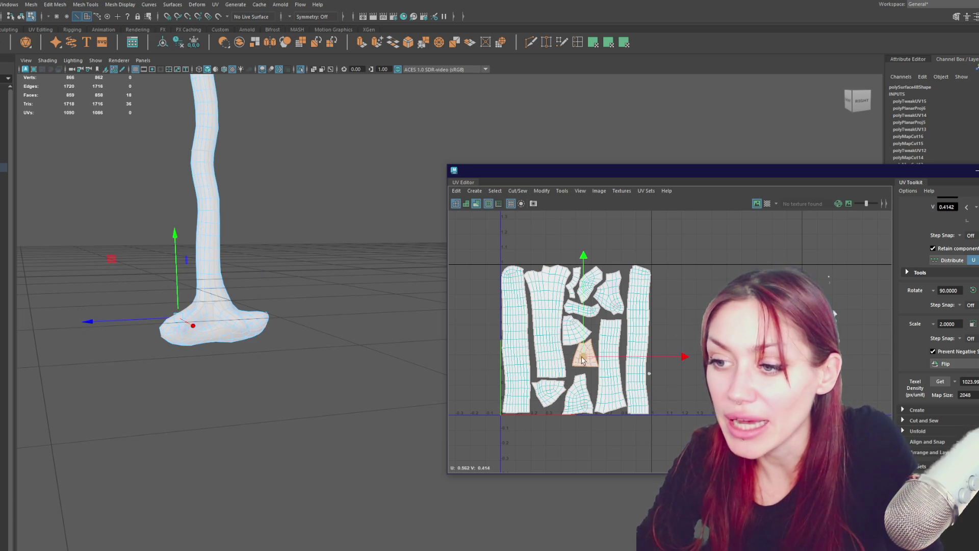
pyautogui.moveTo(581, 357); pyautogui.dragTo(579, 364)
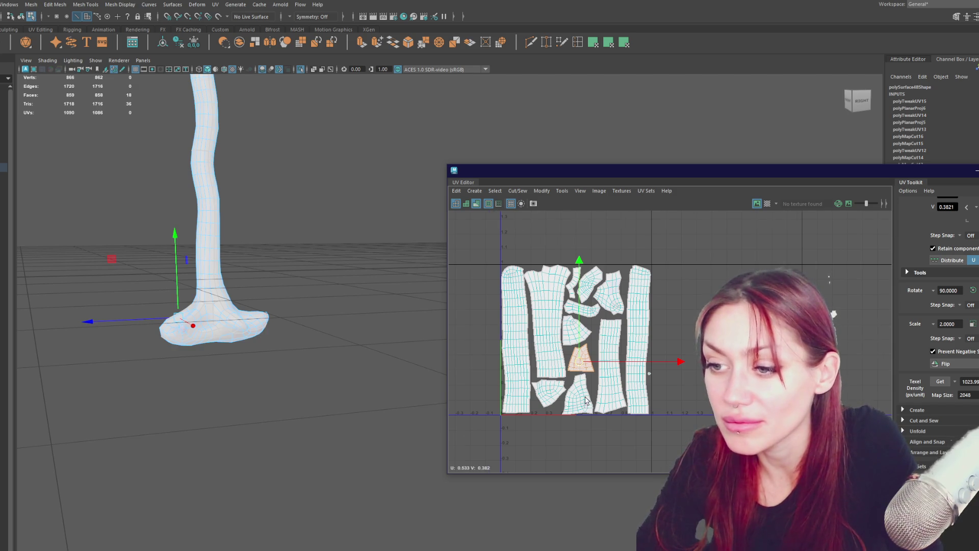
# Rotate the lower-left shell and nudge it into position
pyautogui.scroll(2, 585, 401)
pyautogui.click(538, 390)
pyautogui.press('e')
pyautogui.doubleClick(537, 389)
pyautogui.moveTo(610, 438)
pyautogui.mouseDown()
pyautogui.moveTo(599, 357)
pyautogui.moveTo(584, 334)
pyautogui.mouseUp()
pyautogui.press('w')
pyautogui.moveTo(535, 395); pyautogui.dragTo(532, 400)
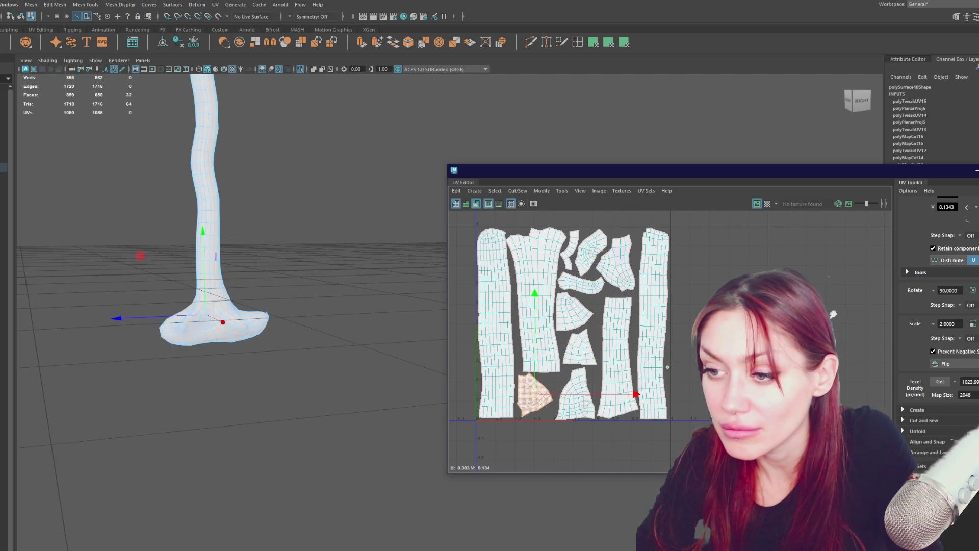
# Rotate the lower-middle shell upright and fit it into the lower gap
pyautogui.moveTo(633, 364); pyautogui.dragTo(542, 404)
pyautogui.doubleClick(583, 400)
pyautogui.press('e')
pyautogui.moveTo(673, 406); pyautogui.dragTo(658, 357)
pyautogui.press('w')
pyautogui.moveTo(575, 394); pyautogui.dragTo(571, 391)
pyautogui.press('e')
pyautogui.moveTo(644, 341); pyautogui.dragTo(643, 359)
pyautogui.press('w')
pyautogui.press('e')
pyautogui.press('w')
pyautogui.moveTo(576, 391); pyautogui.dragTo(579, 392)
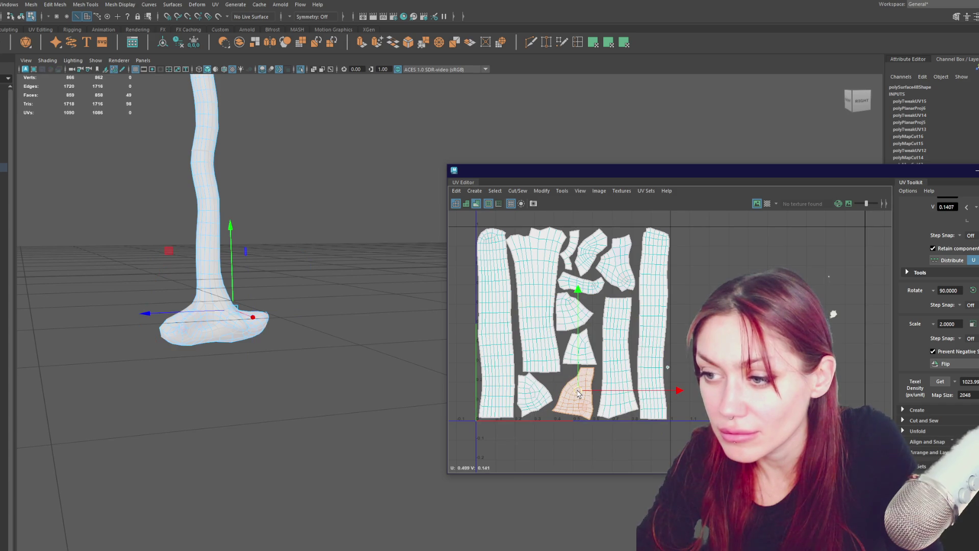
# Move the triangular shell slightly up
pyautogui.scroll(2, 586, 329)
pyautogui.scroll(-2, 593, 378)
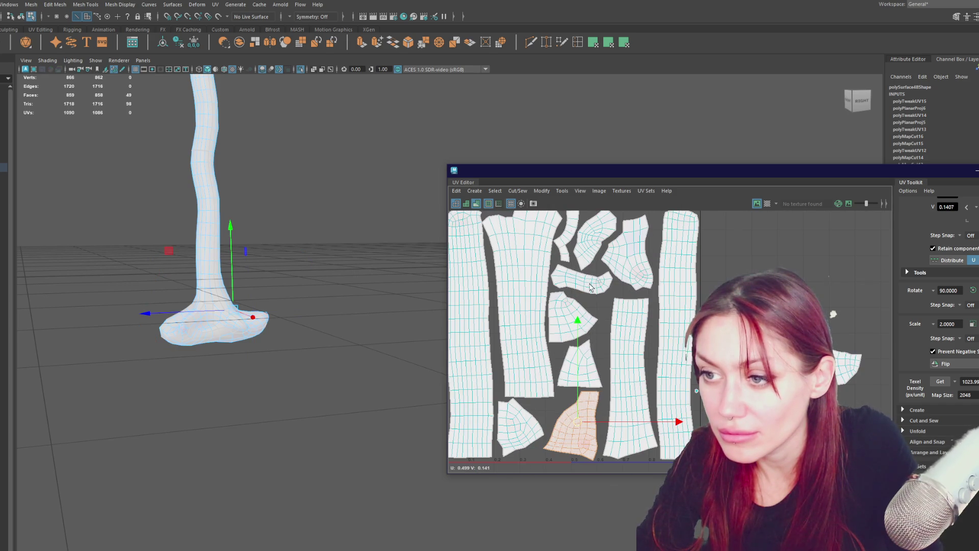
pyautogui.click(587, 374)
pyautogui.moveTo(587, 371); pyautogui.dragTo(586, 364)
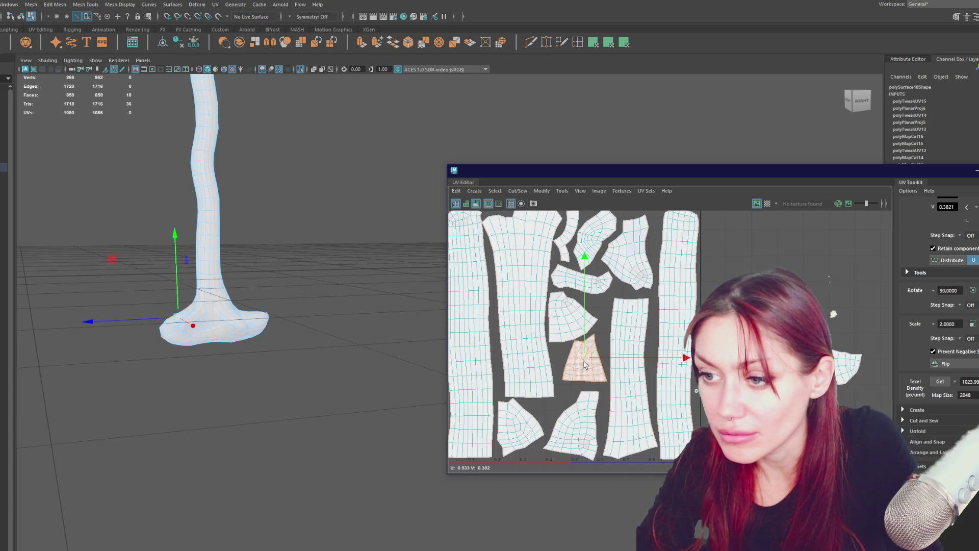
# Shift the two tall trunk shells on the right slightly to the right
pyautogui.click(580, 426)
pyautogui.click(636, 395)
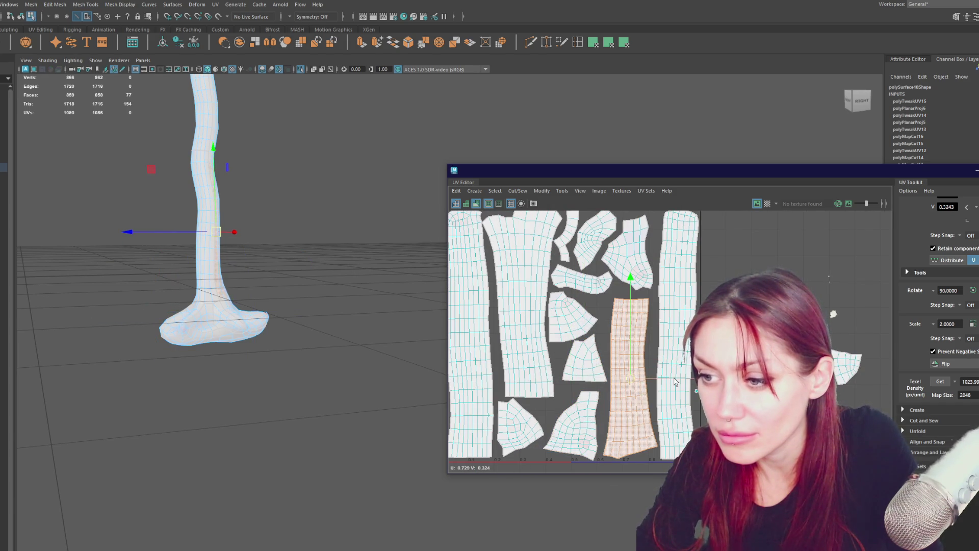
pyautogui.keyDown('shift'); pyautogui.click(676, 382); pyautogui.keyUp('shift')
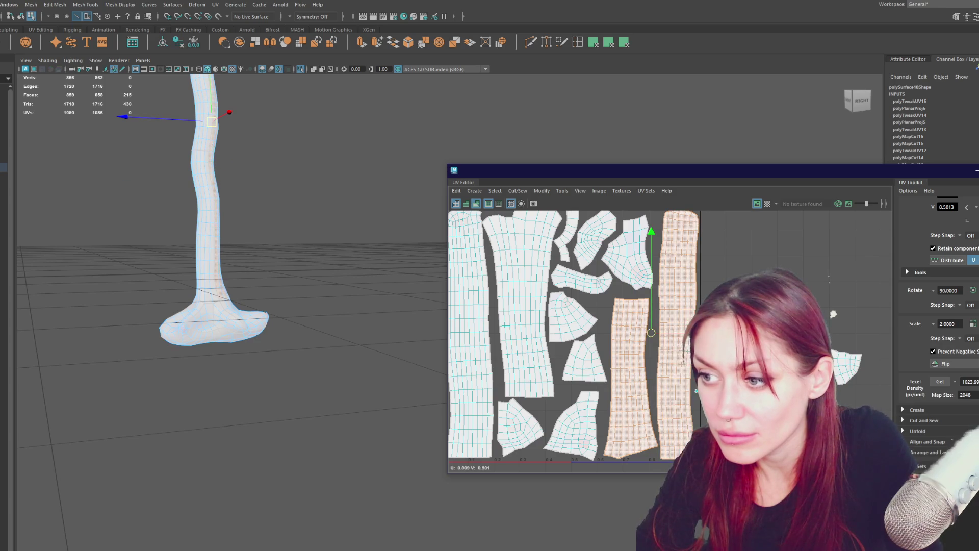
pyautogui.moveTo(673, 332); pyautogui.dragTo(676, 332)
# Nudge the upper shell slightly right beside the leaf-shaped shell
pyautogui.keyDown('alt'); pyautogui.moveTo(636, 288); pyautogui.dragTo(623, 312, button='middle'); pyautogui.keyUp('alt')
pyautogui.click(620, 266)
pyautogui.press('e')
pyautogui.press('w')
pyautogui.moveTo(620, 266); pyautogui.dragTo(623, 269)
pyautogui.click(582, 264)
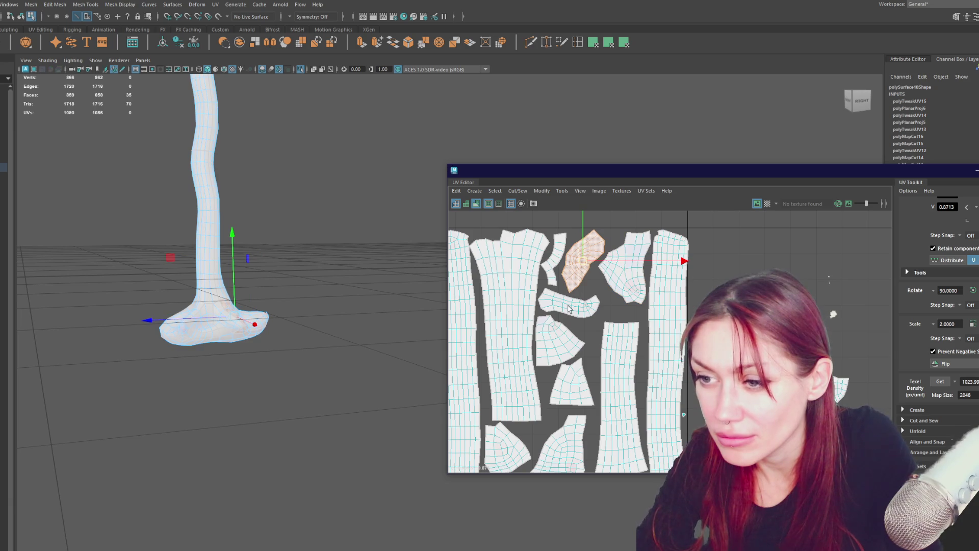
# Pick out the small shells at the bottom of the tile for repositioning
pyautogui.keyDown('alt'); pyautogui.moveTo(579, 326); pyautogui.dragTo(571, 299, button='middle'); pyautogui.keyUp('alt')
pyautogui.click(554, 415)
pyautogui.click(503, 427)
pyautogui.press('e')
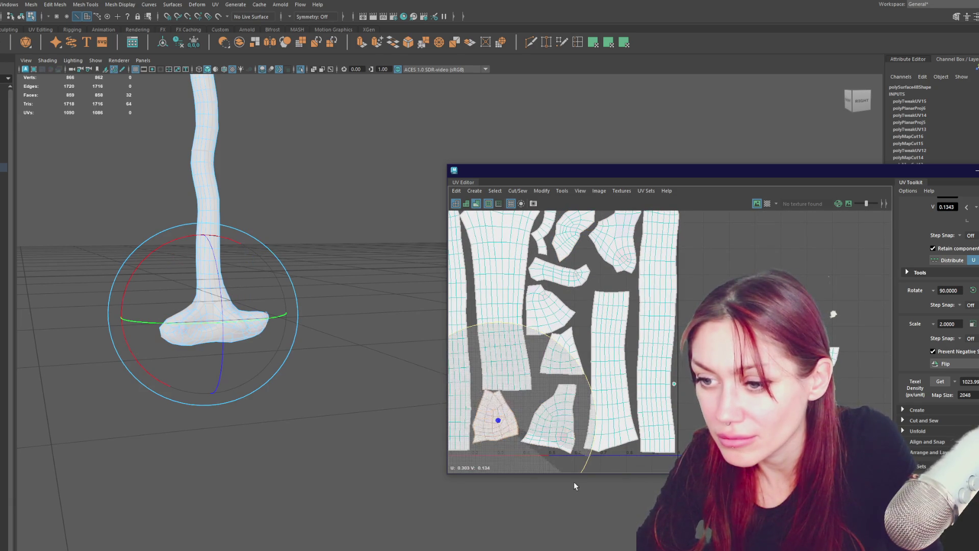
pyautogui.press('w')
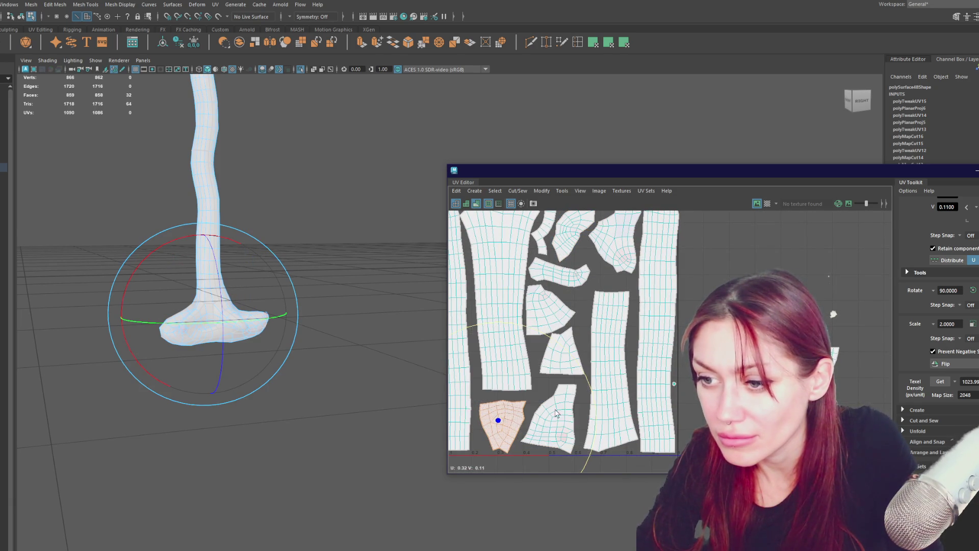
# Rotate the bottom shell and shift it down and left beside its neighbour
pyautogui.click(568, 408)
pyautogui.press('e')
pyautogui.moveTo(631, 372); pyautogui.dragTo(620, 391)
pyautogui.press('w')
pyautogui.moveTo(554, 424)
pyautogui.mouseDown()
pyautogui.moveTo(537, 433)
pyautogui.moveTo(539, 422)
pyautogui.mouseUp()
pyautogui.press('e')
pyautogui.press('w')
pyautogui.keyDown('shift'); pyautogui.click(508, 426); pyautogui.keyUp('shift')
# Nudge the tall left shell down and move the small bottom shell into a gap
pyautogui.click(501, 281)
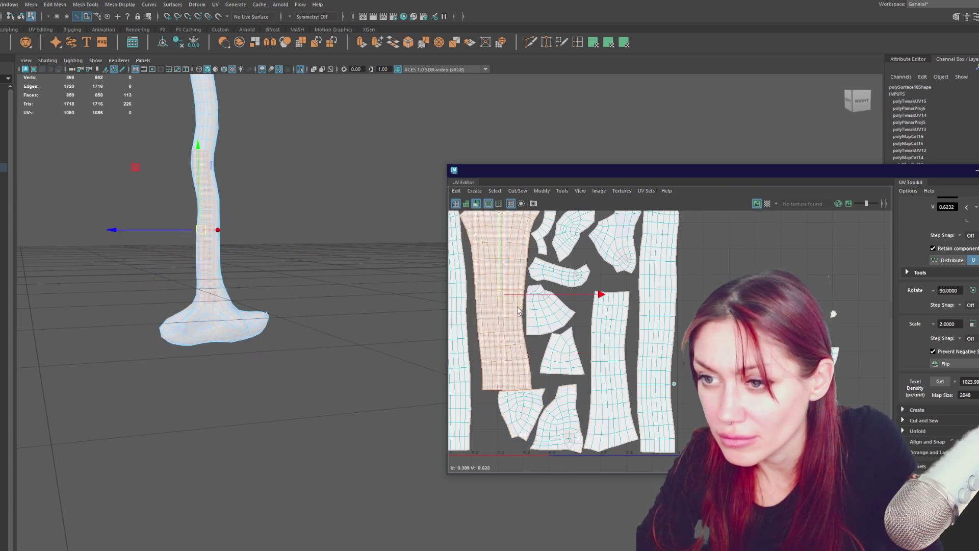
pyautogui.keyDown('alt'); pyautogui.moveTo(502, 281); pyautogui.dragTo(501, 313, button='middle'); pyautogui.keyUp('alt')
pyautogui.moveTo(501, 313); pyautogui.dragTo(501, 324)
pyautogui.scroll(-1, 510, 318)
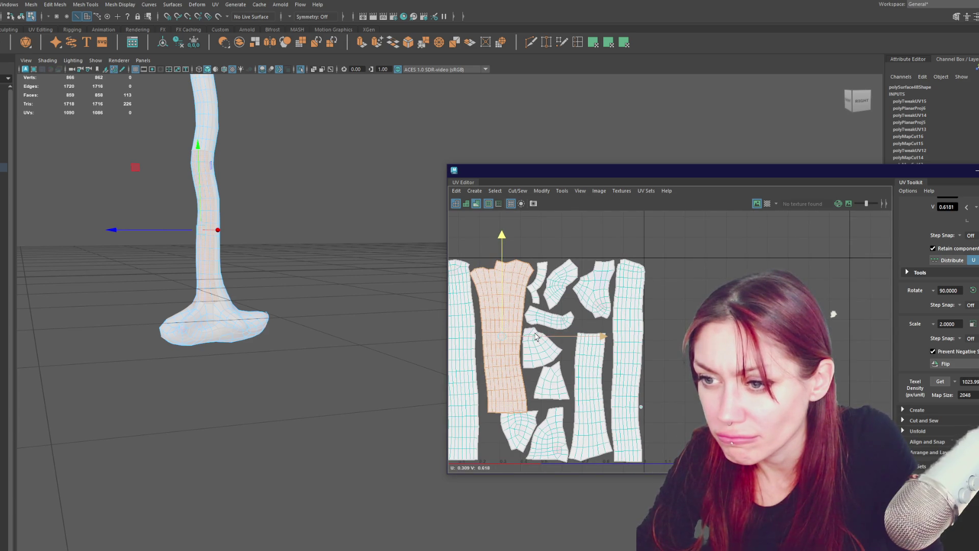
pyautogui.click(532, 422)
pyautogui.moveTo(533, 423)
pyautogui.mouseDown()
pyautogui.moveTo(503, 445)
pyautogui.moveTo(589, 357)
pyautogui.moveTo(568, 355)
pyautogui.mouseUp()
pyautogui.click(502, 440)
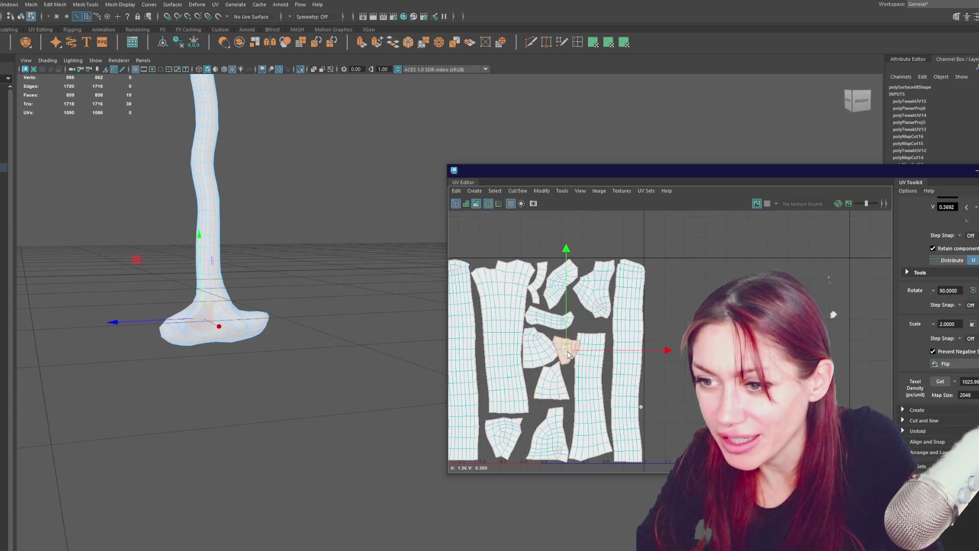
# Rotate the horizontal shell to stand upright and shift it right
pyautogui.click(571, 321)
pyautogui.press('e')
pyautogui.press('w')
pyautogui.moveTo(587, 327)
pyautogui.mouseDown()
pyautogui.moveTo(571, 340)
pyautogui.moveTo(574, 324)
pyautogui.moveTo(562, 329)
pyautogui.mouseUp()
pyautogui.press('e')
pyautogui.moveTo(658, 293); pyautogui.dragTo(657, 356)
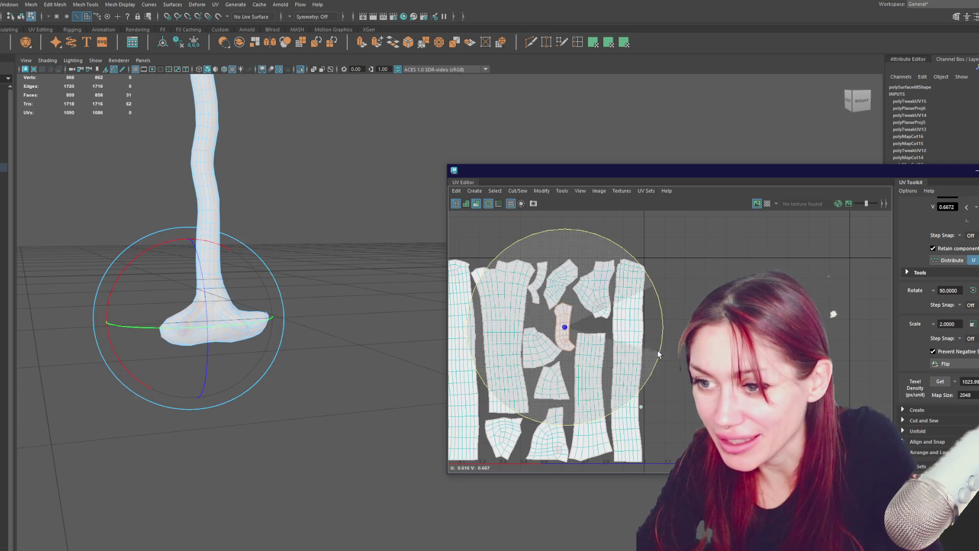
pyautogui.press('q')
# Move the curved shell beside the tall shell and turn it slightly to fit
pyautogui.click(543, 349)
pyautogui.press('w')
pyautogui.moveTo(556, 351)
pyautogui.mouseDown()
pyautogui.moveTo(617, 334)
pyautogui.moveTo(535, 343)
pyautogui.moveTo(532, 354)
pyautogui.mouseUp()
pyautogui.click(565, 331)
pyautogui.press('e')
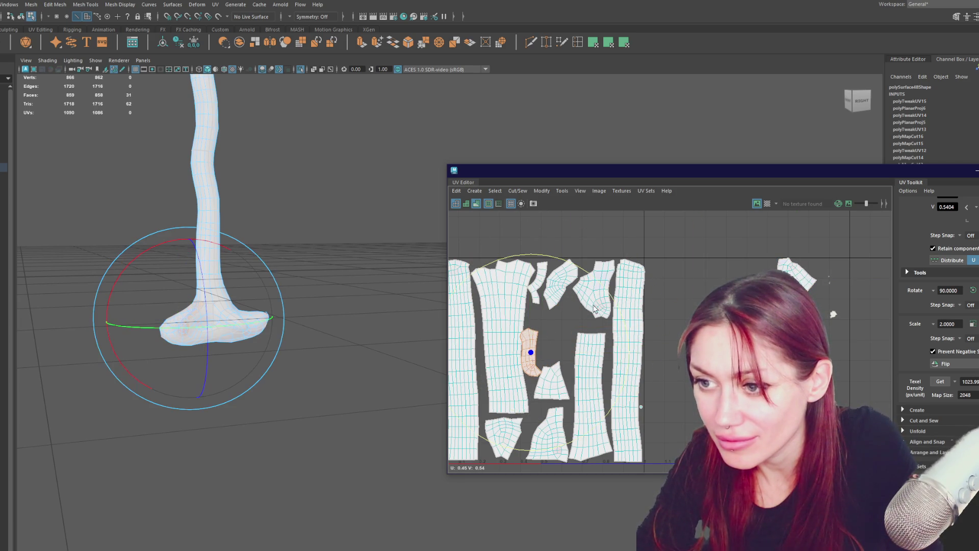
pyautogui.press('w')
pyautogui.press('e')
pyautogui.moveTo(530, 349); pyautogui.dragTo(560, 390)
pyautogui.press('w')
pyautogui.click(555, 381)
# Move the upper-right shell into the central gap, rotating it to fit
pyautogui.click(796, 275)
pyautogui.moveTo(796, 275); pyautogui.dragTo(573, 324)
pyautogui.press('e')
pyautogui.moveTo(620, 277)
pyautogui.mouseDown()
pyautogui.moveTo(510, 331)
pyautogui.moveTo(464, 417)
pyautogui.mouseUp()
pyautogui.press('w')
pyautogui.moveTo(570, 329); pyautogui.dragTo(552, 331)
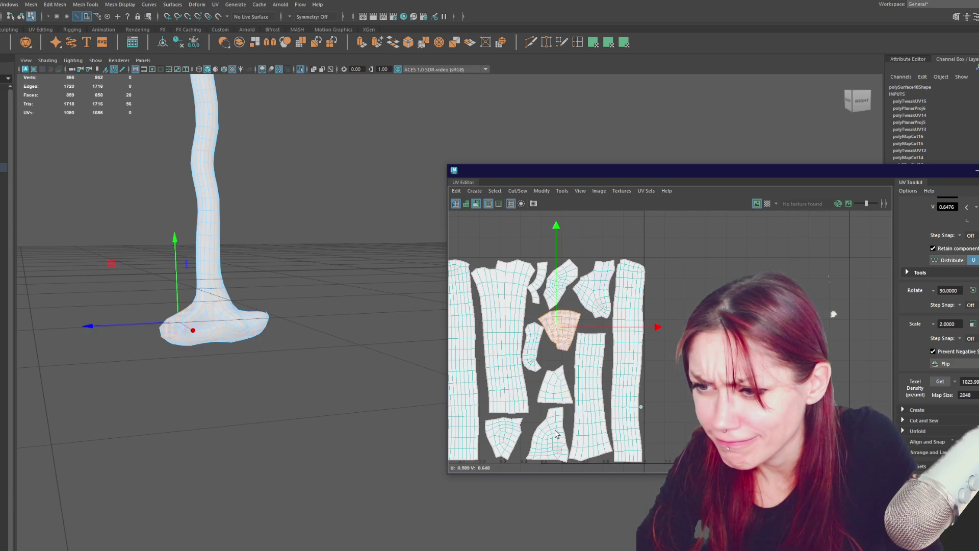
# Rotate the small shell below it to fit the gap
pyautogui.click(550, 360)
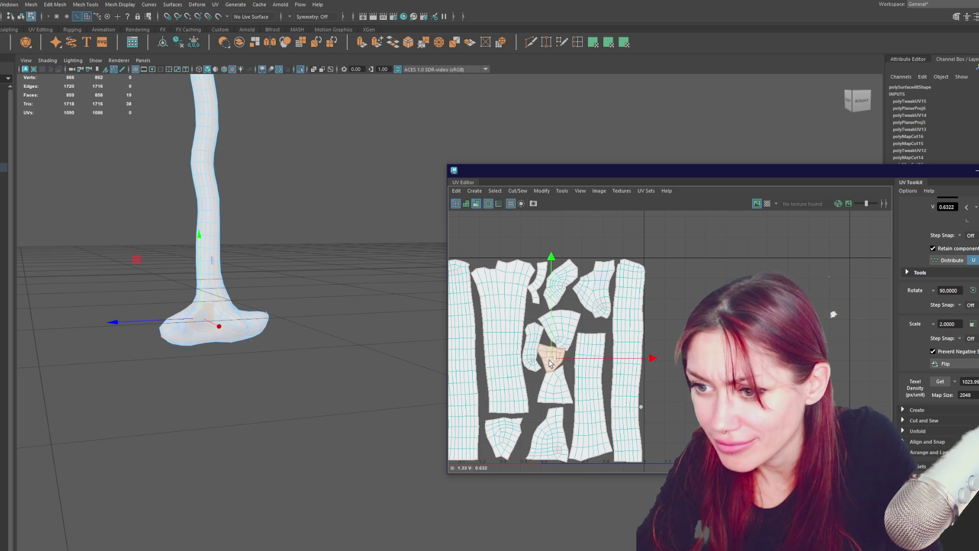
pyautogui.press('e')
pyautogui.moveTo(600, 346); pyautogui.dragTo(642, 381)
pyautogui.scroll(3, 615, 338)
# Cut the top fan shell along the chosen edges and rotate the cut-off piece
pyautogui.moveTo(546, 276); pyautogui.dragTo(554, 327, button='right')
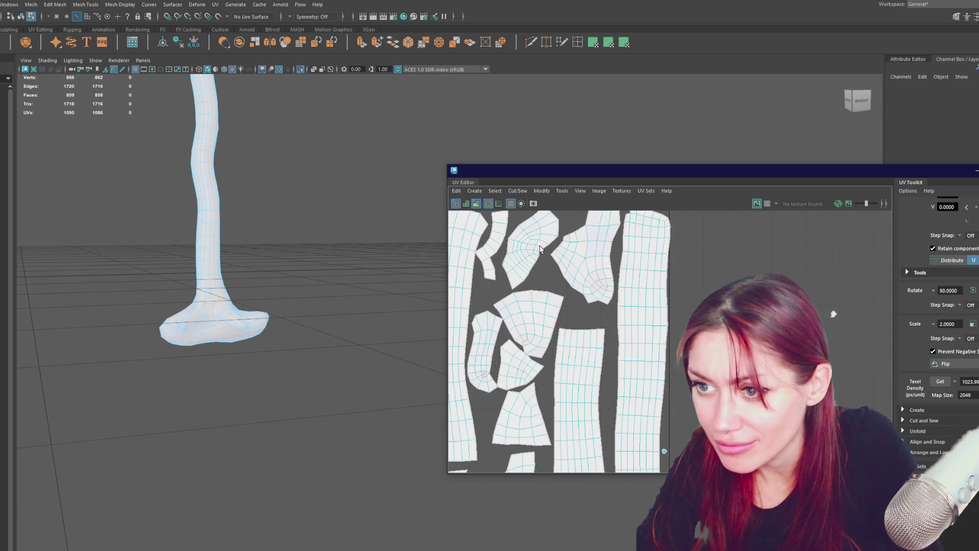
pyautogui.hotkey('ctrl', 'x')
pyautogui.click(541, 224)
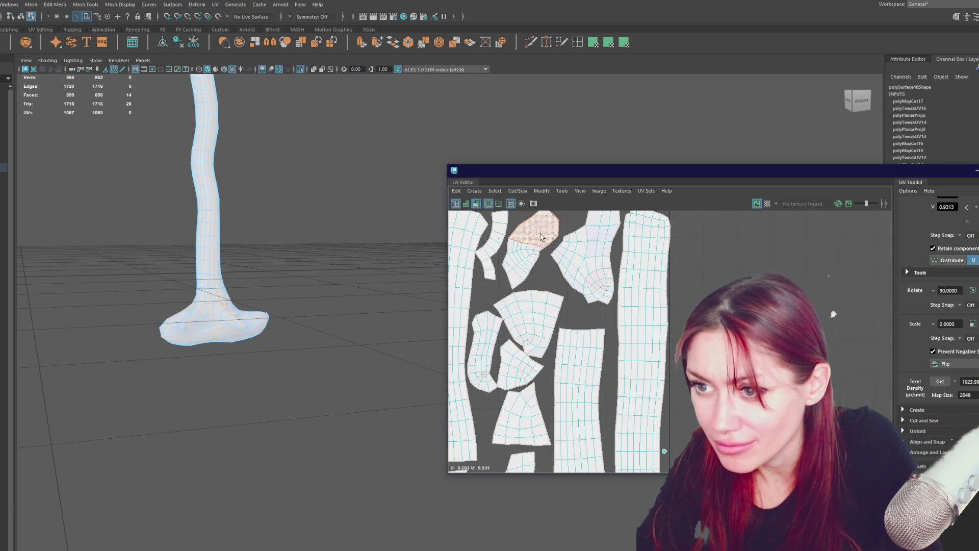
pyautogui.press('e')
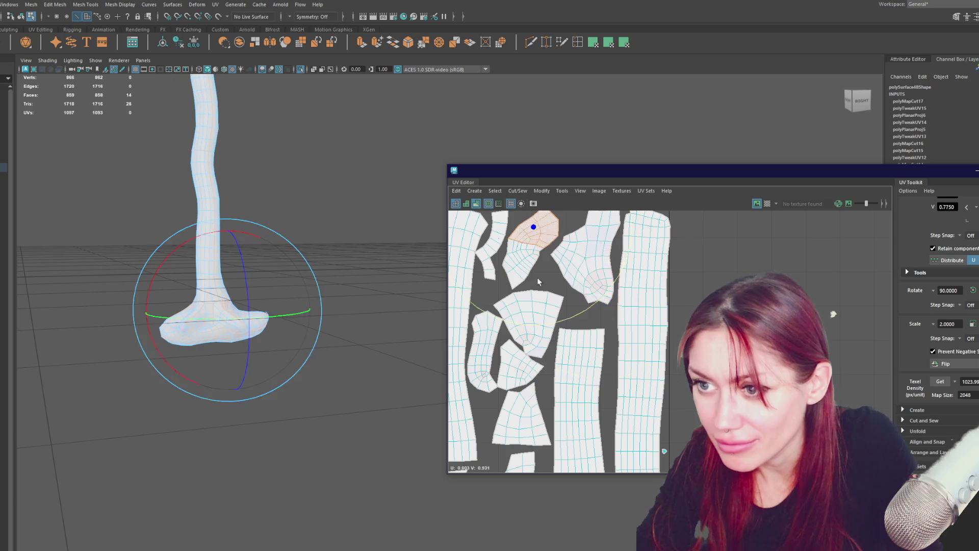
pyautogui.keyDown('alt'); pyautogui.moveTo(570, 261); pyautogui.dragTo(600, 302, button='middle'); pyautogui.keyUp('alt')
pyautogui.moveTo(666, 270)
pyautogui.mouseDown()
pyautogui.moveTo(589, 223)
pyautogui.moveTo(572, 232)
pyautogui.mouseUp()
pyautogui.press('w')
# Rotate the neighbouring shell to a better angle
pyautogui.click(573, 298)
pyautogui.press('e')
pyautogui.moveTo(546, 306)
pyautogui.mouseDown()
pyautogui.moveTo(557, 296)
pyautogui.moveTo(542, 310)
pyautogui.moveTo(618, 362)
pyautogui.moveTo(620, 344)
pyautogui.mouseUp()
pyautogui.press('w')
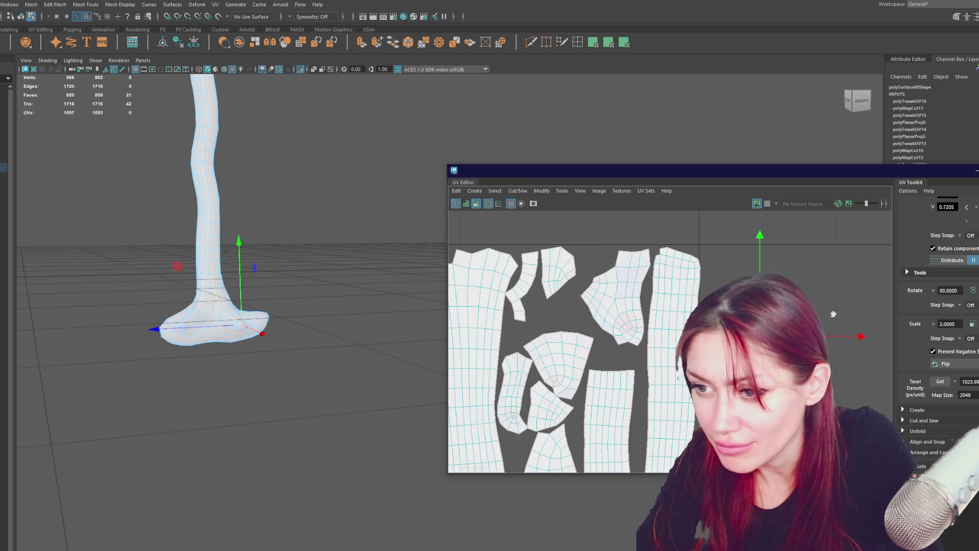
# Move the thin left shell down to the lower-left of the tile
pyautogui.click(525, 285)
pyautogui.keyDown('alt'); pyautogui.moveTo(637, 361); pyautogui.dragTo(642, 350, button='middle'); pyautogui.keyUp('alt')
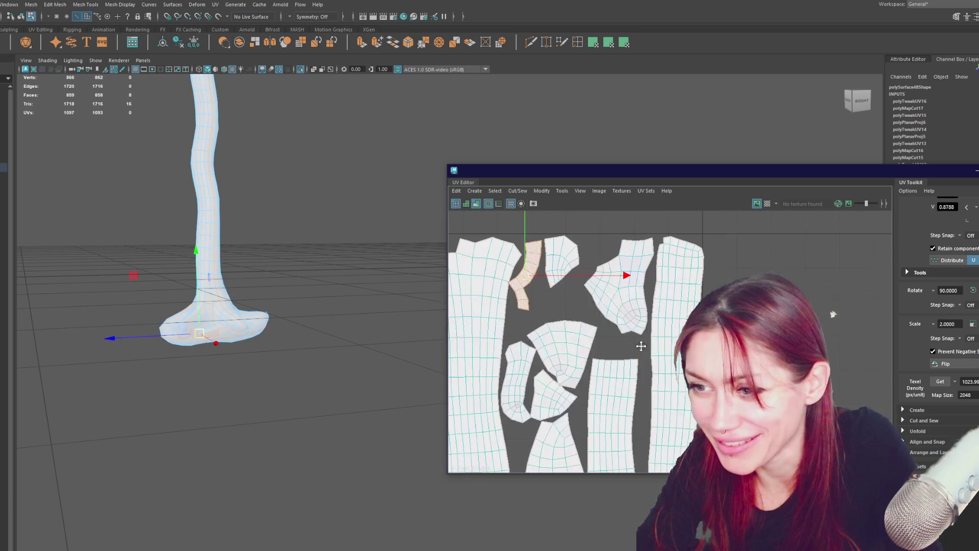
pyautogui.click(521, 287)
pyautogui.moveTo(521, 287)
pyautogui.mouseDown(button='right')
pyautogui.moveTo(540, 275)
pyautogui.moveTo(553, 286)
pyautogui.moveTo(542, 284)
pyautogui.mouseUp(button='right')
pyautogui.press('w')
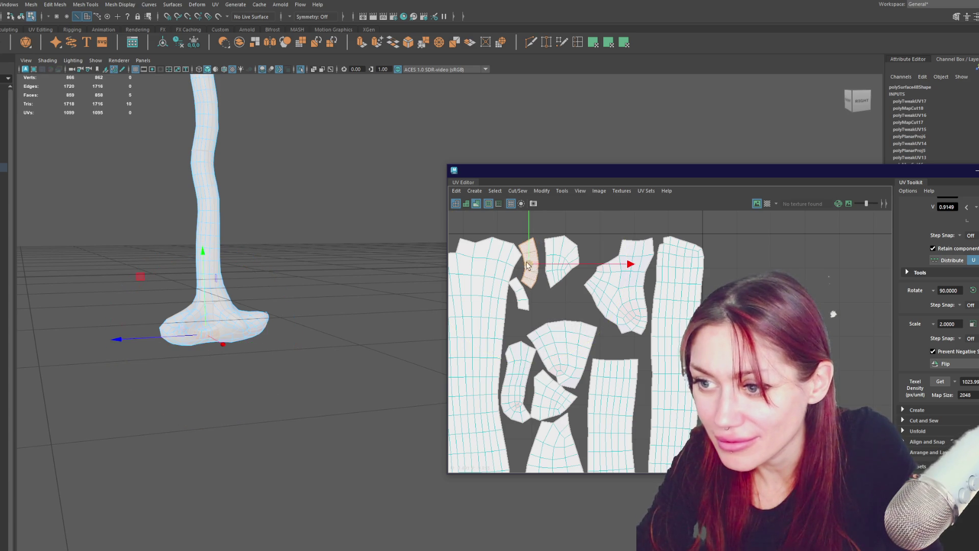
pyautogui.moveTo(531, 265); pyautogui.dragTo(658, 403)
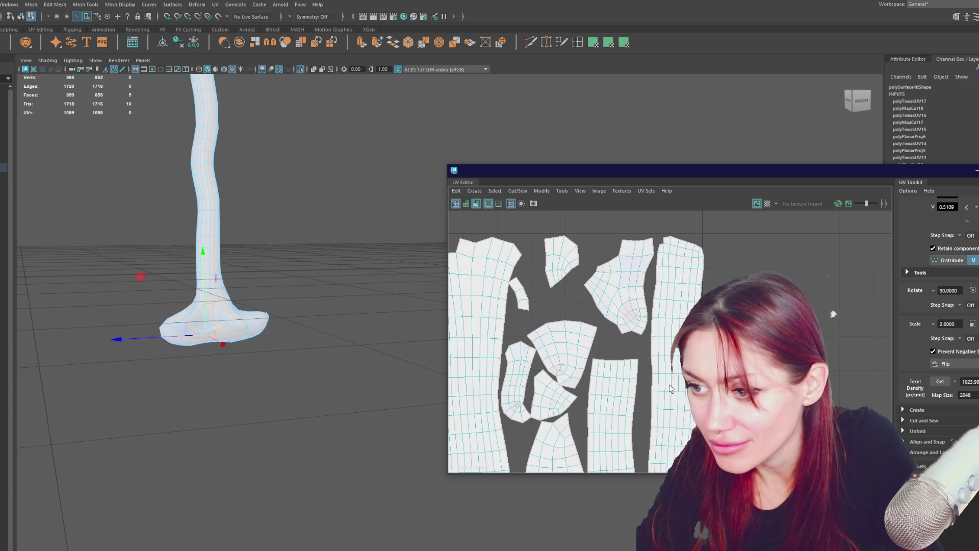
pyautogui.moveTo(561, 331)
pyautogui.keyDown('alt'); pyautogui.mouseDown(button='middle')
pyautogui.moveTo(581, 260)
pyautogui.moveTo(601, 266)
pyautogui.mouseUp(button='middle'); pyautogui.keyUp('alt')
pyautogui.moveTo(681, 371)
pyautogui.mouseDown()
pyautogui.moveTo(573, 424)
pyautogui.moveTo(564, 422)
pyautogui.moveTo(561, 380)
pyautogui.moveTo(546, 458)
pyautogui.mouseUp()
pyautogui.keyDown('alt'); pyautogui.moveTo(546, 458); pyautogui.dragTo(577, 372, button='middle'); pyautogui.keyUp('alt')
pyautogui.press('e')
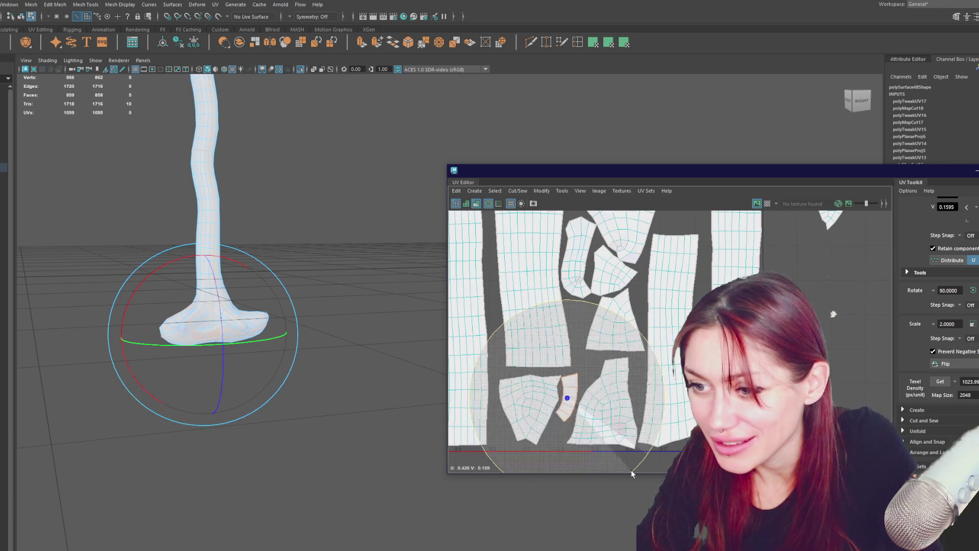
pyautogui.press('w')
# Move the narrow shell down to the bottom of the tile
pyautogui.click(522, 411)
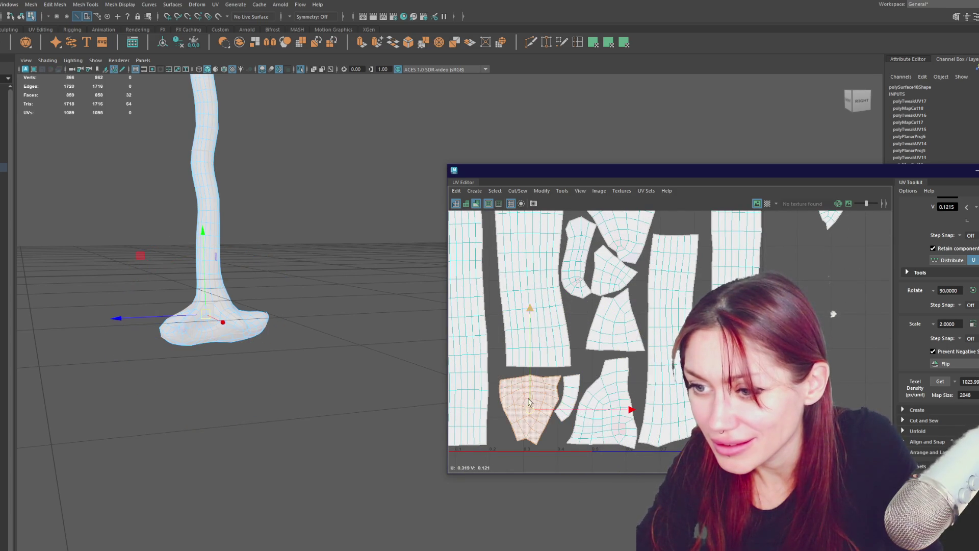
pyautogui.scroll(2, 555, 317)
pyautogui.click(559, 305)
pyautogui.moveTo(559, 305); pyautogui.dragTo(556, 455)
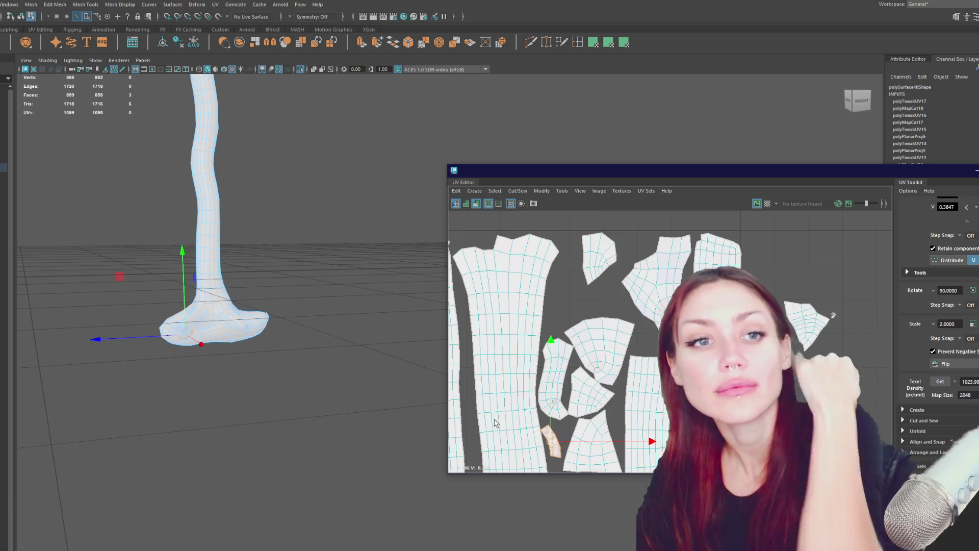
# Nudge the top-middle shell and move the triangular shell up into the gap
pyautogui.click(609, 342)
pyautogui.moveTo(610, 342); pyautogui.dragTo(613, 336)
pyautogui.click(584, 398)
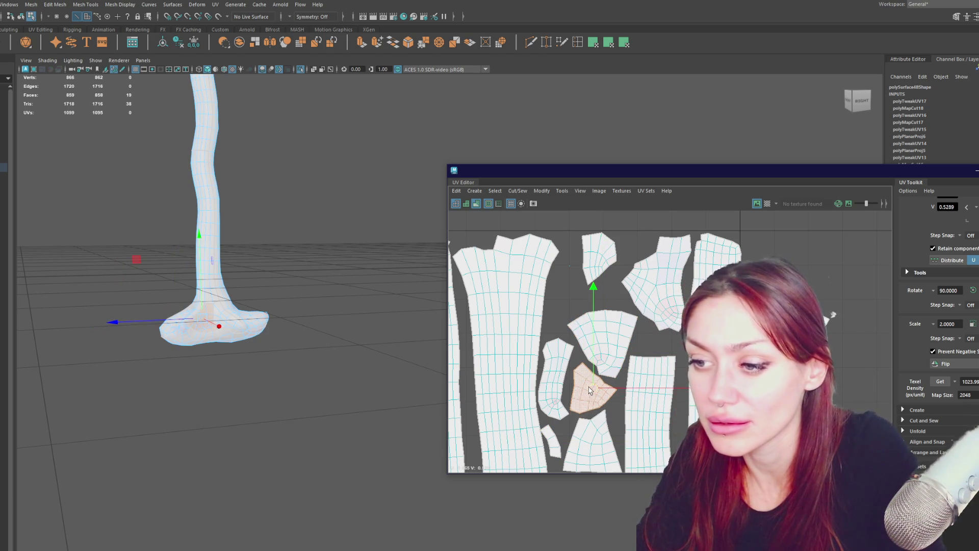
pyautogui.moveTo(592, 390)
pyautogui.mouseDown()
pyautogui.moveTo(642, 306)
pyautogui.moveTo(576, 295)
pyautogui.mouseUp()
# Select the small upper triangular shell and frame it in the views
pyautogui.click(598, 255)
pyautogui.press('e')
pyautogui.press('w')
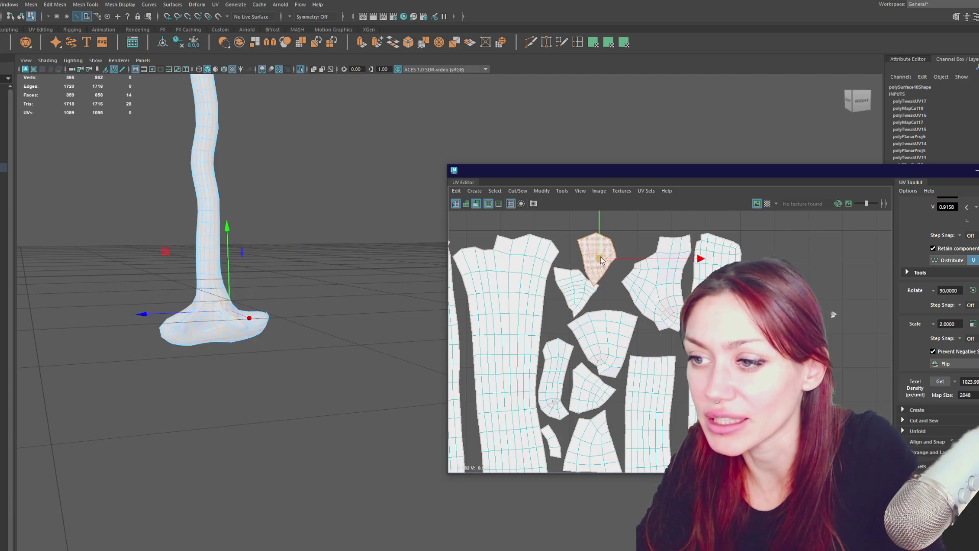
pyautogui.scroll(-3, 640, 291)
pyautogui.click(608, 292)
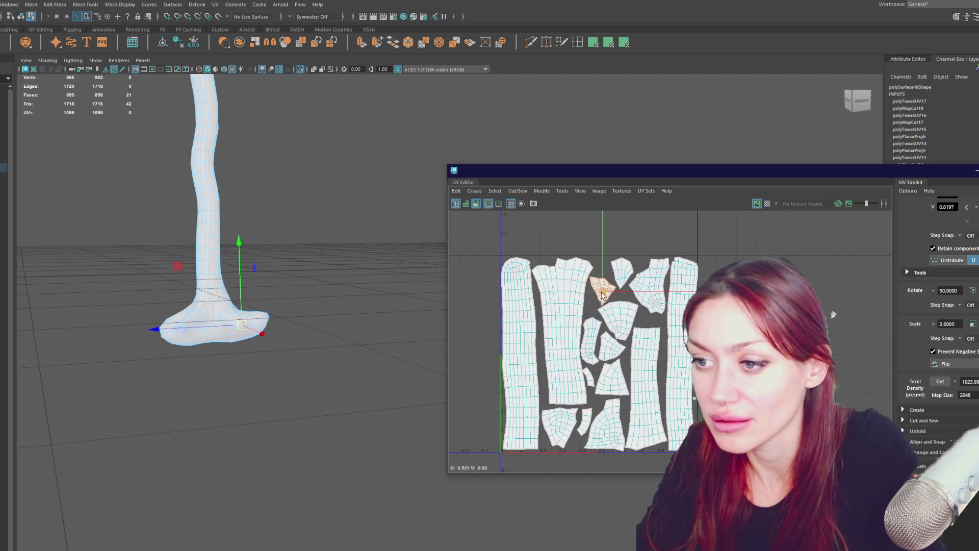
pyautogui.scroll(4, 607, 278)
pyautogui.scroll(3, 607, 275)
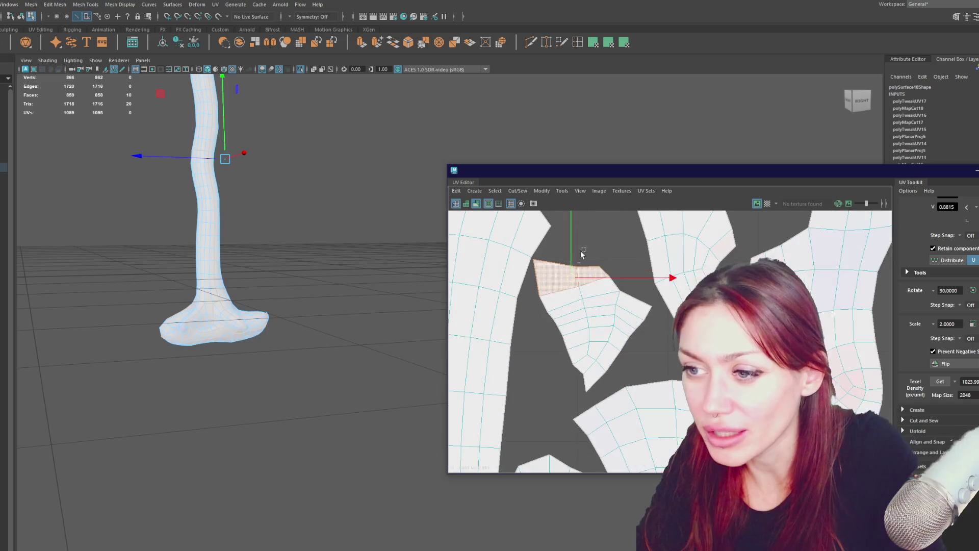
pyautogui.press('f')
# Planar-project the selected faces in wireframe and move the new shell out to the right
pyautogui.moveTo(294, 244)
pyautogui.keyDown('alt'); pyautogui.mouseDown()
pyautogui.moveTo(304, 269)
pyautogui.moveTo(199, 214)
pyautogui.moveTo(227, 276)
pyautogui.moveTo(332, 400)
pyautogui.moveTo(276, 306)
pyautogui.moveTo(294, 304)
pyautogui.moveTo(244, 322)
pyautogui.mouseUp(); pyautogui.keyUp('alt')
pyautogui.press('4')
pyautogui.click(607, 43)
pyautogui.scroll(-5, 649, 213)
pyautogui.moveTo(689, 269); pyautogui.dragTo(834, 314, button='middle')
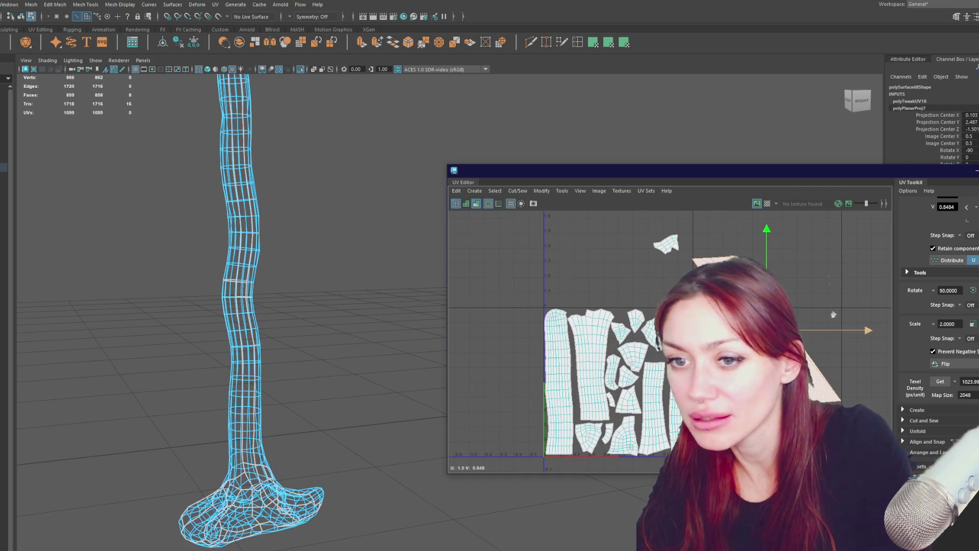
pyautogui.click(578, 279)
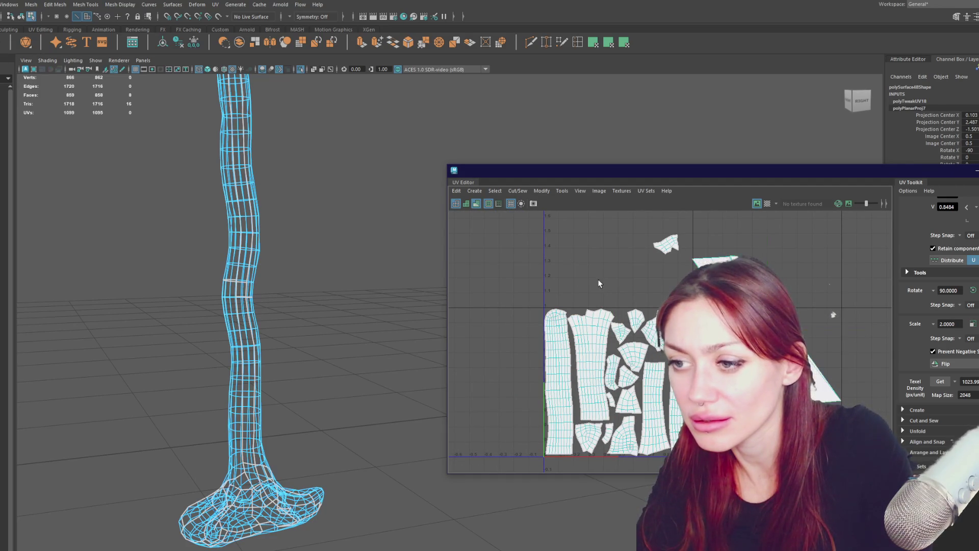
# Clear the face selection and return the viewport to shaded display
pyautogui.hotkey('ctrl', 'h')
pyautogui.hotkey('shift', 'h')
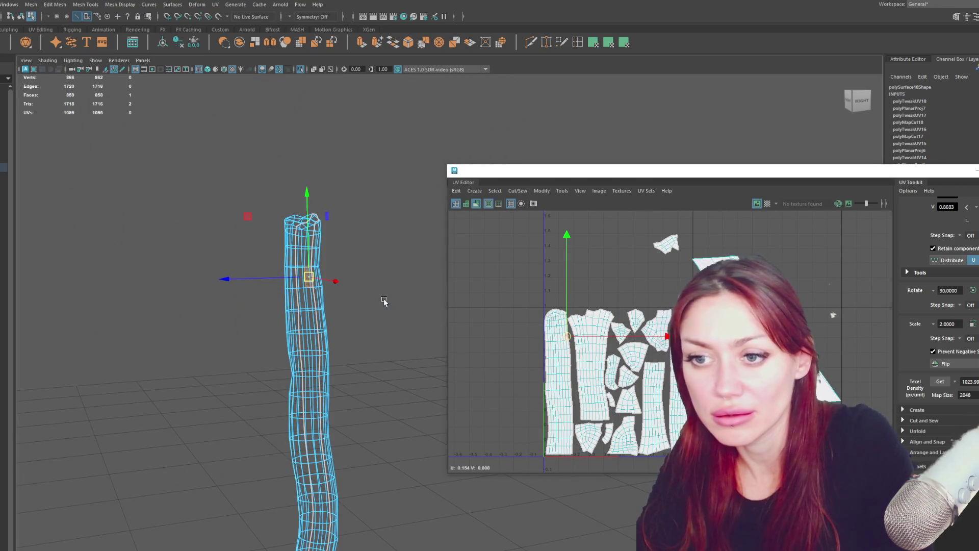
pyautogui.hotkey('ctrl', 'z')
pyautogui.hotkey('ctrl', 'z')
pyautogui.hotkey('ctrl', 'z')
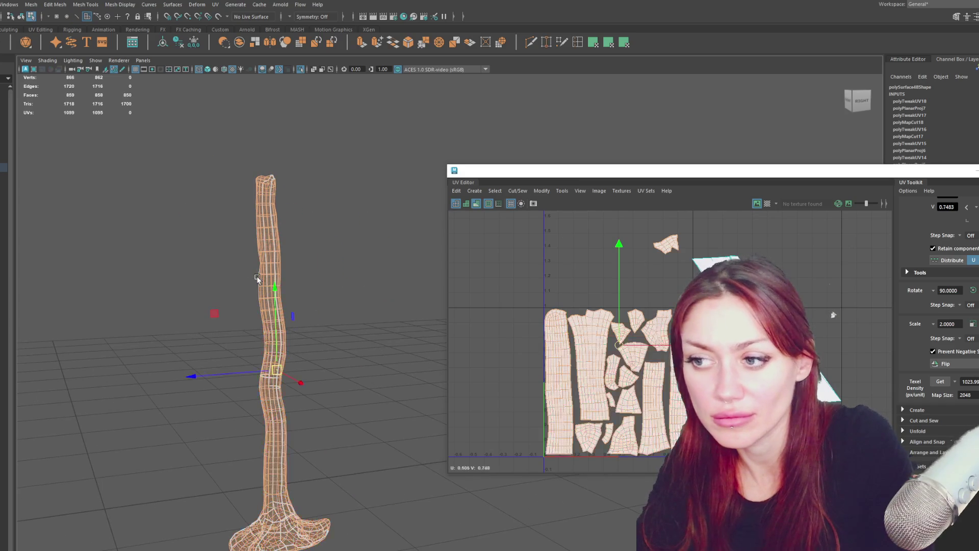
pyautogui.click(841, 331)
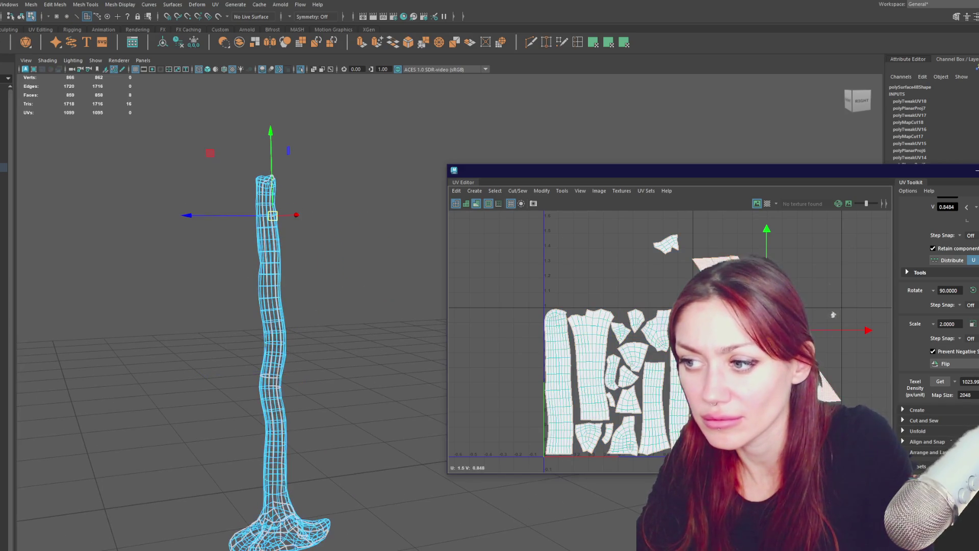
pyautogui.click(291, 234)
pyautogui.press('5')
# Orbit to the back of the mesh and select the small upper shell's faces
pyautogui.keyDown('alt'); pyautogui.moveTo(350, 285); pyautogui.dragTo(136, 338); pyautogui.keyUp('alt')
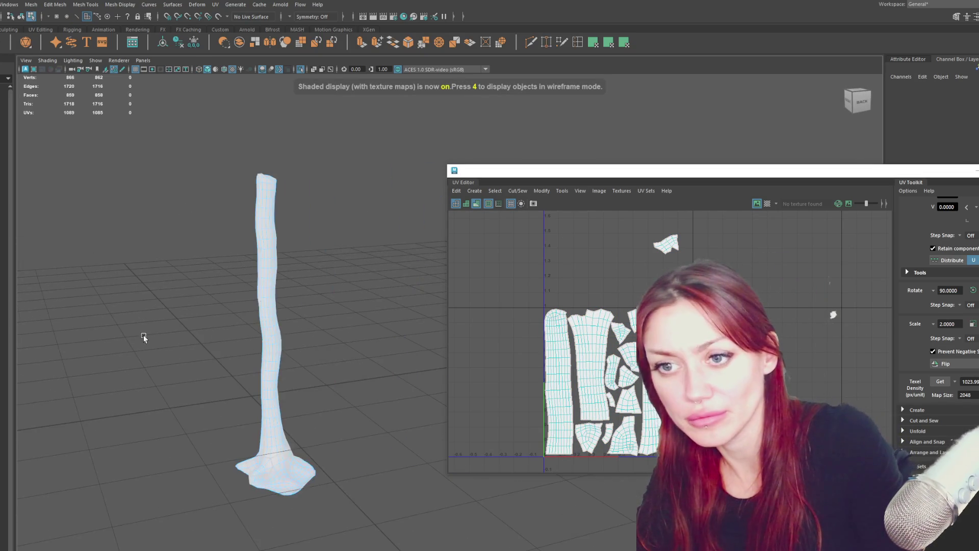
pyautogui.click(319, 292)
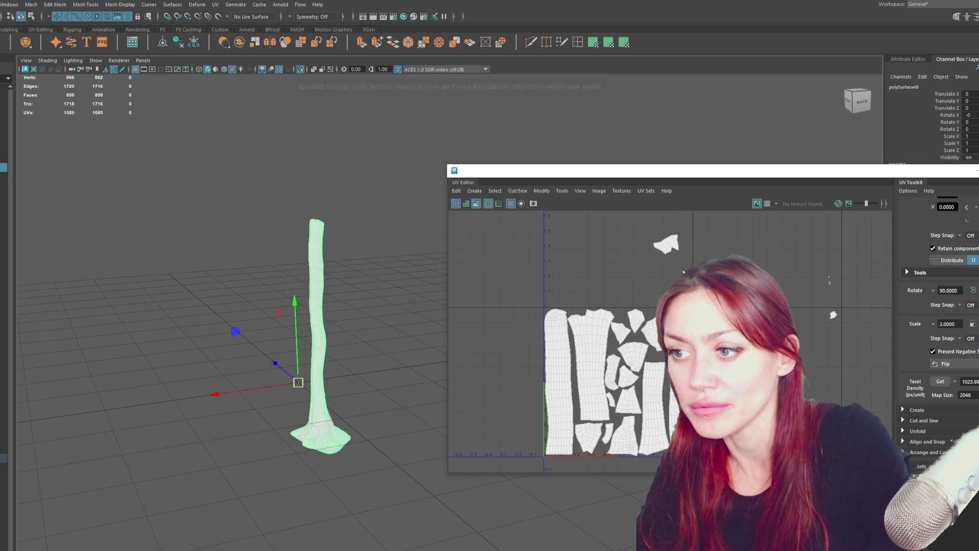
pyautogui.press('F11')
pyautogui.moveTo(650, 232)
pyautogui.mouseDown()
pyautogui.moveTo(671, 247)
pyautogui.moveTo(659, 339)
pyautogui.mouseUp()
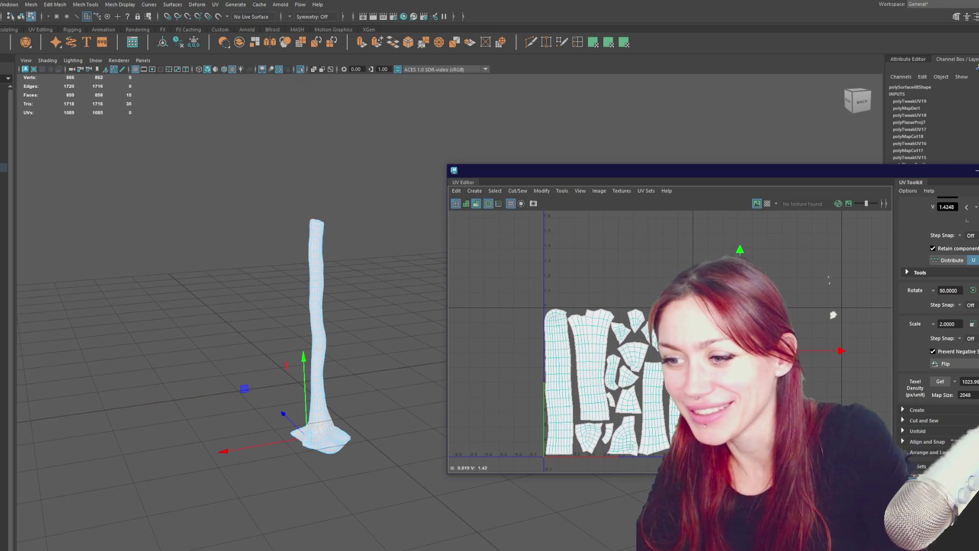
# Nudge the tiny shell beside the small bottom shell slightly left
pyautogui.scroll(3, 536, 335)
pyautogui.doubleClick(509, 282)
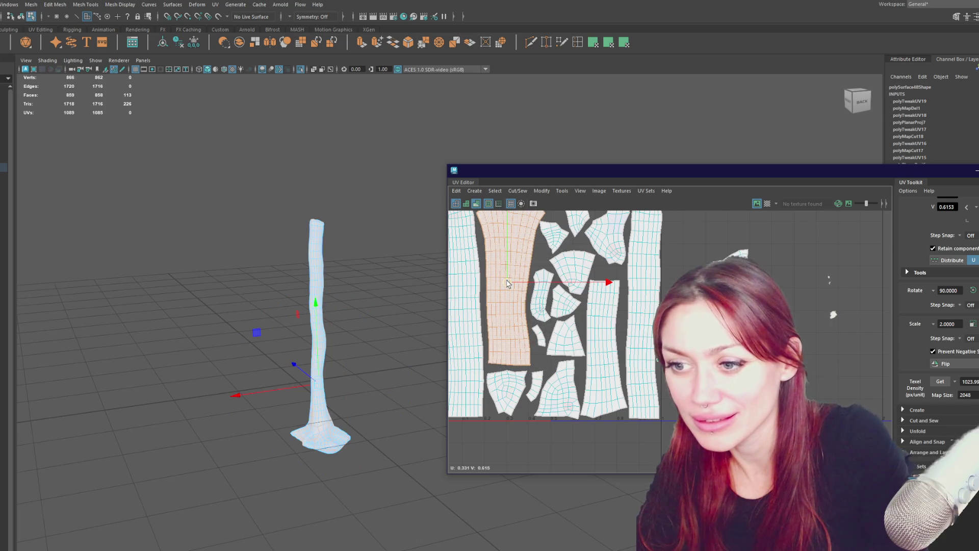
pyautogui.doubleClick(507, 393)
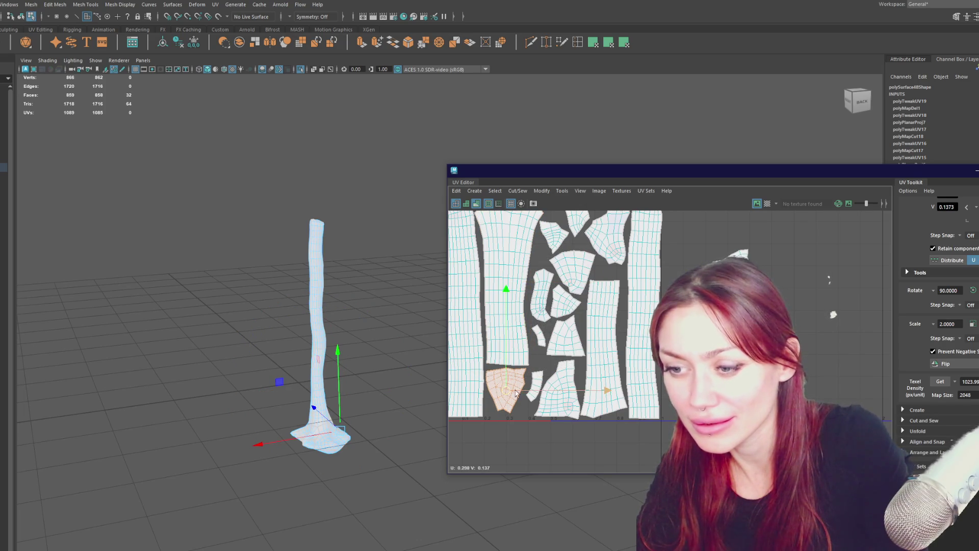
pyautogui.doubleClick(526, 400)
pyautogui.moveTo(524, 406); pyautogui.dragTo(522, 407)
# Move the small 3-face shell to the bottom-left and the top small shell down into place
pyautogui.doubleClick(539, 334)
pyautogui.moveTo(539, 336); pyautogui.dragTo(489, 409)
pyautogui.keyDown('alt'); pyautogui.moveTo(647, 286); pyautogui.dragTo(627, 326, button='middle'); pyautogui.keyUp('alt')
pyautogui.doubleClick(535, 278)
pyautogui.moveTo(536, 280); pyautogui.dragTo(522, 385)
# Rotate the trapezoid shell about 180° and shift it slightly up
pyautogui.doubleClick(545, 378)
pyautogui.press('e')
pyautogui.moveTo(615, 315); pyautogui.dragTo(477, 435)
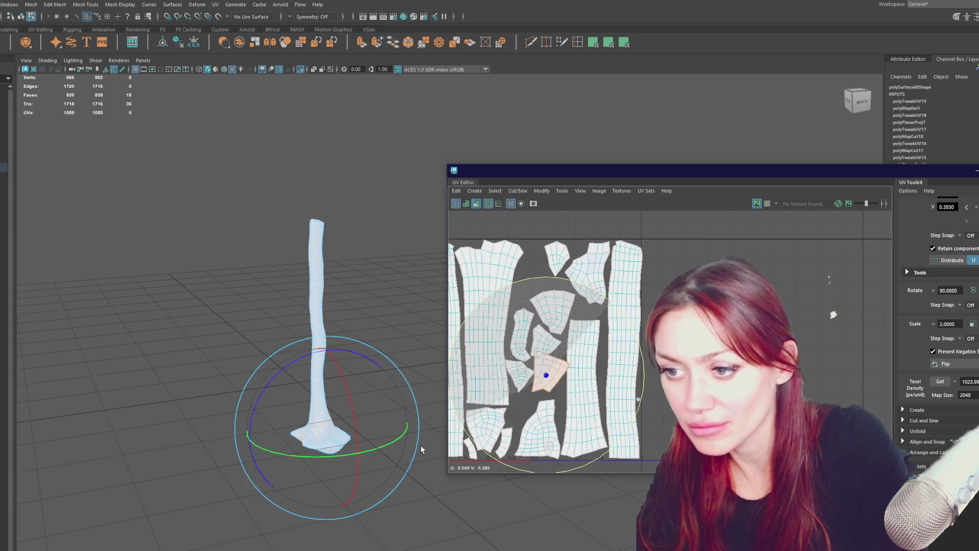
pyautogui.press('w')
pyautogui.moveTo(546, 384); pyautogui.dragTo(547, 379)
pyautogui.press('e')
pyautogui.press('w')
# Move the small shell left of the trapezoid down and rotate it into its gap
pyautogui.click(517, 375)
pyautogui.moveTo(518, 374); pyautogui.dragTo(523, 401)
pyautogui.press('e')
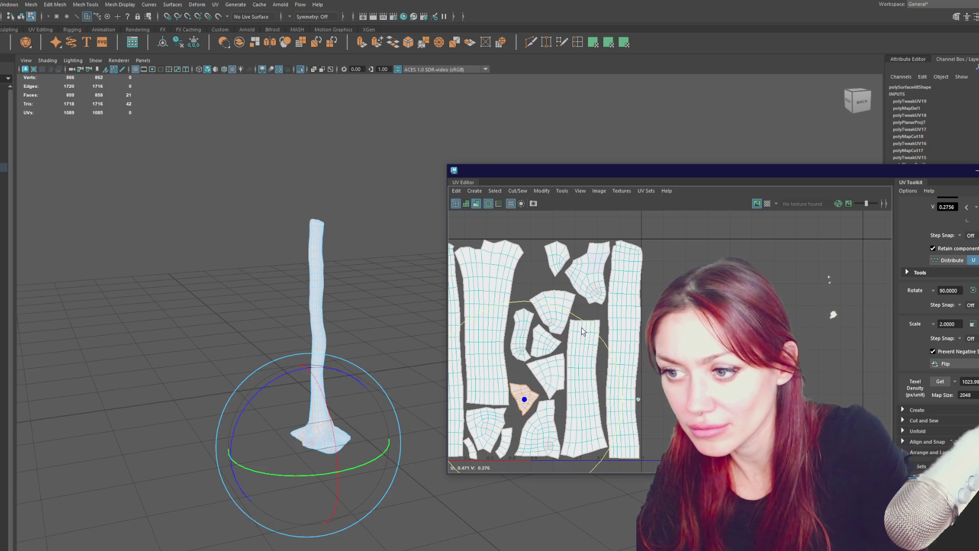
pyautogui.moveTo(367, 380)
pyautogui.mouseDown()
pyautogui.moveTo(415, 328)
pyautogui.moveTo(378, 391)
pyautogui.mouseUp()
pyautogui.press('w')
pyautogui.moveTo(524, 402); pyautogui.dragTo(522, 409)
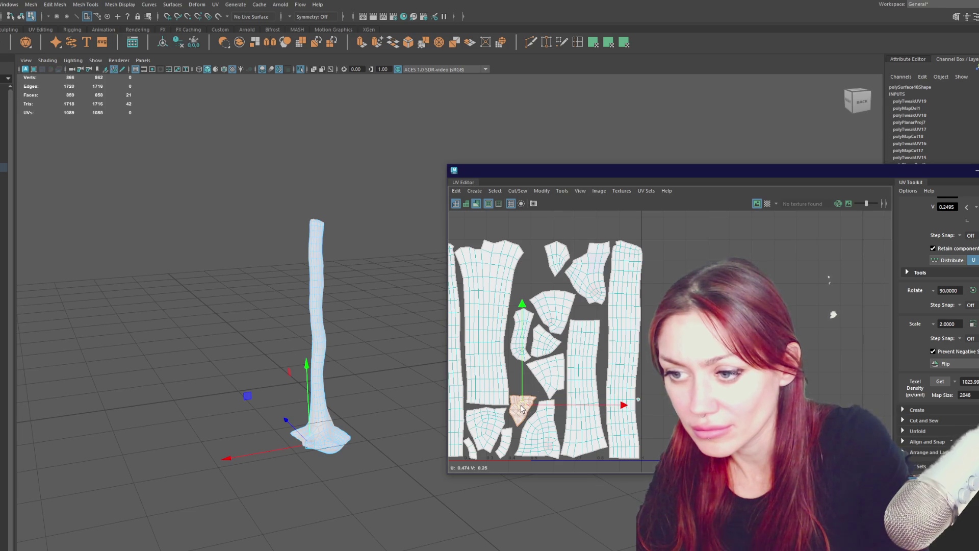
pyautogui.hotkey('ctrl', 'z')
pyautogui.hotkey('ctrl', 'z')
pyautogui.hotkey('ctrl', 'z')
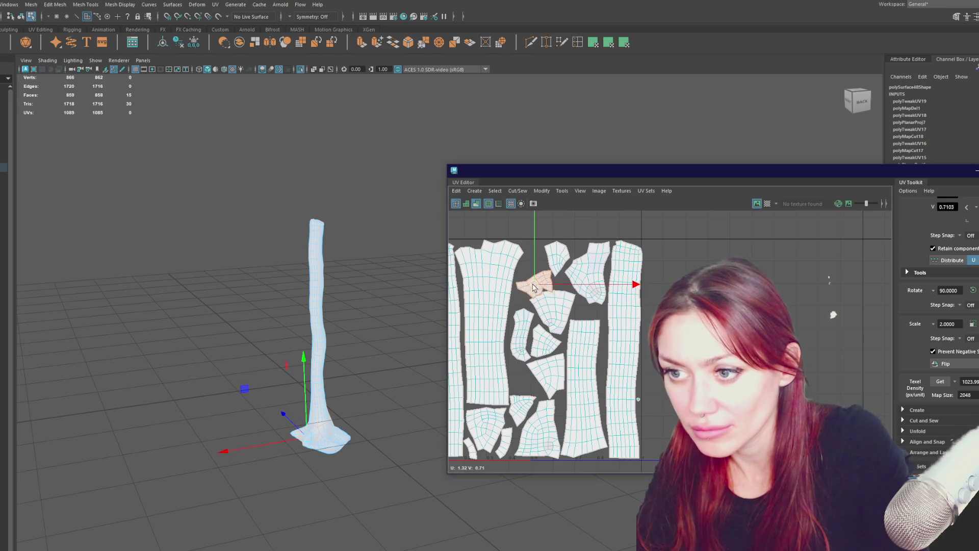
# Select the small shell near the top of the tile for moving
pyautogui.press('e')
pyautogui.click(616, 229)
pyautogui.click(530, 280)
pyautogui.press('w')
pyautogui.scroll(-2, 599, 295)
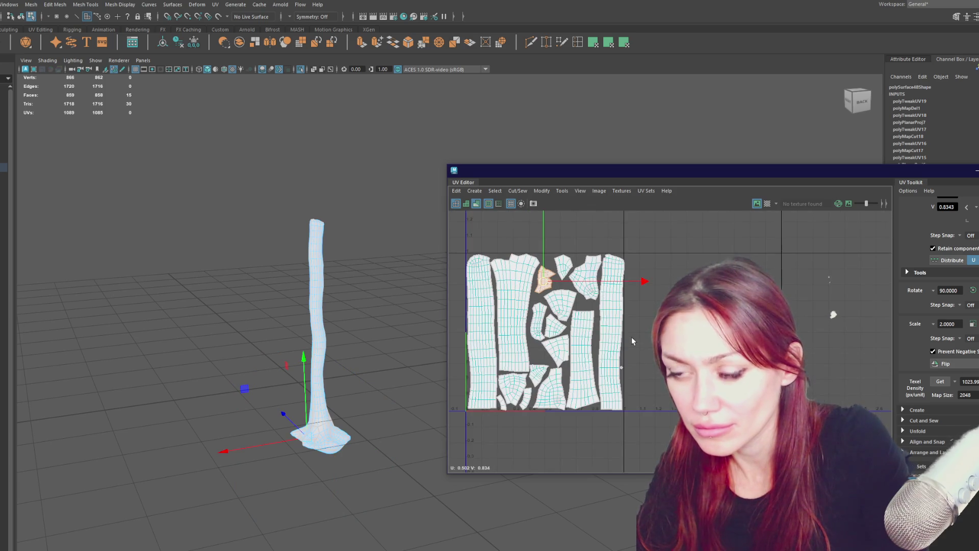
# Nudge the tall trunk UV shell slightly left in the UV Editor
pyautogui.scroll(3, 628, 341)
pyautogui.click(561, 240)
pyautogui.keyDown('alt'); pyautogui.moveTo(612, 241); pyautogui.dragTo(631, 300, button='middle'); pyautogui.keyUp('alt')
pyautogui.click(631, 300)
pyautogui.moveTo(625, 385); pyautogui.dragTo(620, 386)
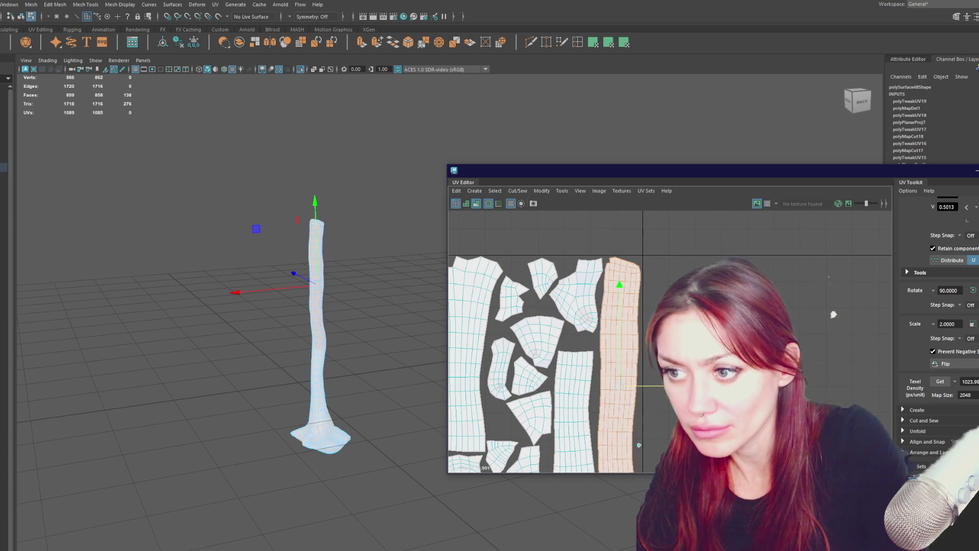
pyautogui.keyDown('alt'); pyautogui.moveTo(612, 388); pyautogui.dragTo(651, 343, button='middle'); pyautogui.keyUp('alt')
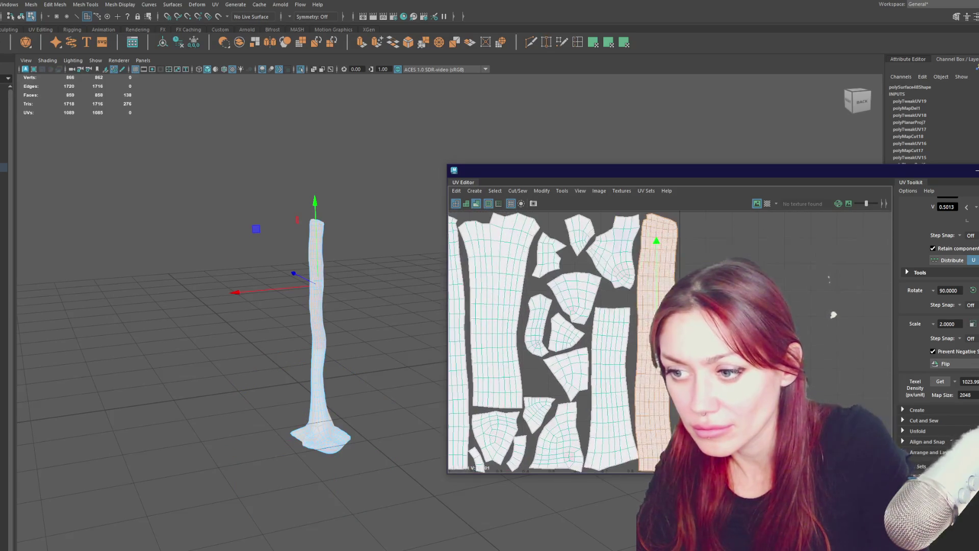
pyautogui.press('e')
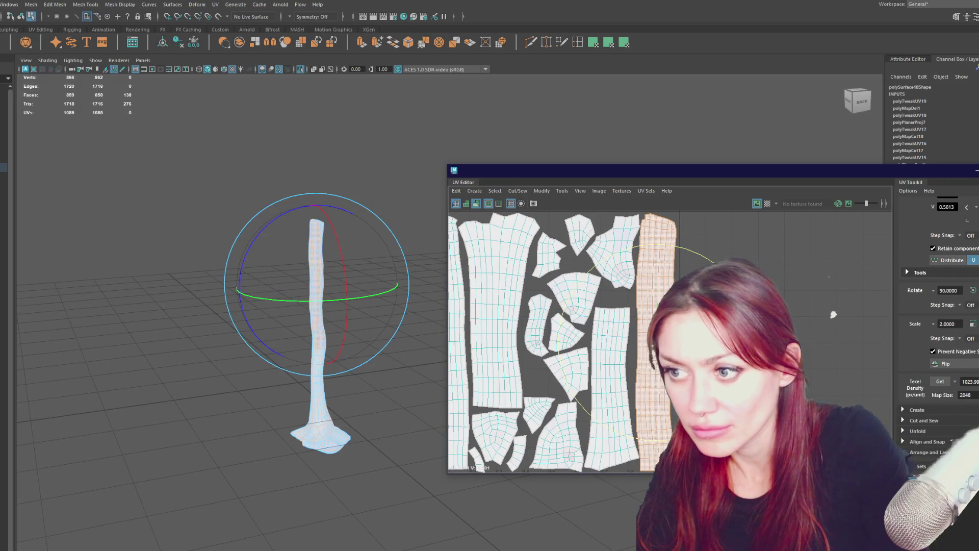
pyautogui.press('q')
# Shift the small top shell, a small middle shell and the fan-shaped shell slightly left
pyautogui.click(551, 257)
pyautogui.press('w')
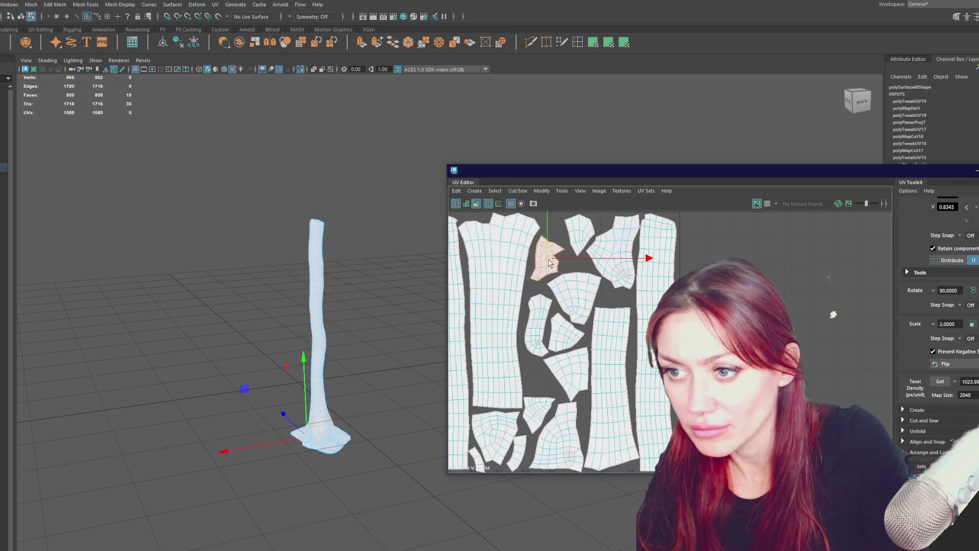
pyautogui.click(580, 239)
pyautogui.moveTo(579, 239); pyautogui.dragTo(572, 239)
pyautogui.click(598, 251)
pyautogui.click(536, 329)
pyautogui.click(553, 335)
pyautogui.moveTo(553, 335); pyautogui.dragTo(546, 335)
pyautogui.click(574, 300)
pyautogui.moveTo(573, 300); pyautogui.dragTo(570, 300)
# Nudge the lower UV shell slightly upward
pyautogui.click(568, 378)
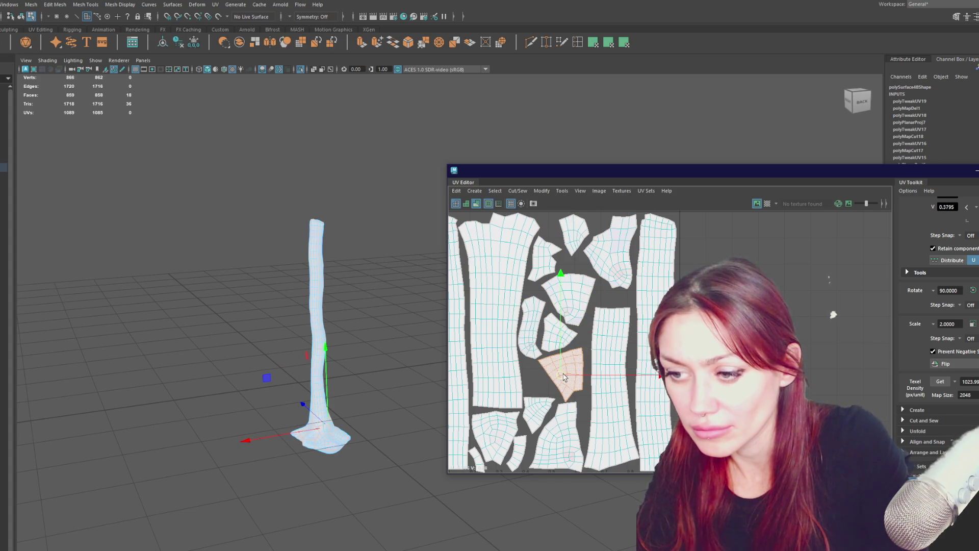
pyautogui.keyDown('alt'); pyautogui.moveTo(582, 380); pyautogui.dragTo(589, 355, button='middle'); pyautogui.keyUp('alt')
pyautogui.press('e')
pyautogui.click(584, 423)
pyautogui.press('w')
pyautogui.moveTo(563, 412); pyautogui.dragTo(563, 411)
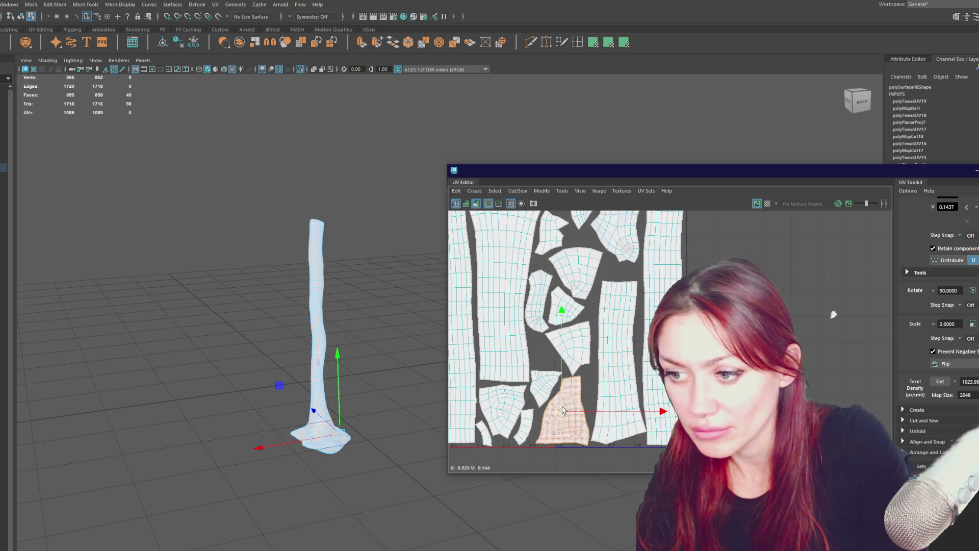
# Select the tall middle shell, then close the UV Editor window
pyautogui.click(632, 362)
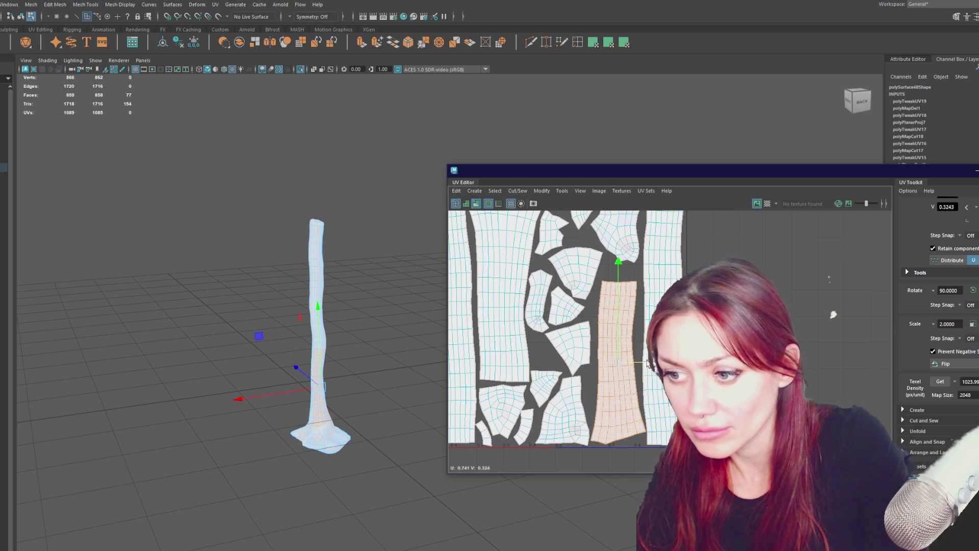
pyautogui.scroll(-4, 647, 362)
pyautogui.click(975, 170)
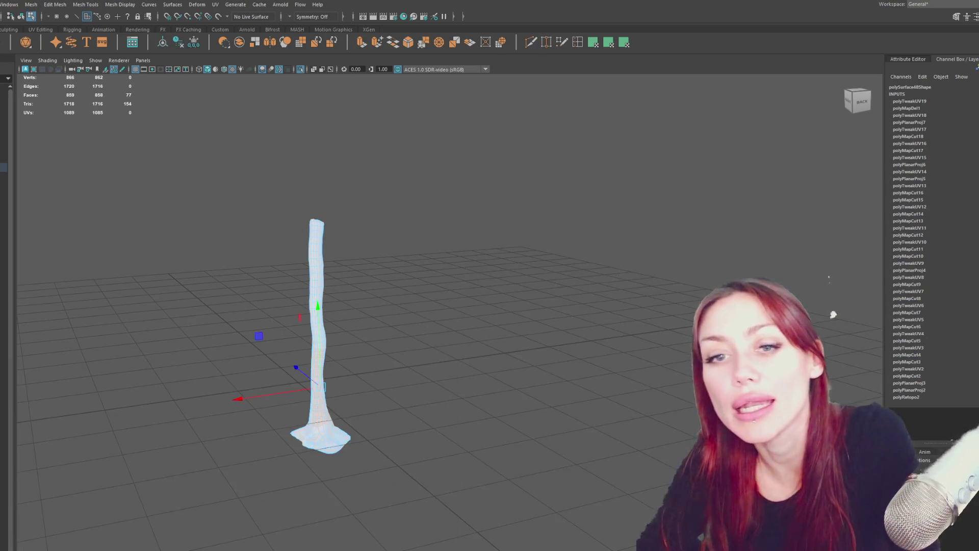
# Deselect, then reselect the trunk mesh as a whole object in object mode (F8)
pyautogui.click(157, 266)
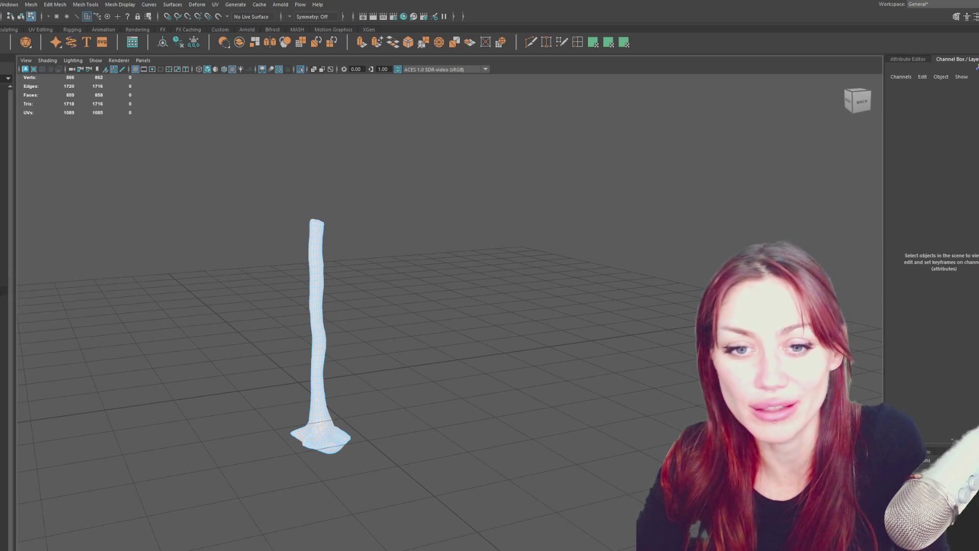
pyautogui.press('F8')
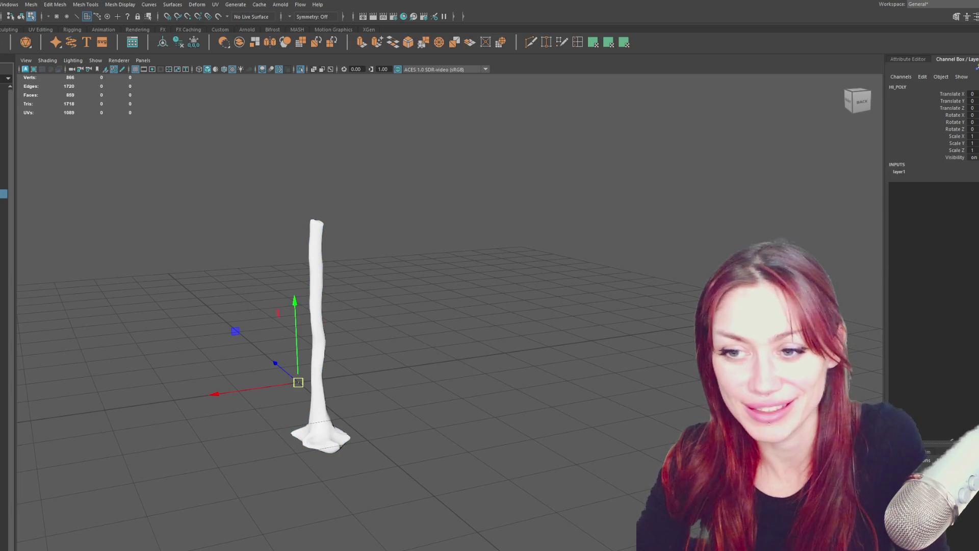
pyautogui.click(322, 251)
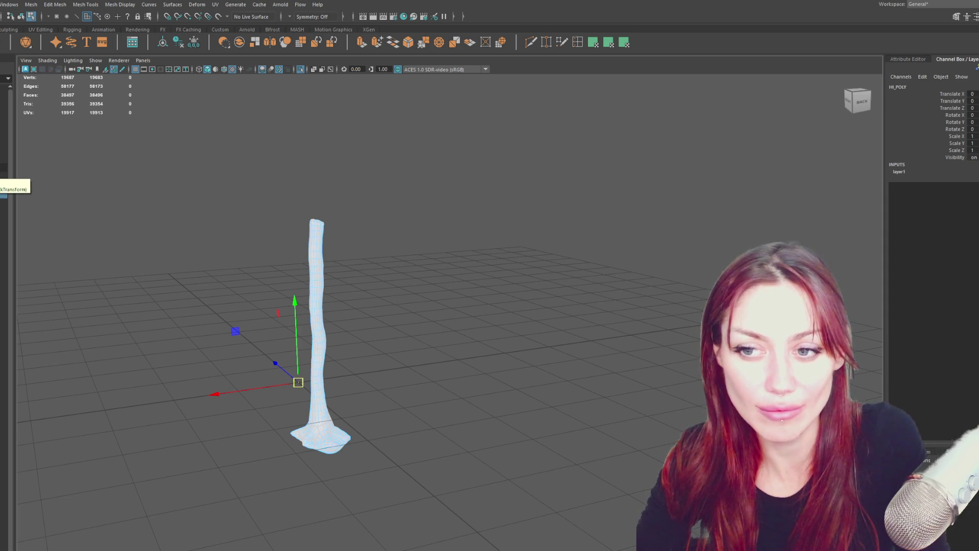
pyautogui.moveTo(248, 155); pyautogui.dragTo(328, 256, button='right')
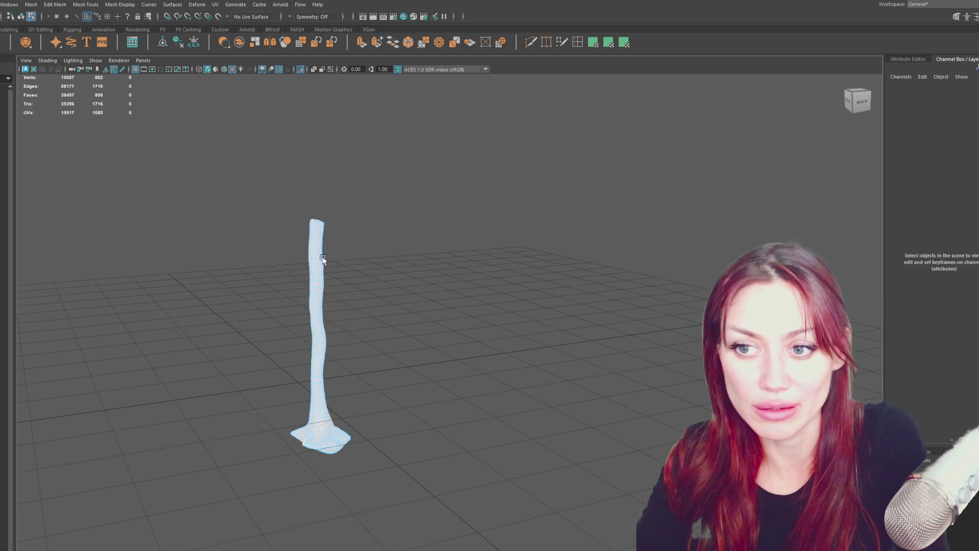
pyautogui.press('F8')
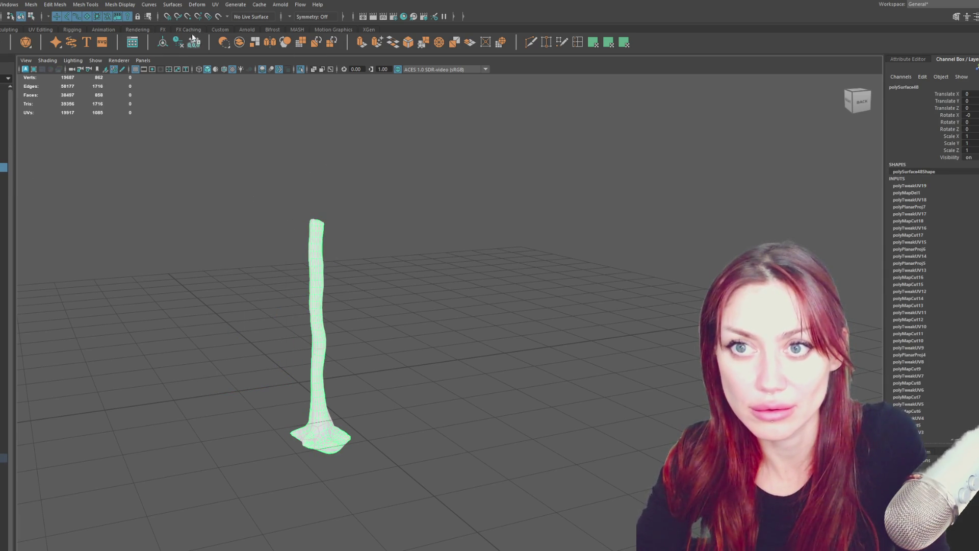
# Orbit to the trunk's side and drag its pivot down onto the ground
pyautogui.moveTo(141, 198)
pyautogui.keyDown('alt'); pyautogui.mouseDown()
pyautogui.moveTo(258, 268)
pyautogui.moveTo(403, 209)
pyautogui.mouseUp(); pyautogui.keyUp('alt')
pyautogui.press('w')
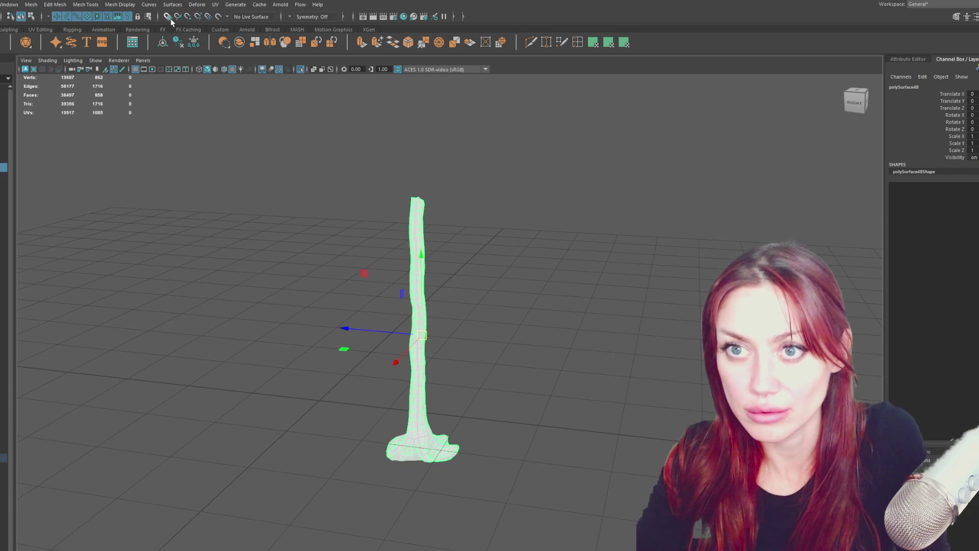
pyautogui.click(429, 415)
pyautogui.moveTo(393, 421); pyautogui.dragTo(317, 402)
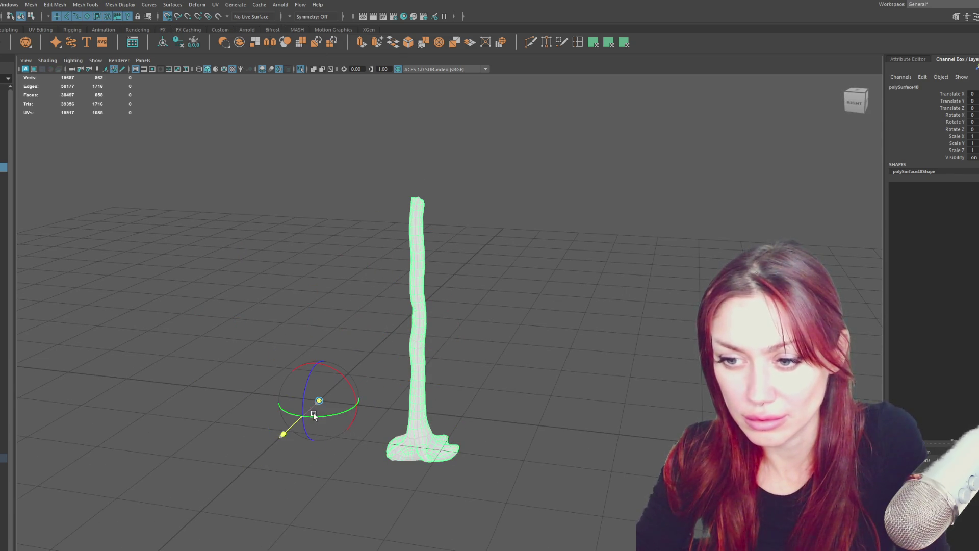
# Finish the pivot edit, show the whole scene again, and hide the right tree
pyautogui.press('d')
pyautogui.click(325, 233)
pyautogui.hotkey('ctrl', '1')
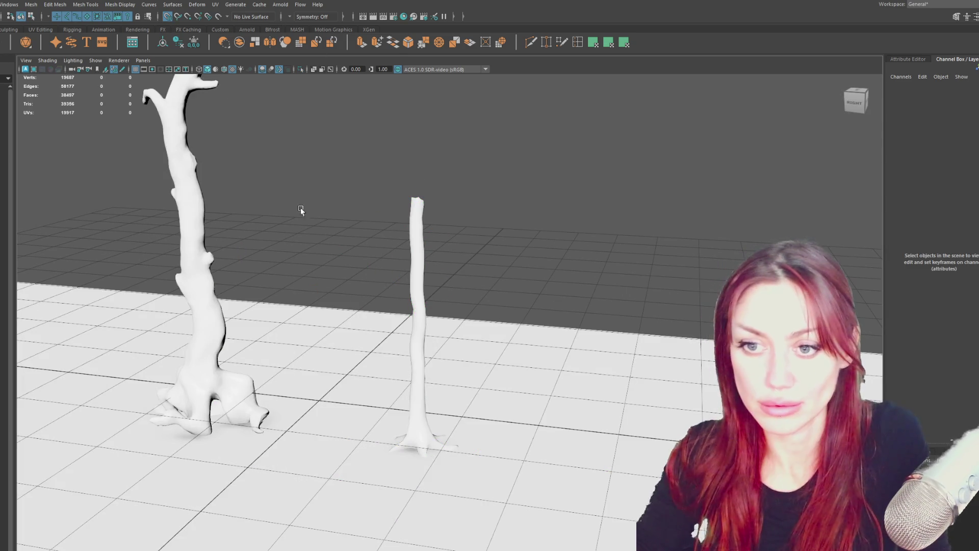
pyautogui.click(3, 422)
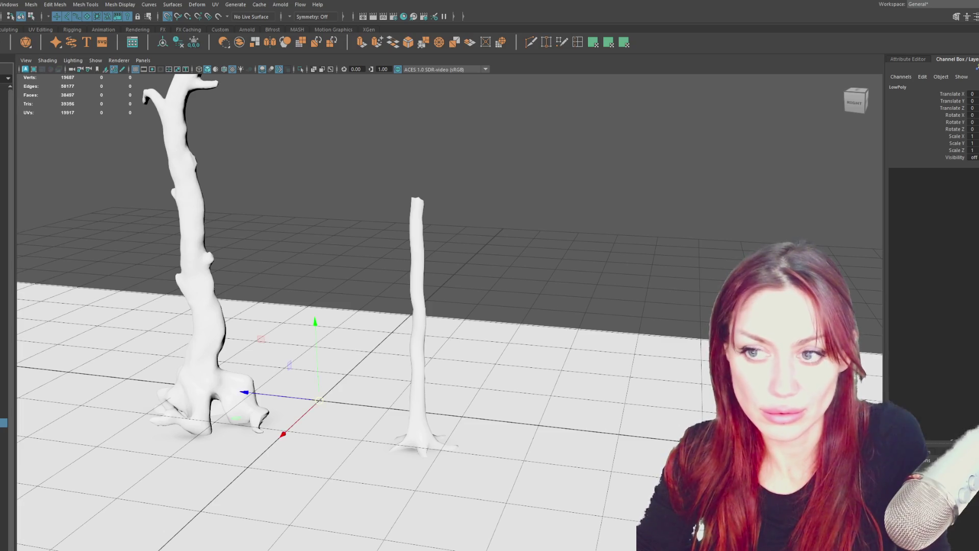
pyautogui.click(422, 253)
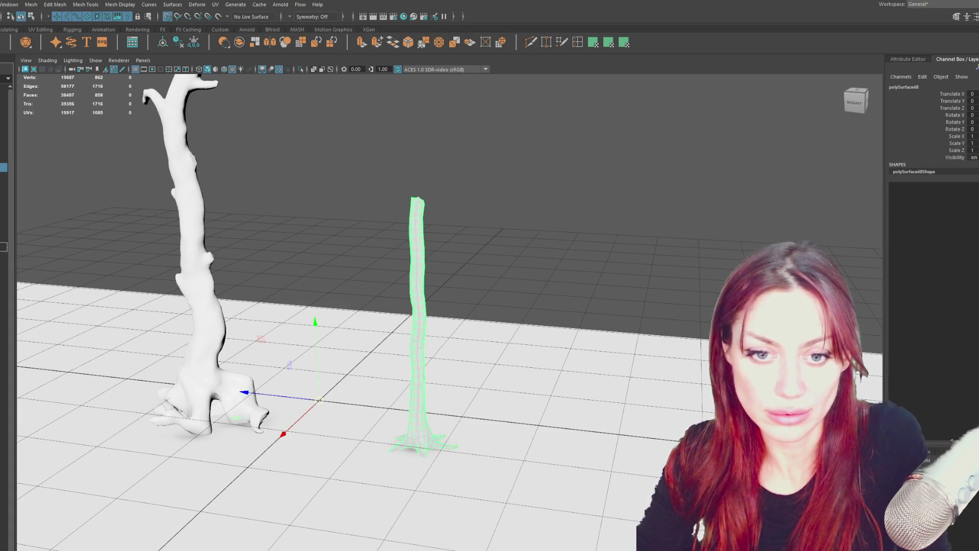
pyautogui.press('Delete')
# Select polySurface49, polySurface13 and polySurface14 in the Outliner and hide them
pyautogui.click(3, 167)
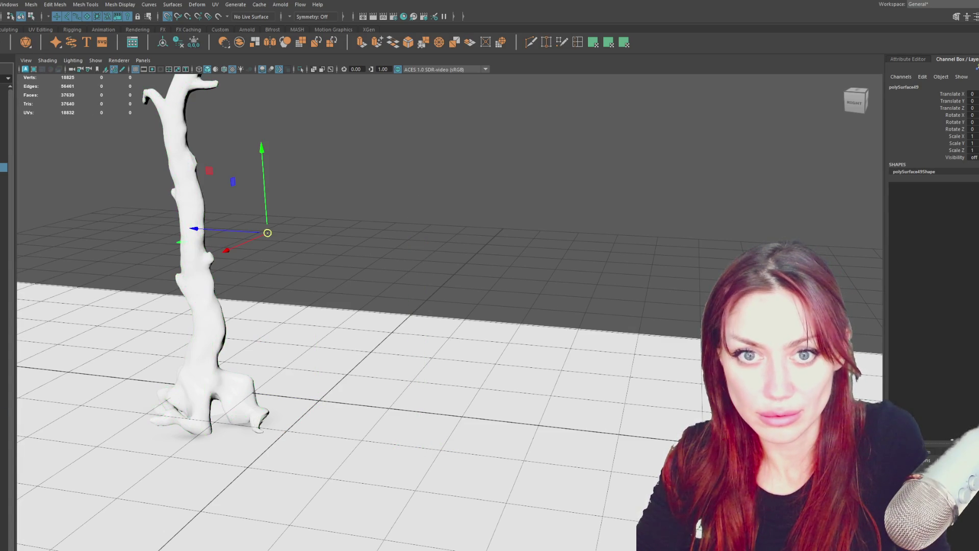
pyautogui.click(3, 176)
pyautogui.click(3, 158)
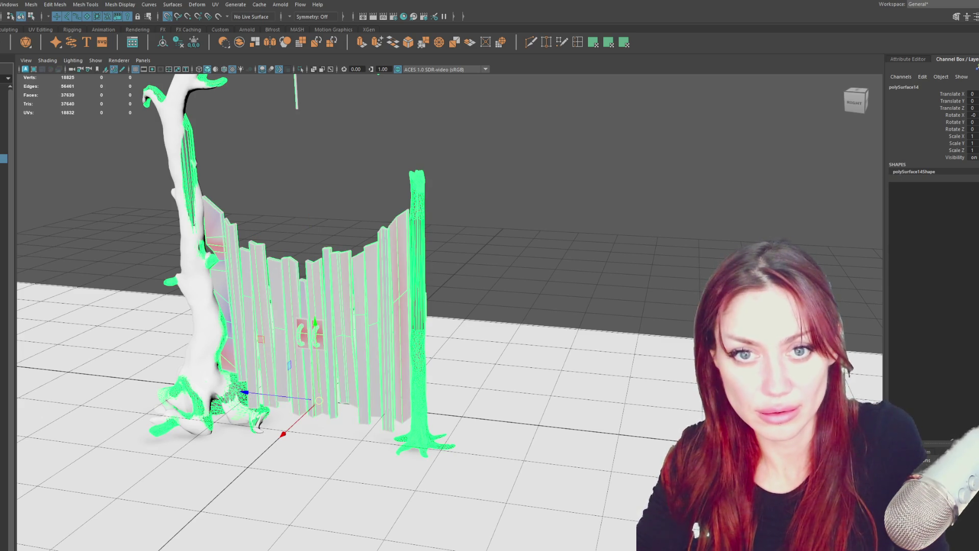
pyautogui.hotkey('ctrl', 'h')
# Hide the two remaining trees and orbit around the fence to its other side
pyautogui.click(326, 298)
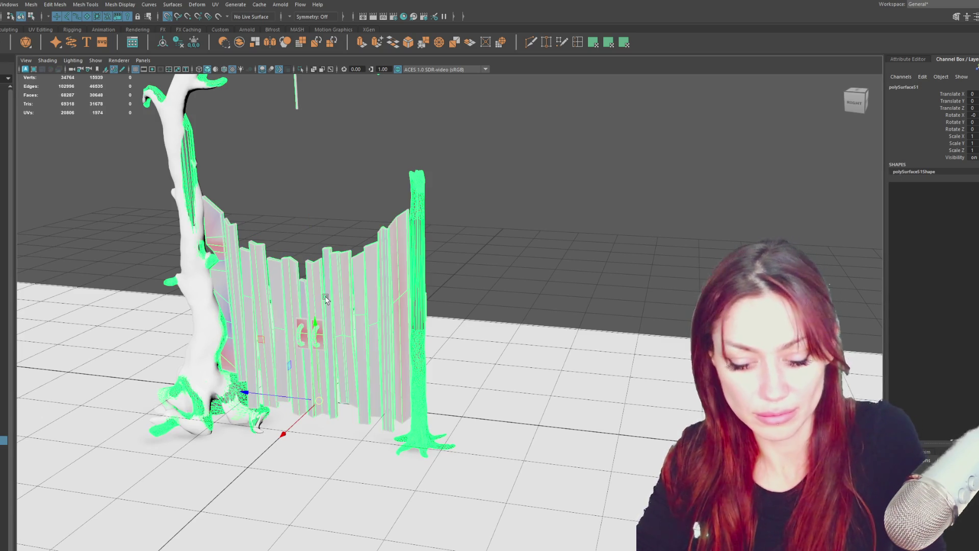
pyautogui.press('Delete')
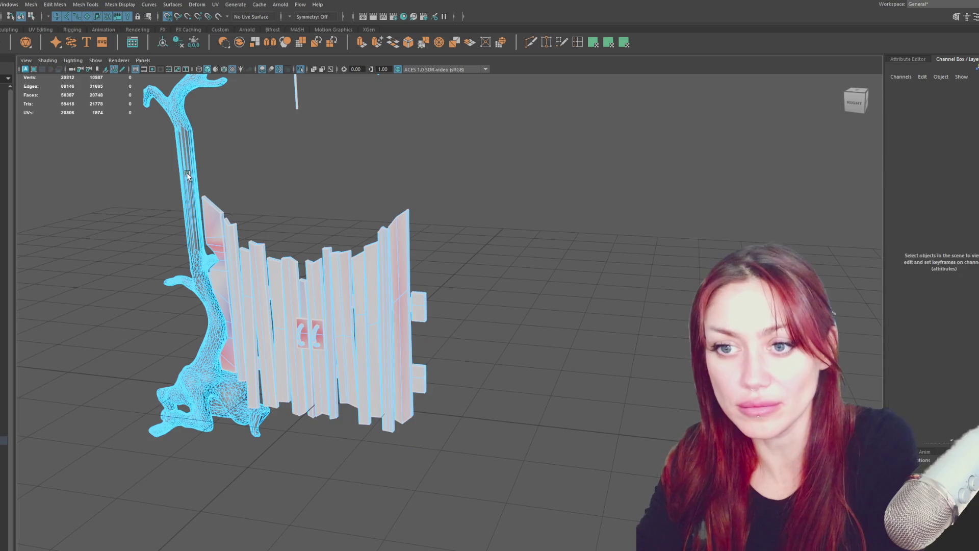
pyautogui.click(187, 173)
pyautogui.press('Delete')
pyautogui.moveTo(312, 219)
pyautogui.keyDown('alt'); pyautogui.mouseDown()
pyautogui.moveTo(376, 245)
pyautogui.moveTo(498, 252)
pyautogui.moveTo(595, 234)
pyautogui.moveTo(583, 224)
pyautogui.moveTo(350, 203)
pyautogui.moveTo(164, 198)
pyautogui.moveTo(194, 207)
pyautogui.mouseUp(); pyautogui.keyUp('alt')
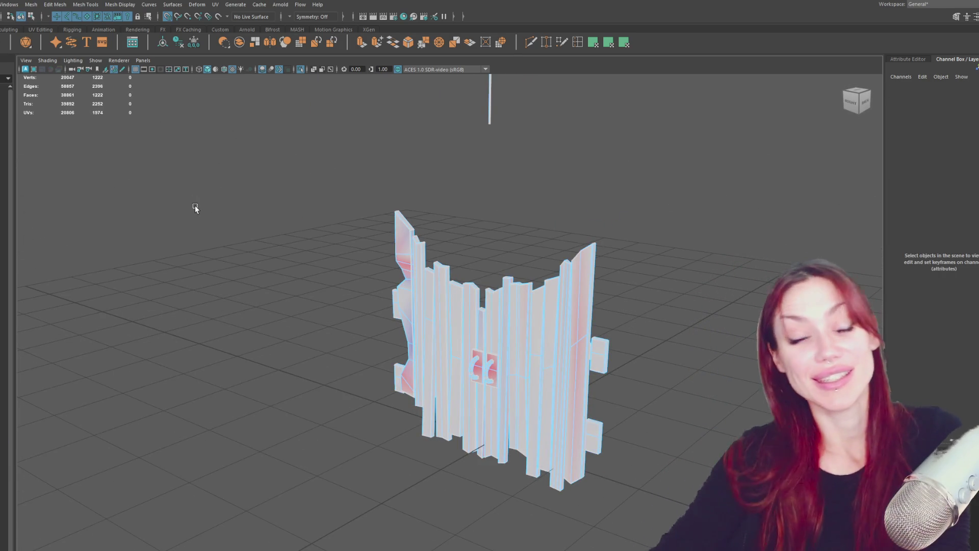
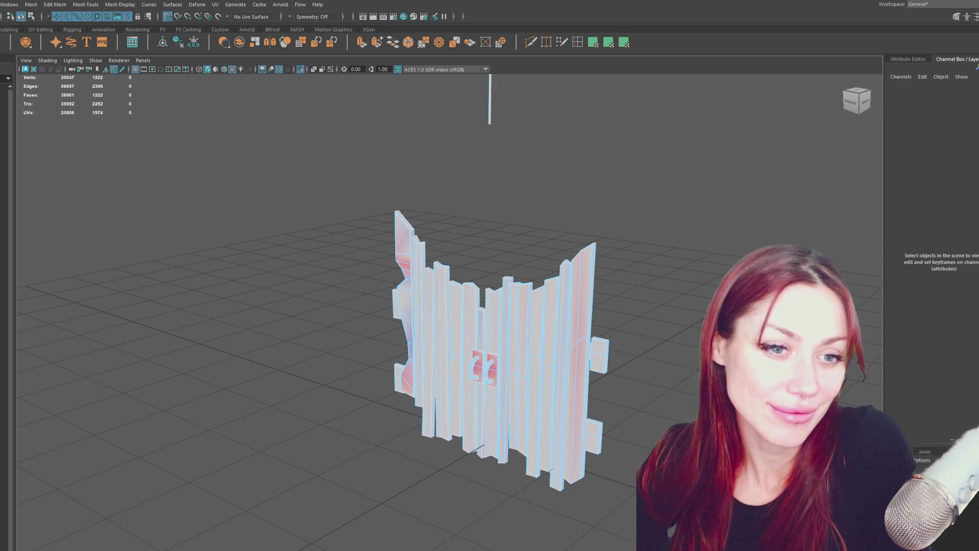
# Select the wooden gate mesh, view it from the side, then clear the selection
pyautogui.click(530, 333)
pyautogui.moveTo(636, 332)
pyautogui.keyDown('alt'); pyautogui.mouseDown()
pyautogui.moveTo(833, 313)
pyautogui.moveTo(890, 323)
pyautogui.moveTo(475, 328)
pyautogui.moveTo(418, 342)
pyautogui.mouseUp(); pyautogui.keyUp('alt')
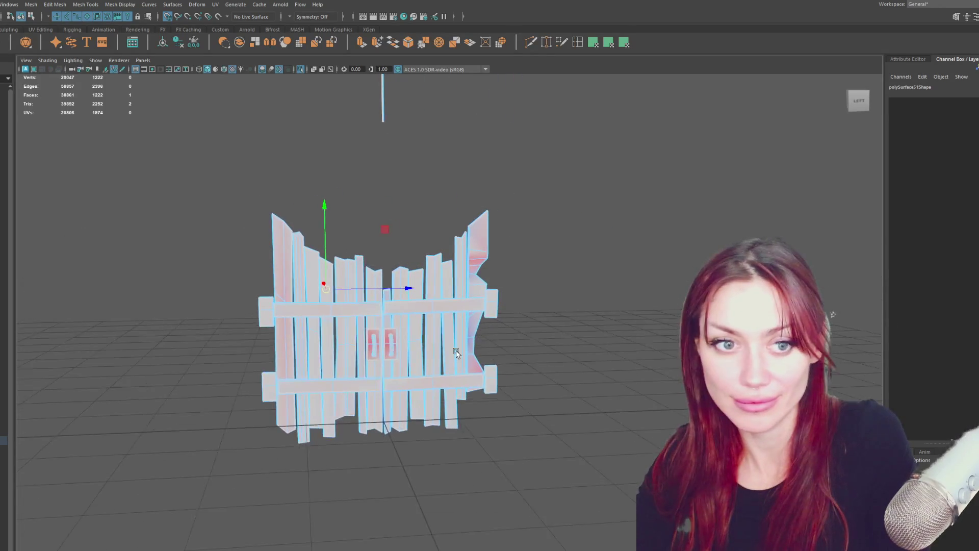
pyautogui.scroll(5, 387, 352)
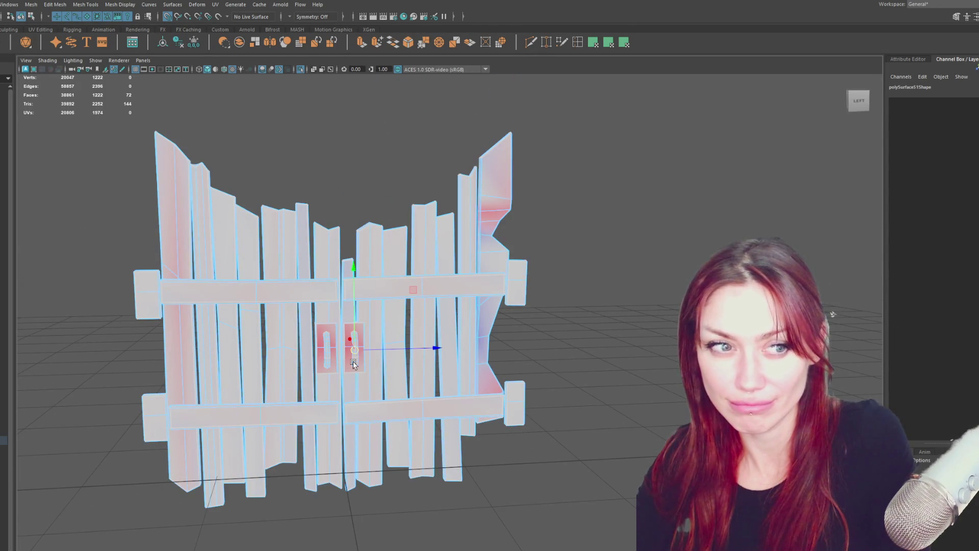
pyautogui.scroll(2, 354, 363)
pyautogui.press('F8')
pyautogui.click(743, 212)
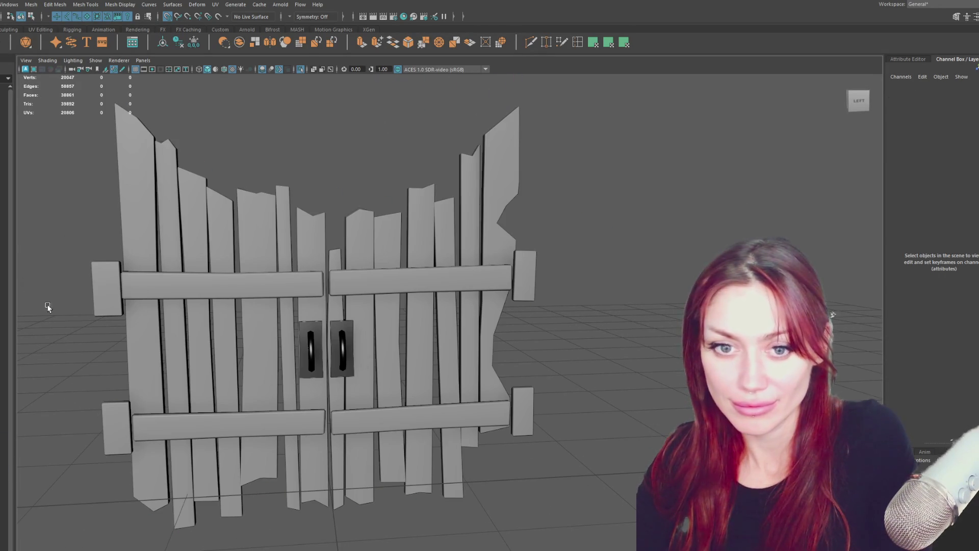
# Make polySurface17 visible and unhide the snowy tree and snow-covered gate
pyautogui.hotkey('ctrl', 'z')
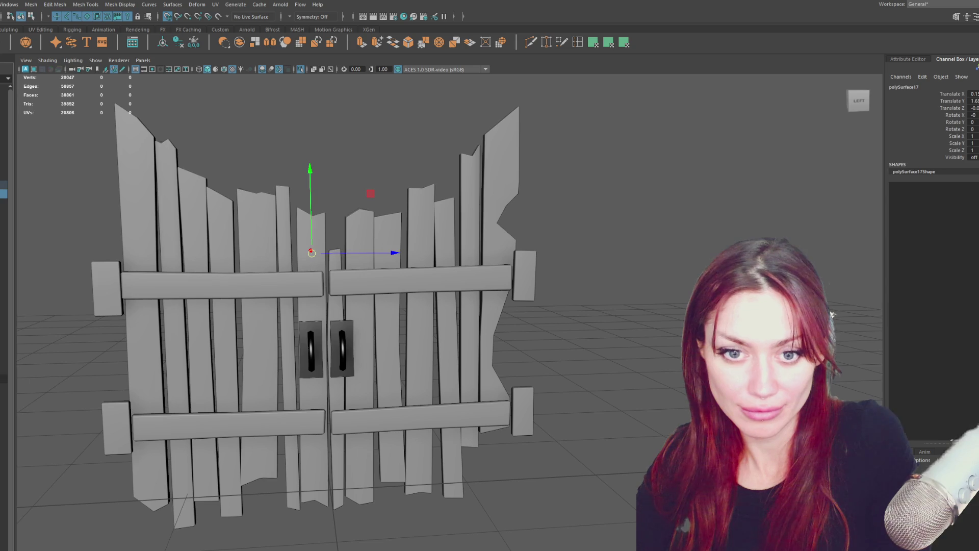
pyautogui.hotkey('ctrl', 'z')
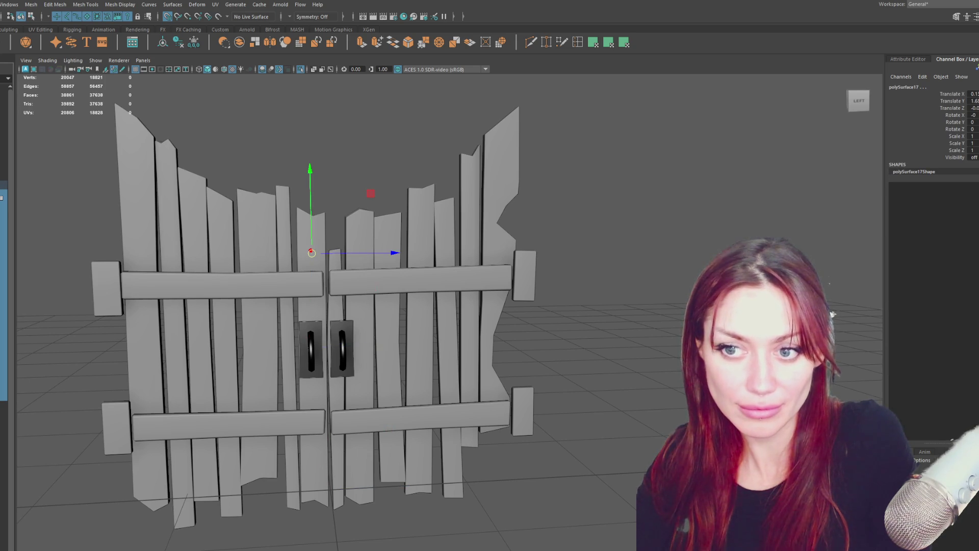
pyautogui.hotkey('ctrl', 'z')
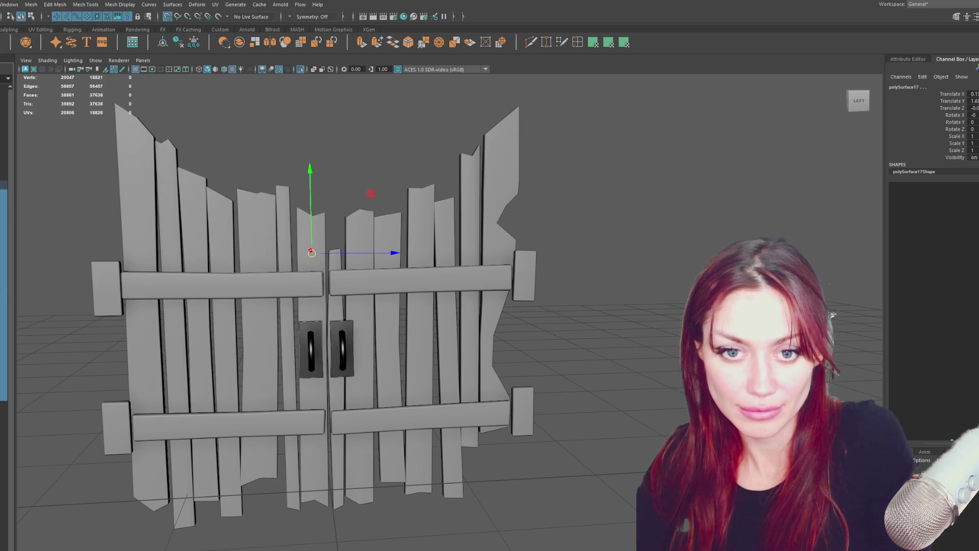
pyautogui.hotkey('ctrl', 'z')
pyautogui.hotkey('ctrl', 'z')
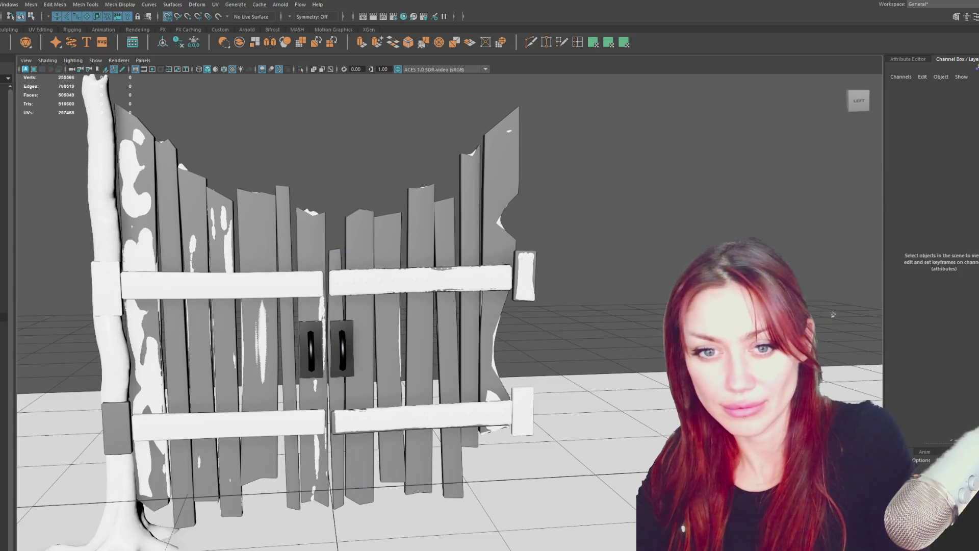
pyautogui.hotkey('ctrl', 'z')
# From the gate's other side, select a face on the left handle plate
pyautogui.keyDown('alt'); pyautogui.moveTo(357, 194); pyautogui.dragTo(565, 185); pyautogui.keyUp('alt')
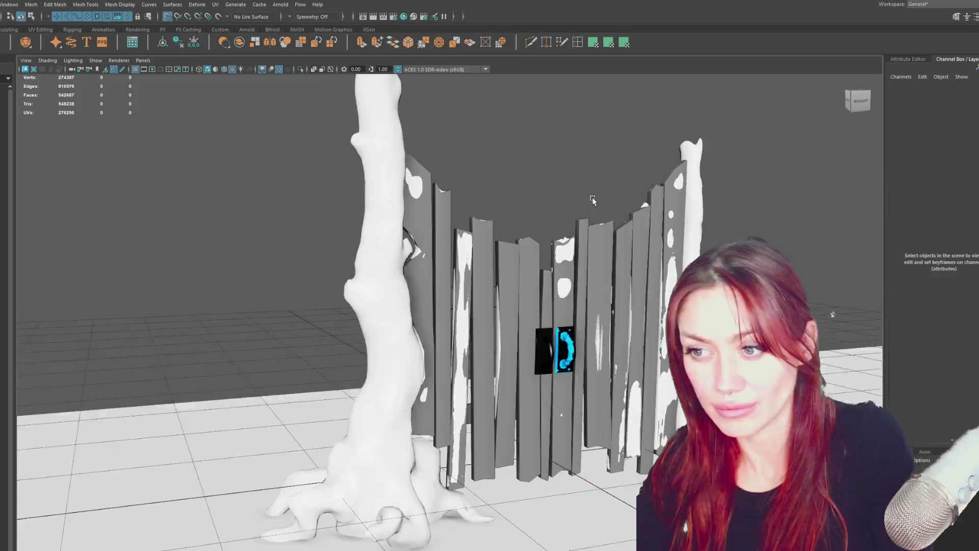
pyautogui.scroll(5, 565, 186)
pyautogui.click(483, 336)
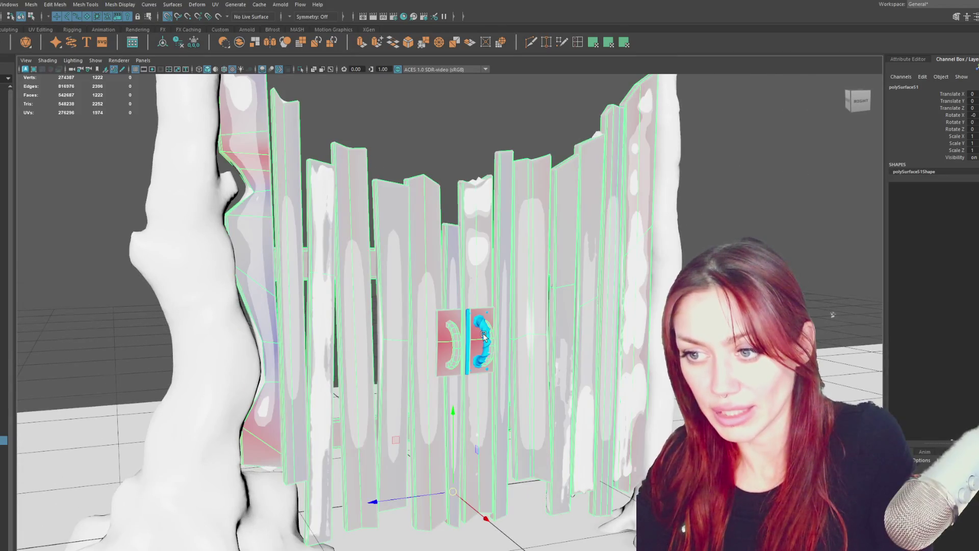
pyautogui.scroll(6, 483, 336)
pyautogui.moveTo(255, 278); pyautogui.dragTo(256, 296, button='right')
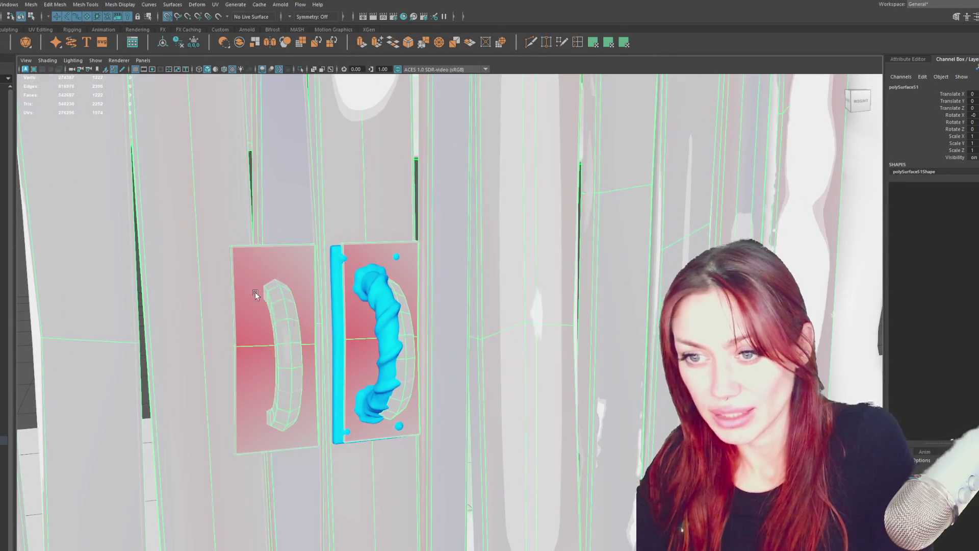
pyautogui.click(265, 357)
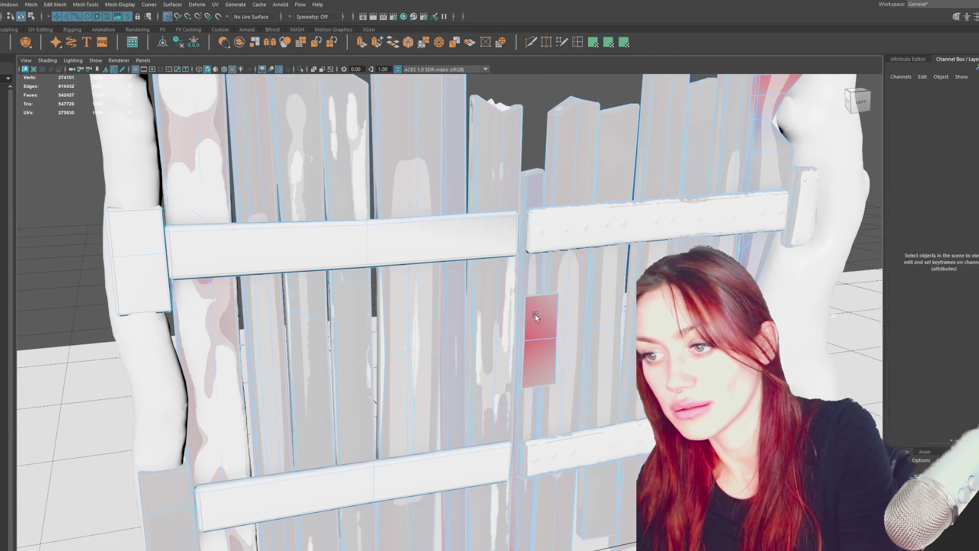
pyautogui.scroll(-5, 536, 315)
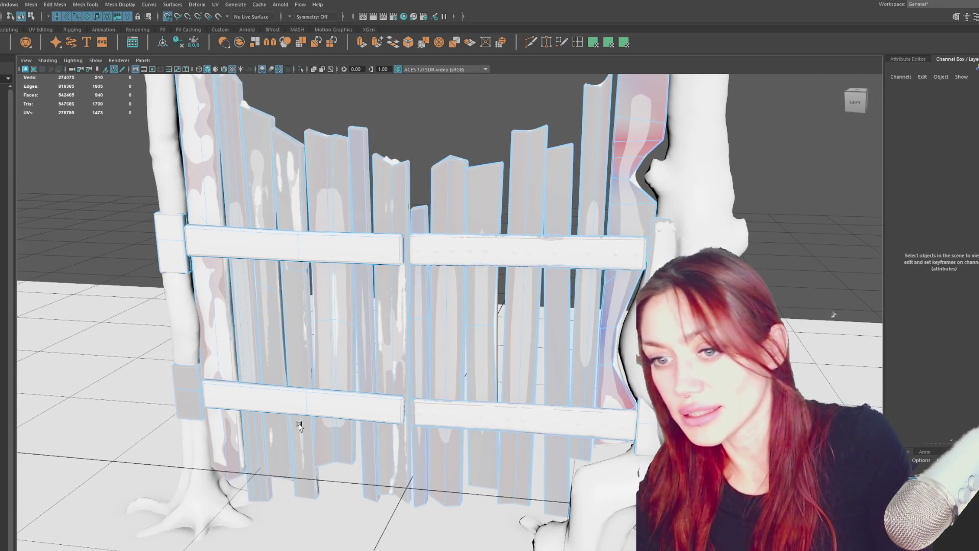
# Orbit around the gate and select the mesh carrying the door handle
pyautogui.keyDown('alt'); pyautogui.moveTo(175, 281); pyautogui.dragTo(562, 234); pyautogui.keyUp('alt')
pyautogui.scroll(-5, 515, 293)
pyautogui.keyDown('alt'); pyautogui.moveTo(520, 287); pyautogui.dragTo(591, 231); pyautogui.keyUp('alt')
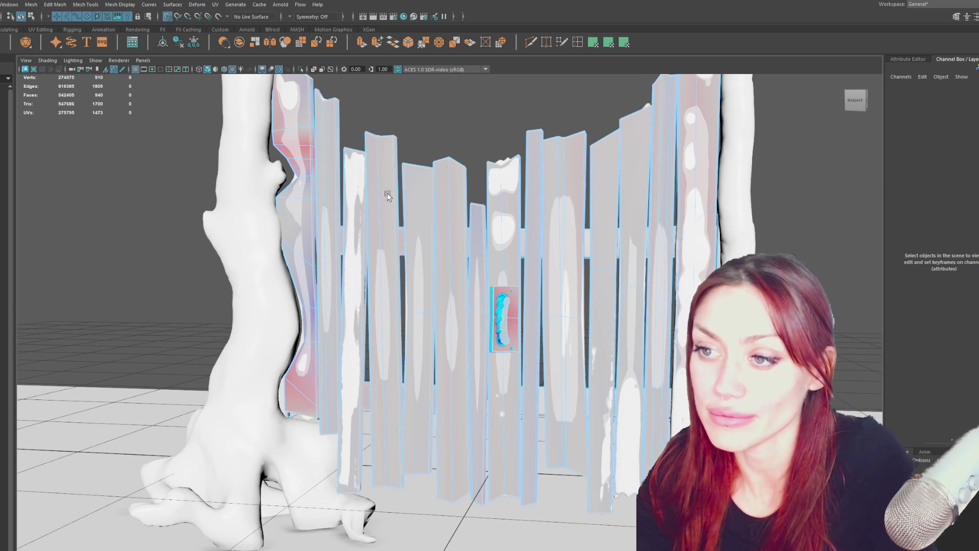
pyautogui.keyDown('alt'); pyautogui.moveTo(387, 196); pyautogui.dragTo(441, 238); pyautogui.keyUp('alt')
pyautogui.click(507, 337)
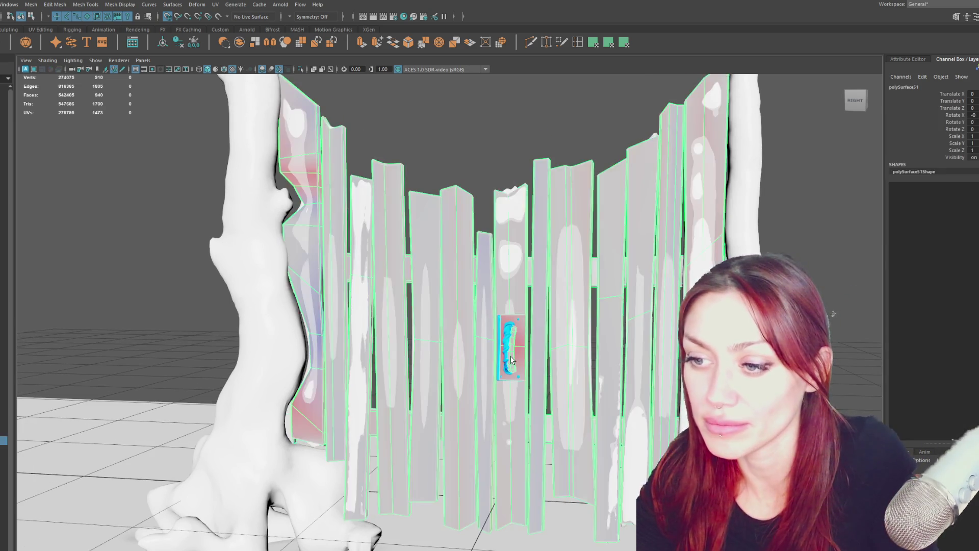
pyautogui.scroll(10, 511, 278)
pyautogui.keyDown('alt'); pyautogui.moveTo(511, 278); pyautogui.dragTo(439, 259); pyautogui.keyUp('alt')
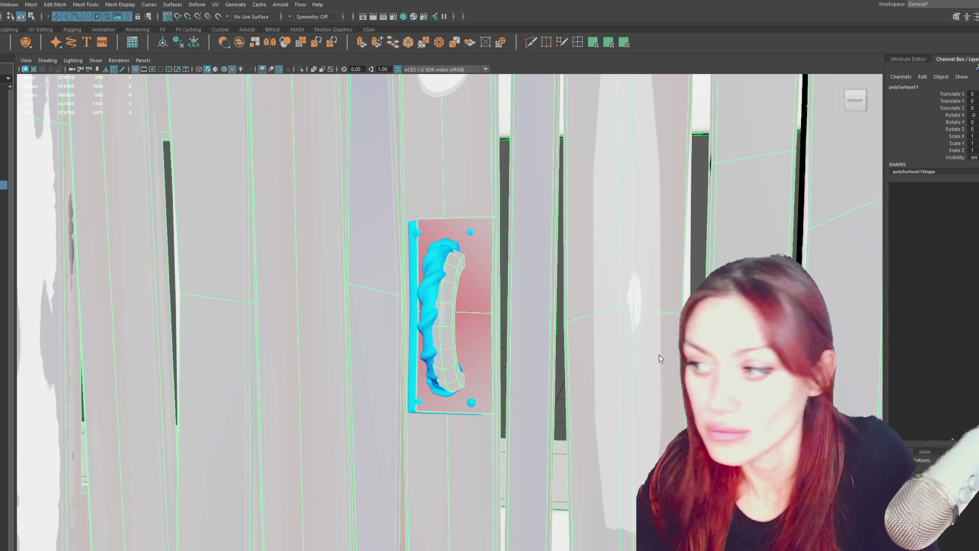
# Select the plate faces of polySurface51 and slide them away from the handle
pyautogui.press('Up')
pyautogui.click(433, 309)
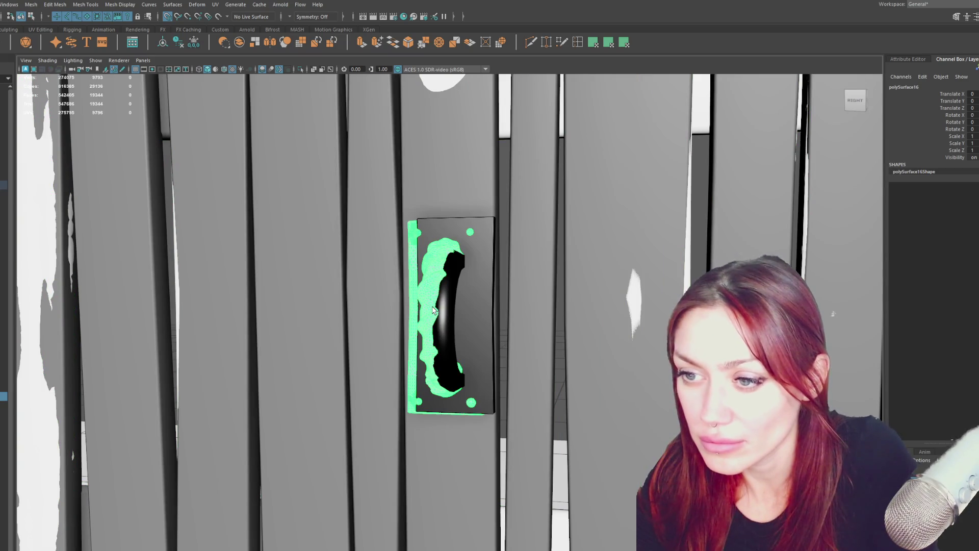
pyautogui.click(480, 325)
pyautogui.moveTo(473, 285); pyautogui.dragTo(472, 301, button='right')
pyautogui.press('f')
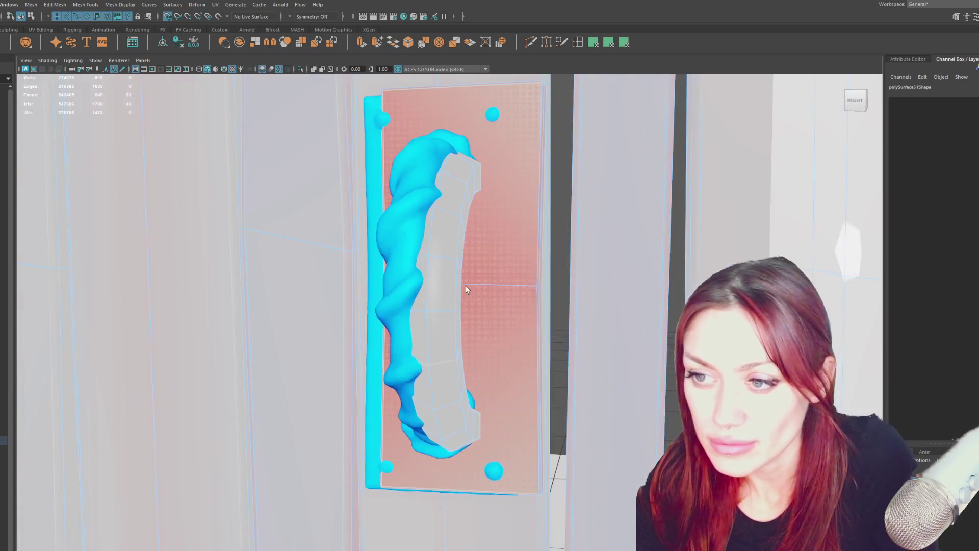
pyautogui.moveTo(449, 295)
pyautogui.keyDown('alt'); pyautogui.mouseDown()
pyautogui.moveTo(408, 293)
pyautogui.moveTo(384, 275)
pyautogui.mouseUp(); pyautogui.keyUp('alt')
pyautogui.moveTo(250, 295)
pyautogui.mouseDown()
pyautogui.moveTo(371, 297)
pyautogui.moveTo(357, 299)
pyautogui.mouseUp()
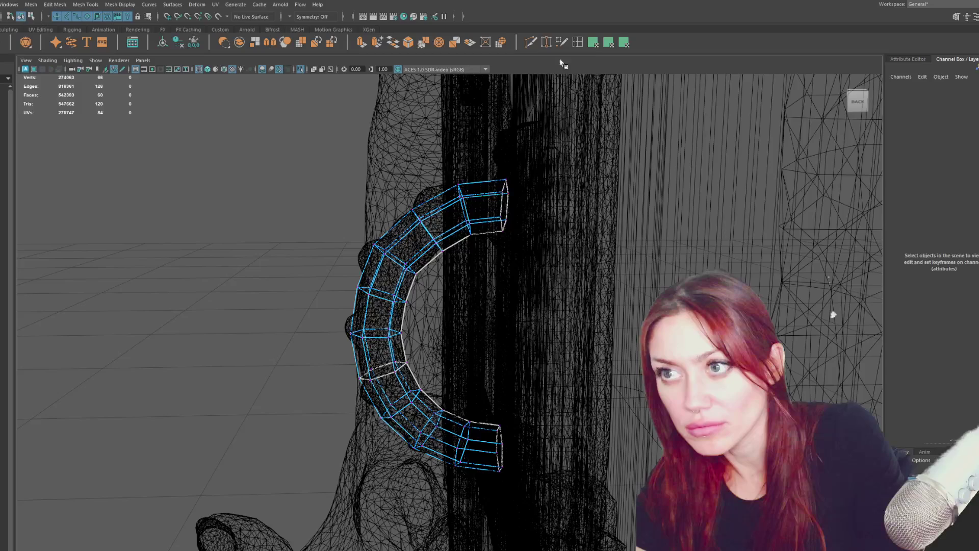
# Insert edge loops near the top and lower ends of the handle ring
pyautogui.click(580, 45)
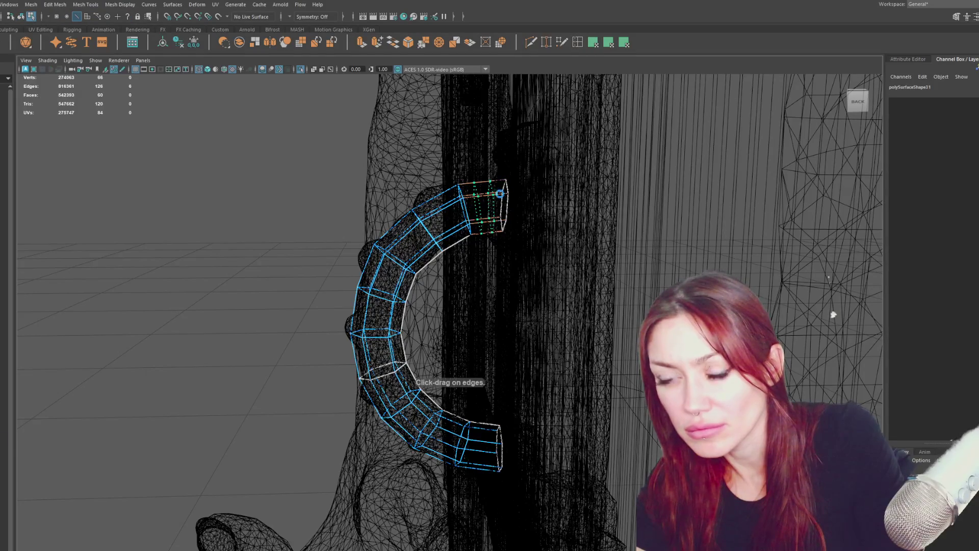
pyautogui.doubleClick(580, 45)
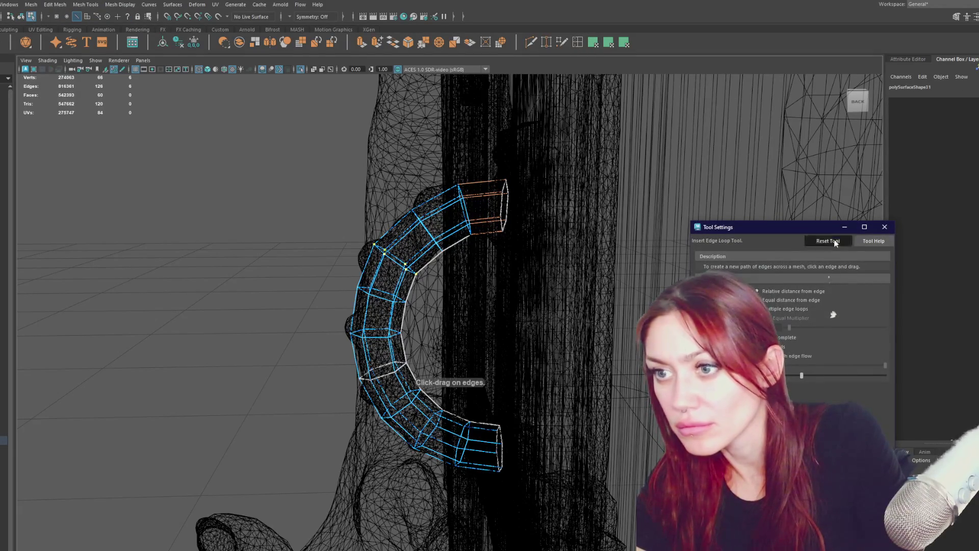
pyautogui.click(509, 195)
pyautogui.keyDown('alt'); pyautogui.moveTo(507, 328); pyautogui.dragTo(499, 278, button='middle'); pyautogui.keyUp('alt')
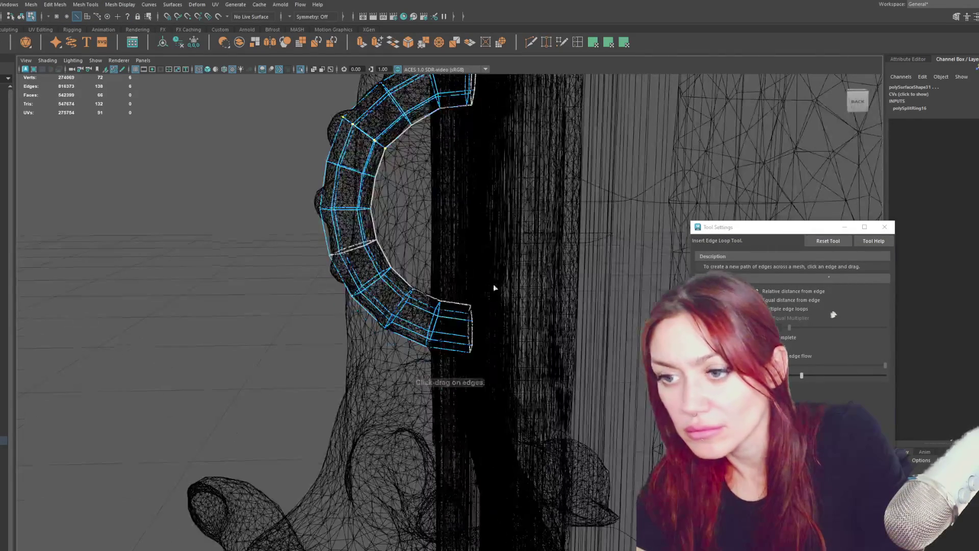
pyautogui.click(464, 322)
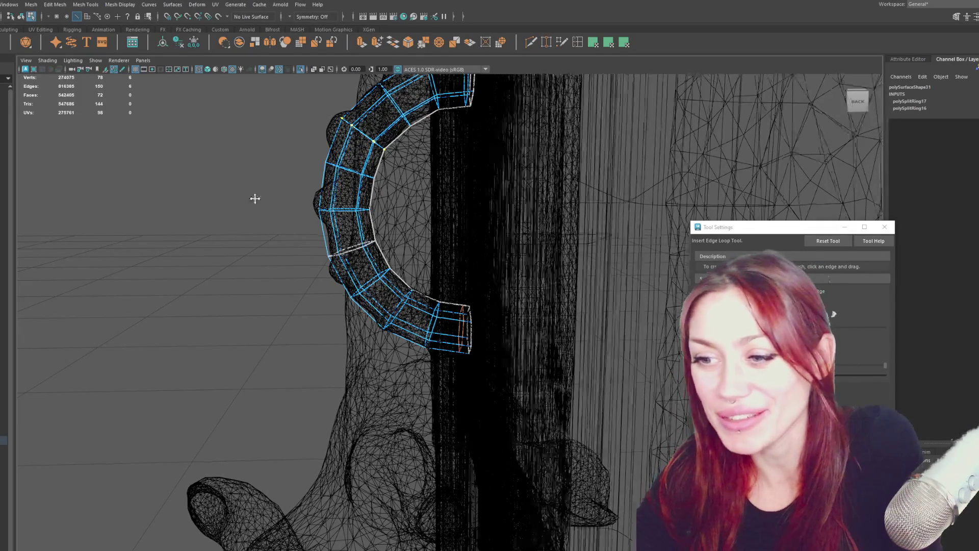
pyautogui.keyDown('alt'); pyautogui.moveTo(262, 195); pyautogui.dragTo(225, 248, button='middle'); pyautogui.keyUp('alt')
# Select the edges at both handle ends for moving
pyautogui.press('q')
pyautogui.click(424, 166)
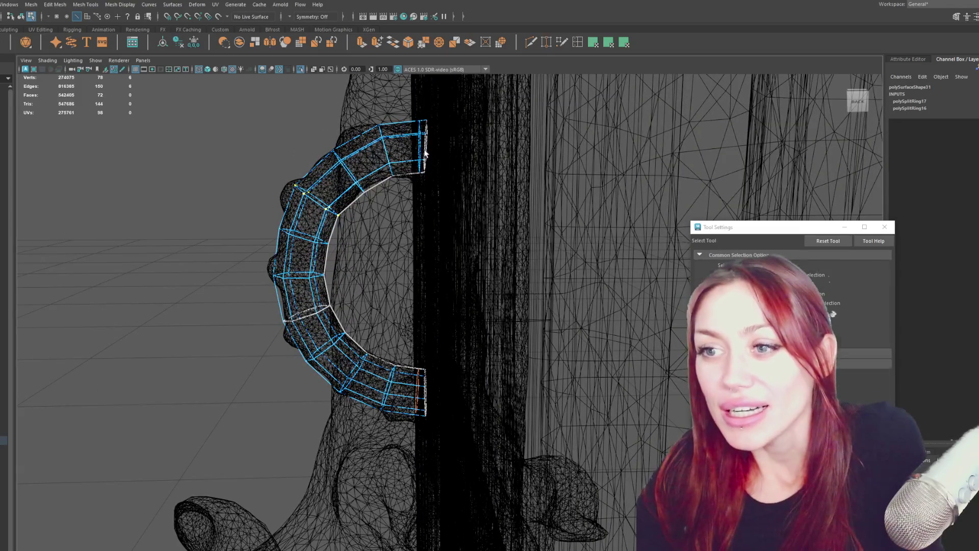
pyautogui.keyDown('shift'); pyautogui.click(429, 405); pyautogui.keyUp('shift')
pyautogui.press('w')
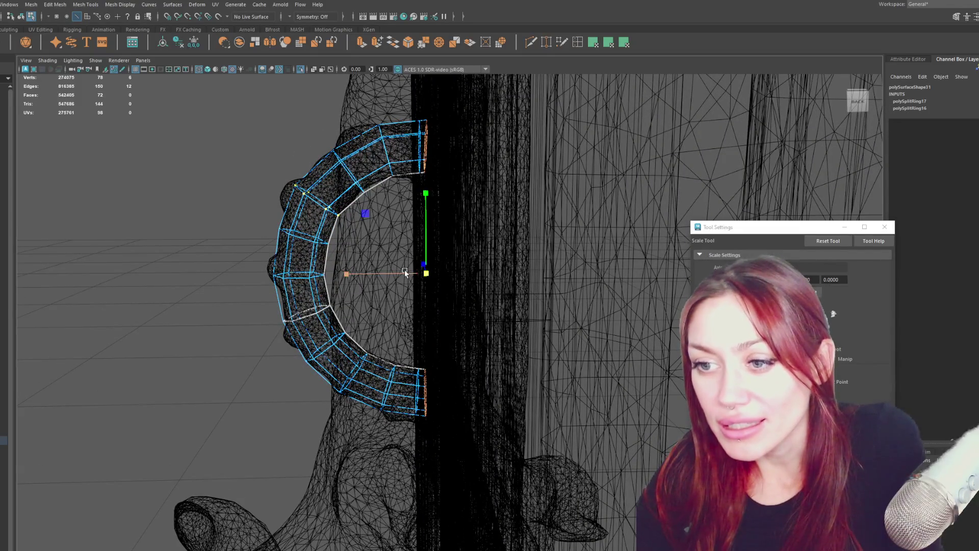
# Show the model smooth-shaded with textures, framed, in the four-view layout
pyautogui.press('5')
pyautogui.press('6')
pyautogui.click(401, 280)
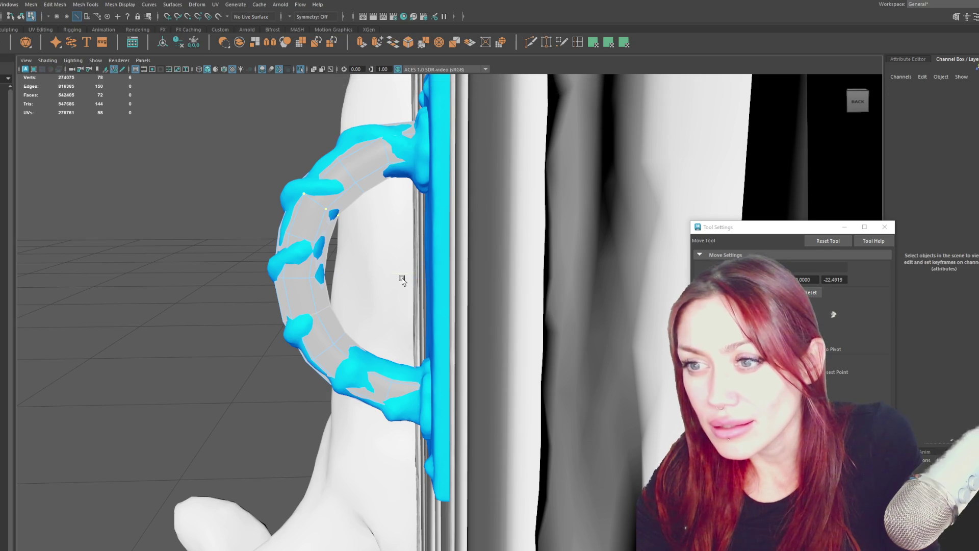
pyautogui.press('a')
pyautogui.press('space')
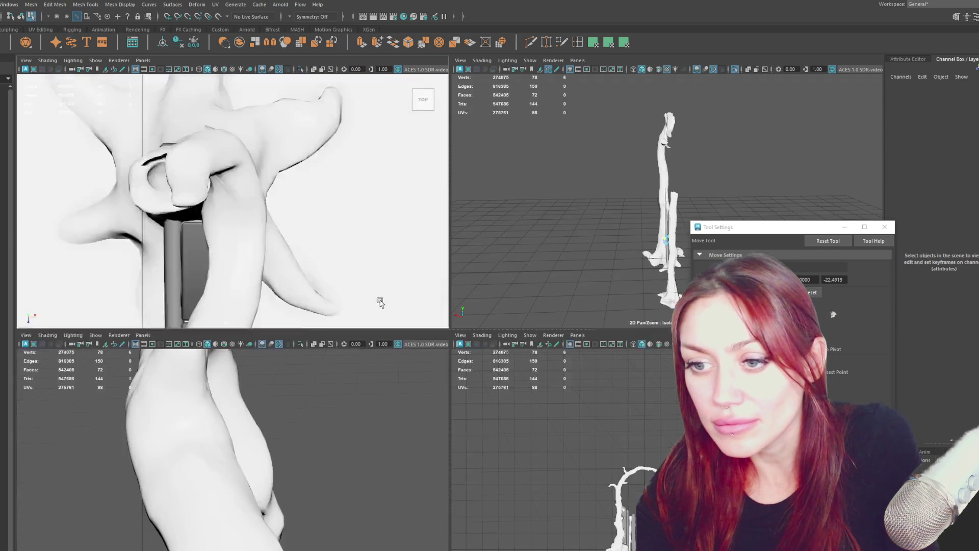
# Frame the handle ring in wireframe in the top and perspective views
pyautogui.press('4')
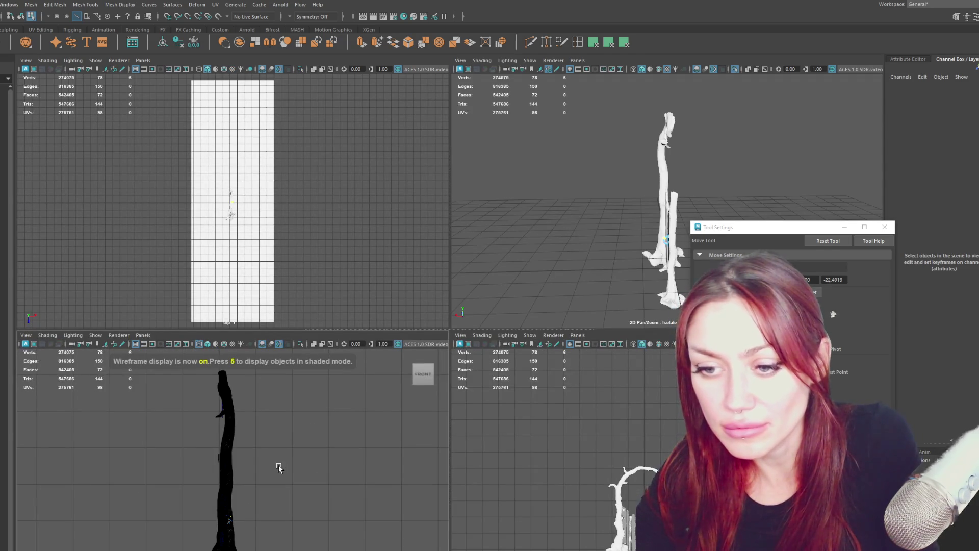
pyautogui.click(650, 262)
pyautogui.press('f')
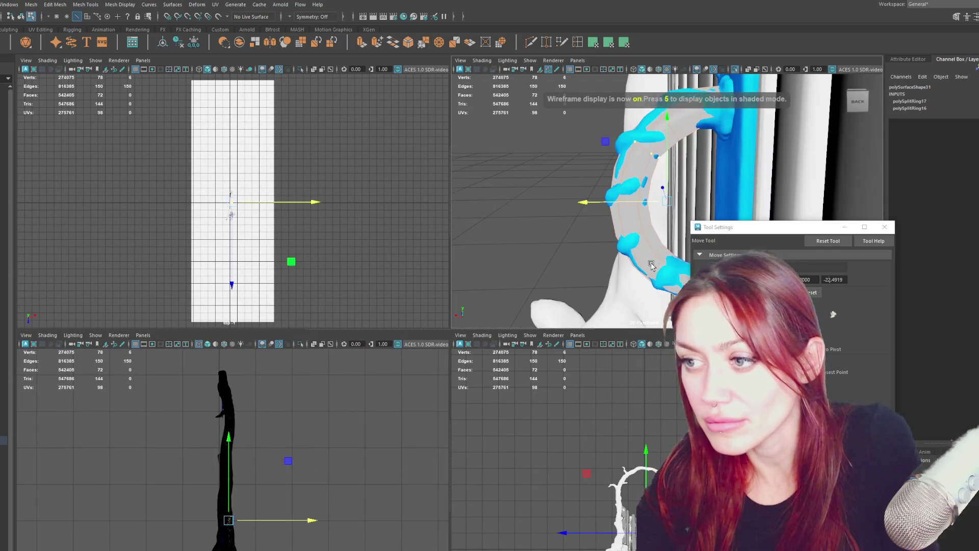
pyautogui.press('f')
pyautogui.press('f')
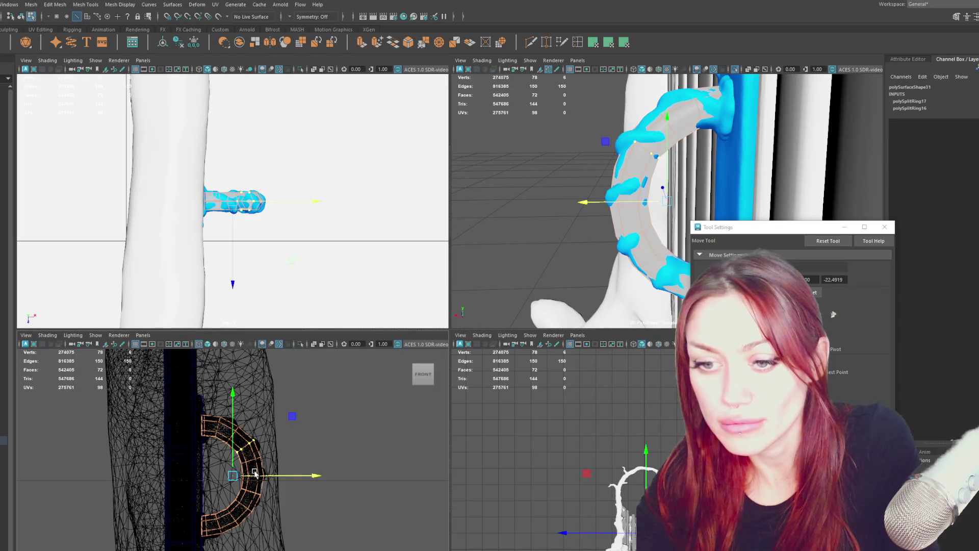
pyautogui.scroll(3, 255, 473)
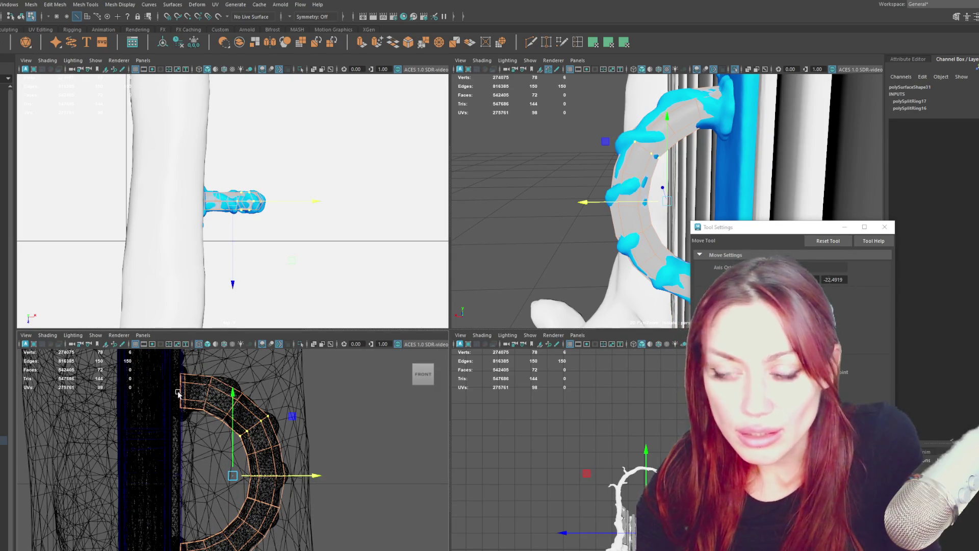
pyautogui.press('4')
pyautogui.scroll(3, 572, 178)
pyautogui.keyDown('alt'); pyautogui.moveTo(572, 178); pyautogui.dragTo(632, 159); pyautogui.keyUp('alt')
# Select both end-cap faces of the ring and slide them sideways toward the plate
pyautogui.press('q')
pyautogui.press('F11')
pyautogui.click(632, 165)
pyautogui.keyDown('alt'); pyautogui.moveTo(632, 322); pyautogui.dragTo(633, 226, button='middle'); pyautogui.keyUp('alt')
pyautogui.keyDown('shift'); pyautogui.click(633, 224); pyautogui.keyUp('shift')
pyautogui.press('w')
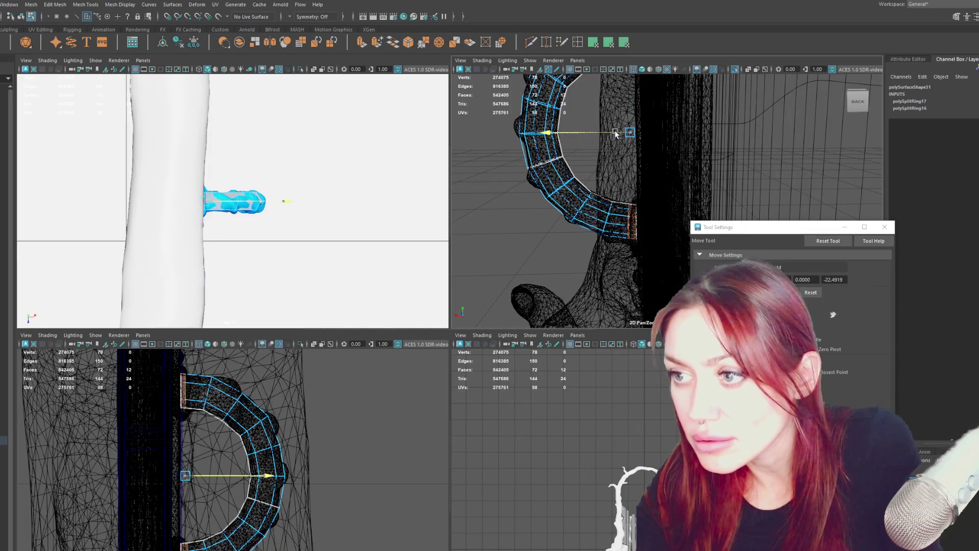
pyautogui.press('f')
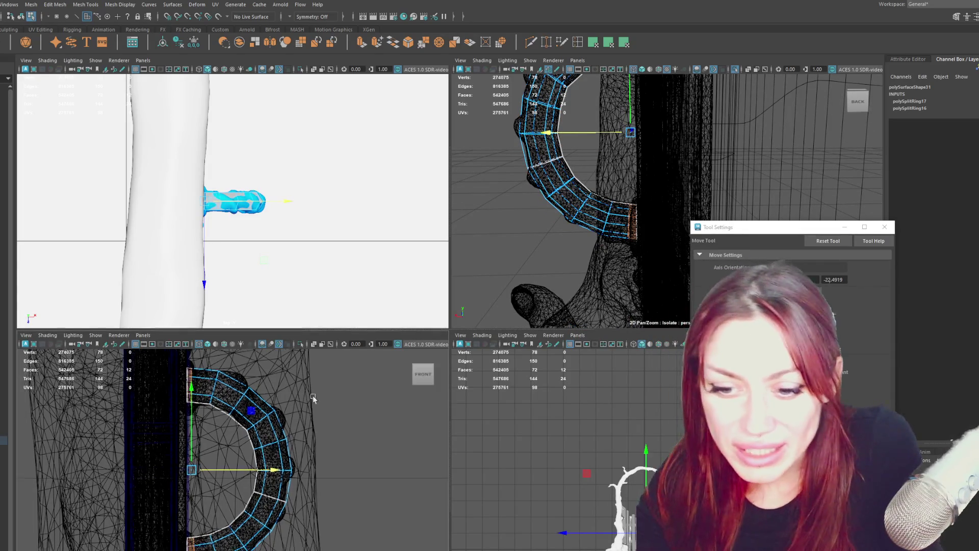
pyautogui.moveTo(288, 447); pyautogui.dragTo(286, 448)
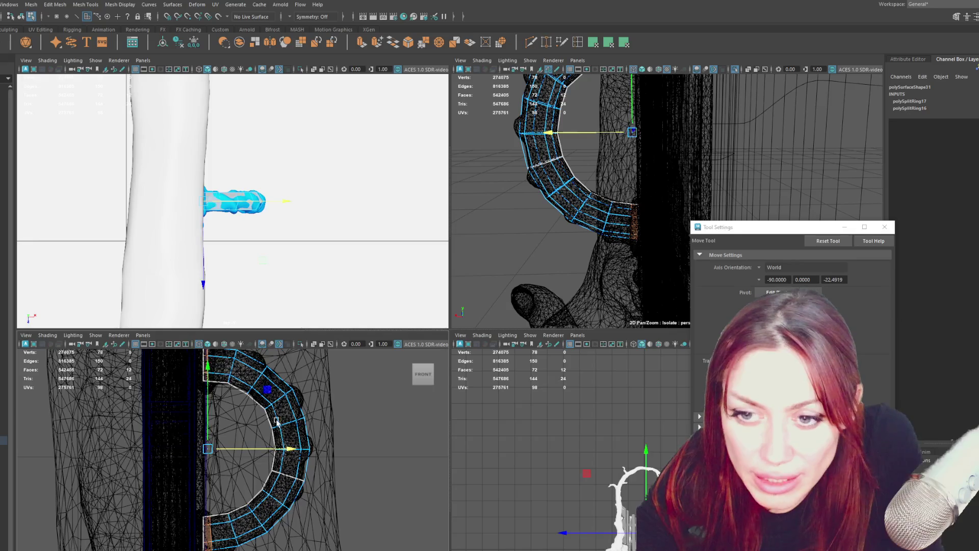
# Scale the ring's end edges and nudge one end's edge loop up slightly
pyautogui.press('q')
pyautogui.moveTo(212, 368); pyautogui.dragTo(213, 352, button='right')
pyautogui.click(212, 531)
pyautogui.press('r')
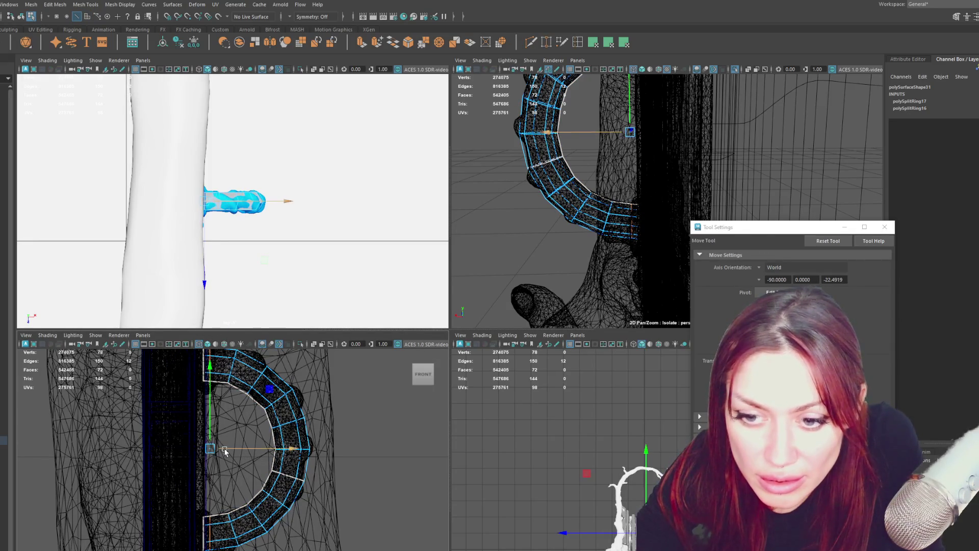
pyautogui.press('q')
pyautogui.press('w')
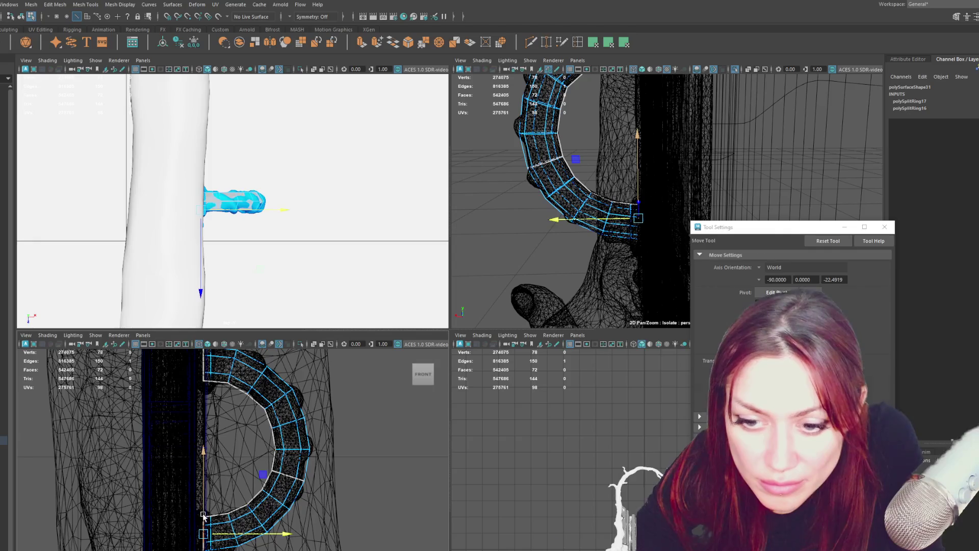
pyautogui.click(205, 514)
pyautogui.moveTo(205, 514); pyautogui.dragTo(205, 511)
pyautogui.moveTo(219, 393)
pyautogui.keyDown('alt'); pyautogui.mouseDown(button='middle')
pyautogui.moveTo(236, 434)
pyautogui.moveTo(221, 394)
pyautogui.mouseUp(button='middle'); pyautogui.keyUp('alt')
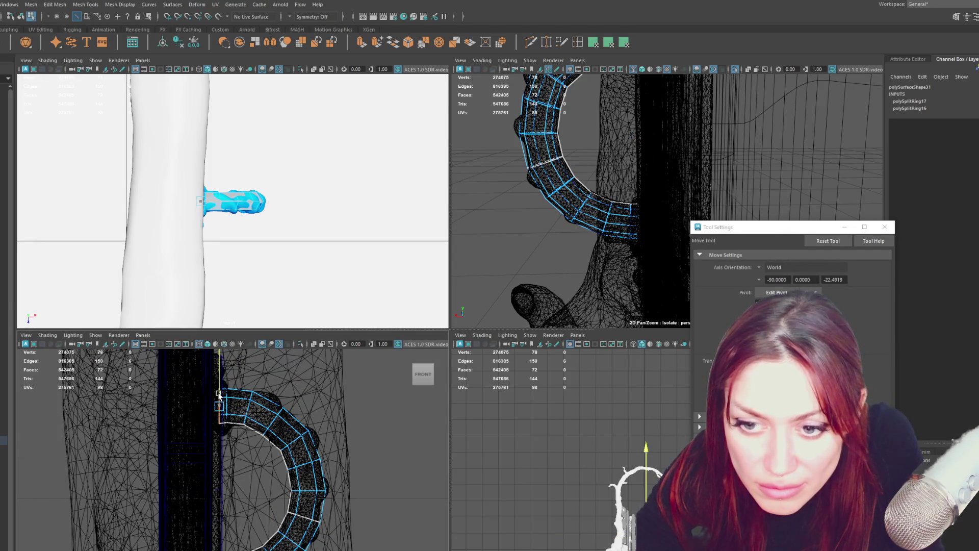
# Select the whole edge loop at the ring's lower end
pyautogui.press('q')
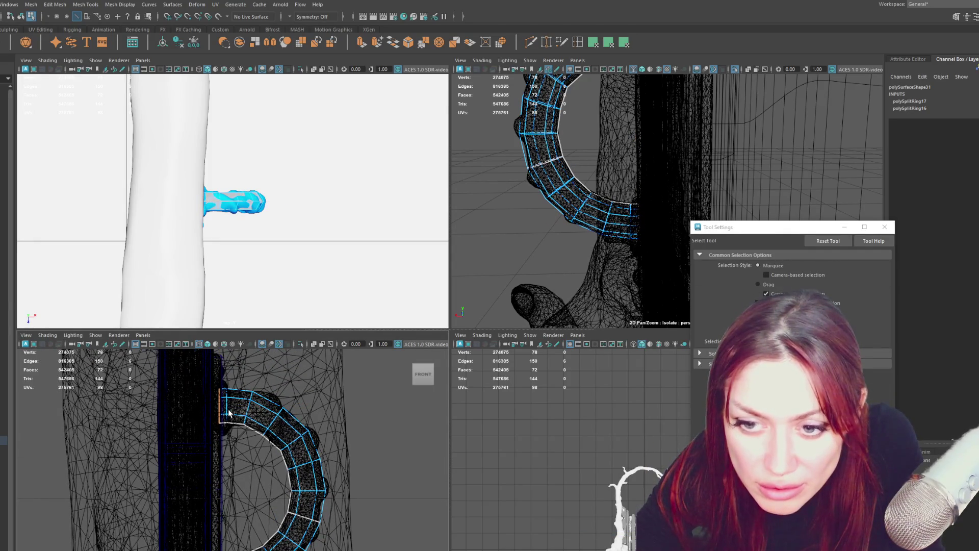
pyautogui.press('w')
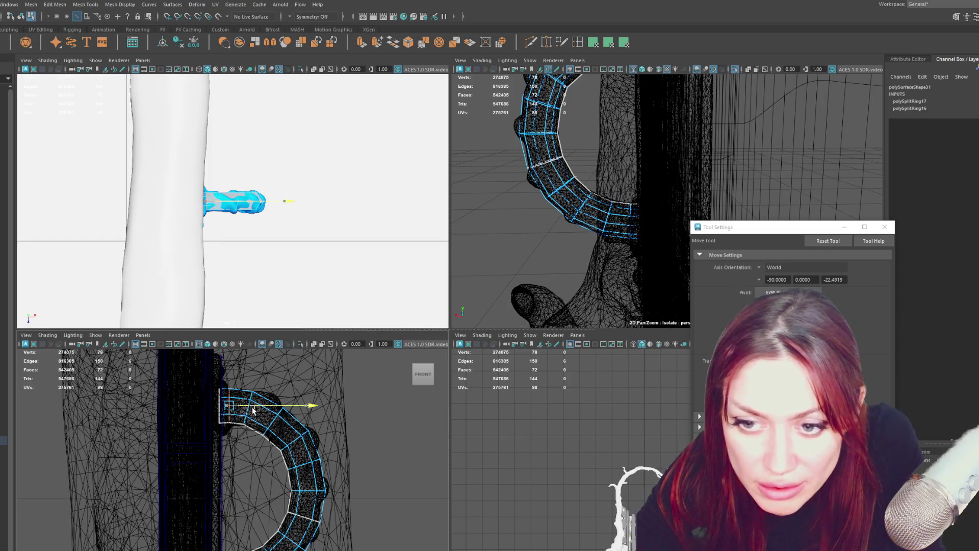
pyautogui.keyDown('alt'); pyautogui.moveTo(252, 409); pyautogui.dragTo(242, 327, button='middle'); pyautogui.keyUp('alt')
pyautogui.click(228, 488)
pyautogui.doubleClick(247, 488)
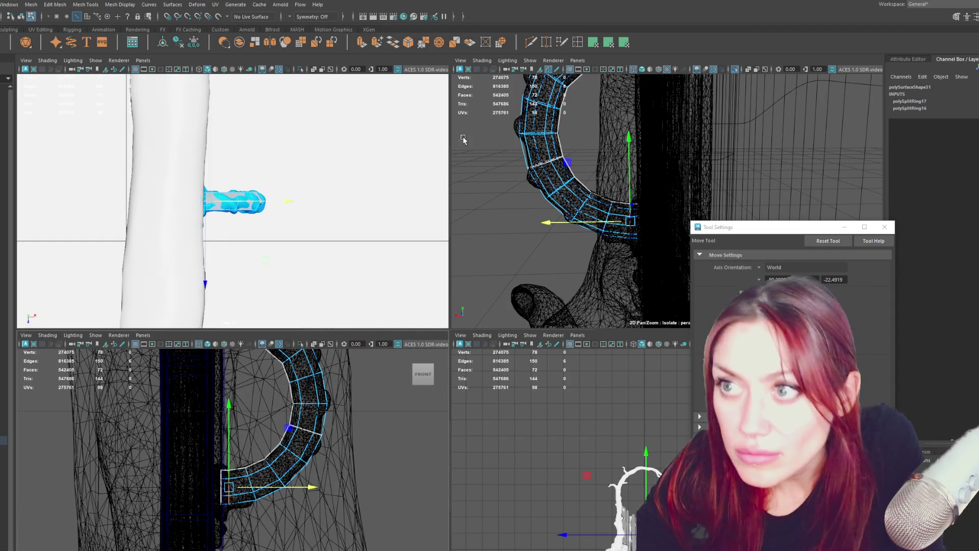
pyautogui.press('q')
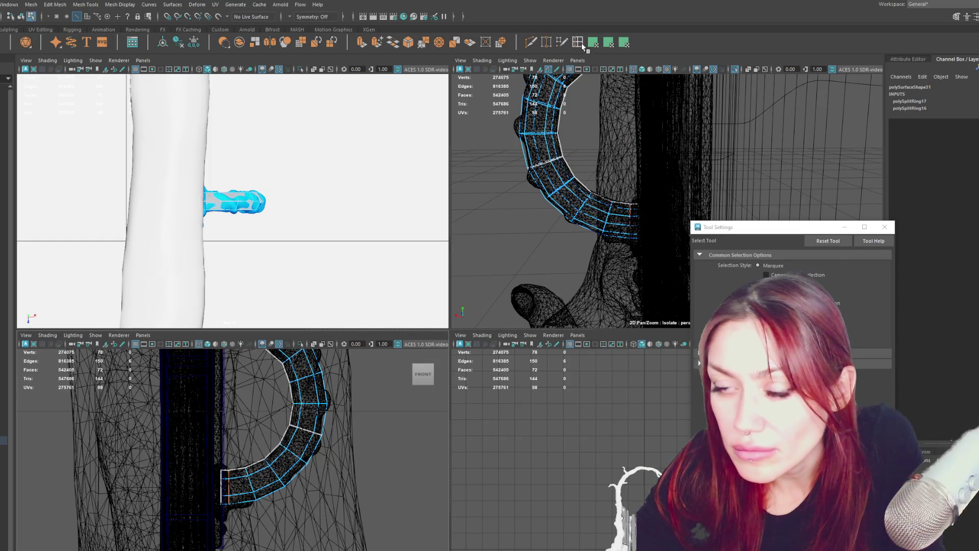
pyautogui.keyDown('alt'); pyautogui.moveTo(226, 409); pyautogui.dragTo(233, 441, button='middle'); pyautogui.keyUp('alt')
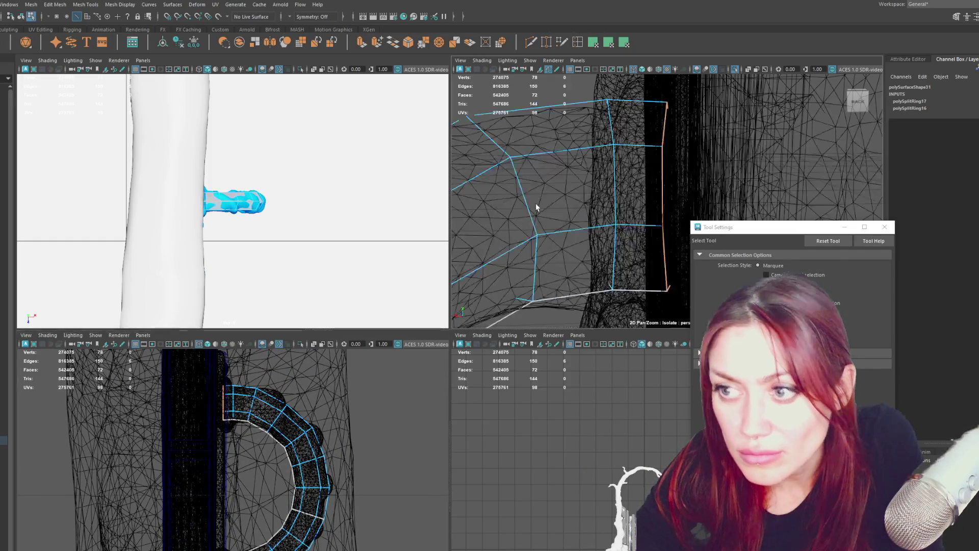
# In a full-screen perspective view, stretch the end loop vertically and reposition it
pyautogui.press('space')
pyautogui.press('5')
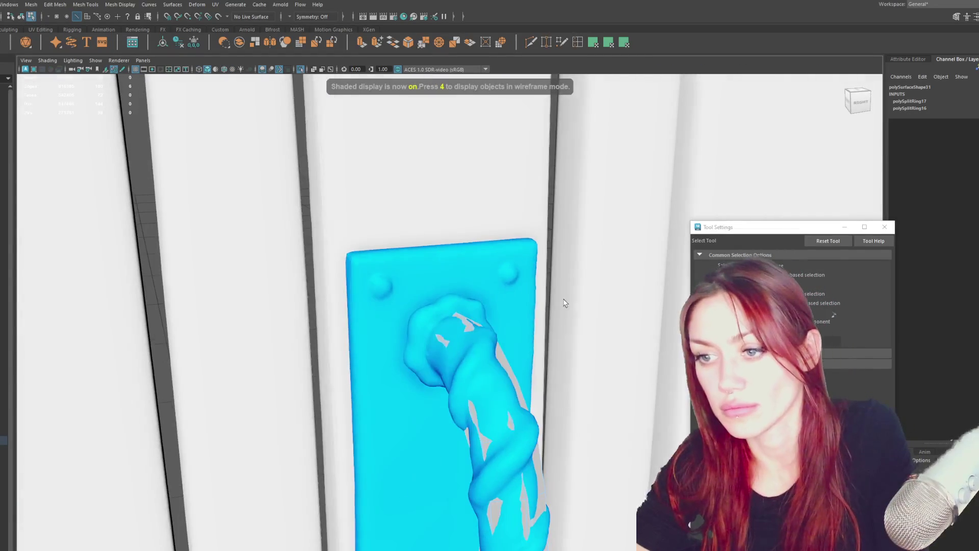
pyautogui.press('r')
pyautogui.press('4')
pyautogui.moveTo(450, 257)
pyautogui.mouseDown()
pyautogui.moveTo(450, 204)
pyautogui.moveTo(471, 328)
pyautogui.moveTo(409, 299)
pyautogui.moveTo(459, 316)
pyautogui.moveTo(452, 326)
pyautogui.mouseUp()
pyautogui.press('w')
pyautogui.press('5')
pyautogui.press('r')
pyautogui.press('w')
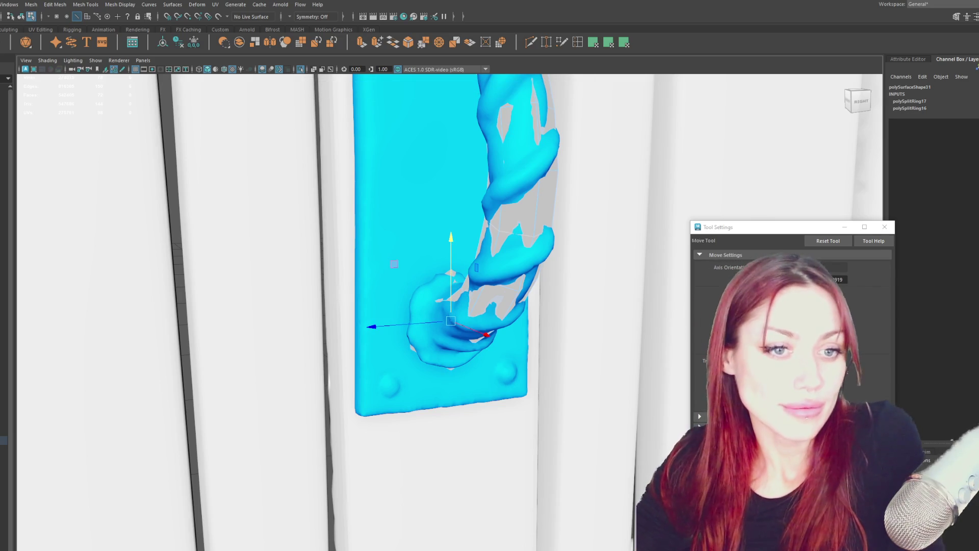
# Raise the vertices on the ring's upper curve
pyautogui.moveTo(553, 284)
pyautogui.keyDown('alt'); pyautogui.mouseDown()
pyautogui.moveTo(442, 202)
pyautogui.moveTo(376, 287)
pyautogui.moveTo(274, 184)
pyautogui.mouseUp(); pyautogui.keyUp('alt')
pyautogui.press('F9')
pyautogui.press('q')
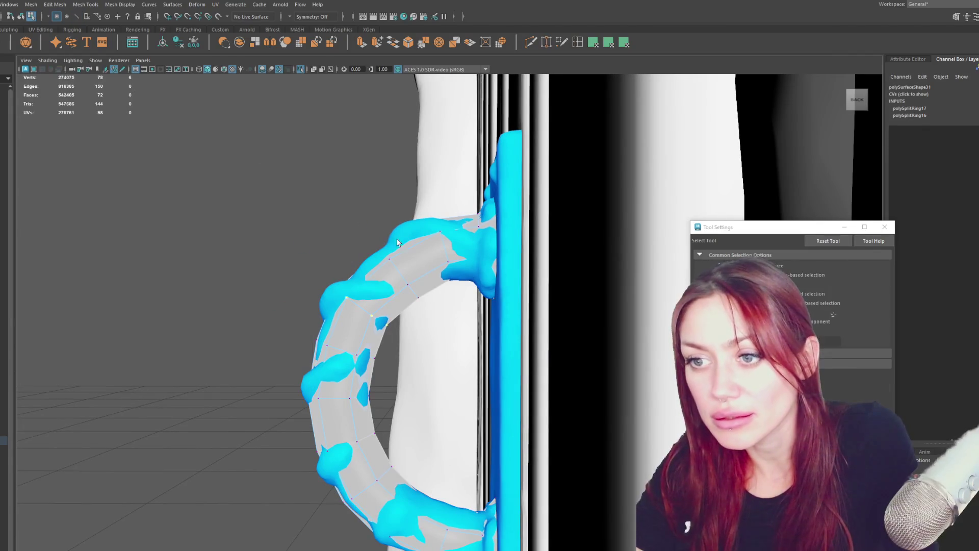
pyautogui.moveTo(435, 306); pyautogui.dragTo(434, 305)
pyautogui.press('w')
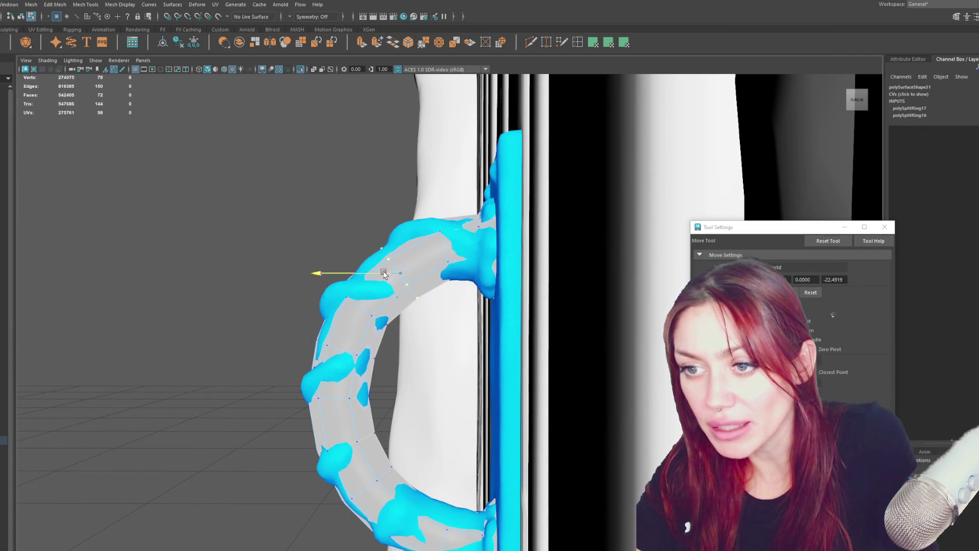
pyautogui.moveTo(400, 255); pyautogui.dragTo(402, 256)
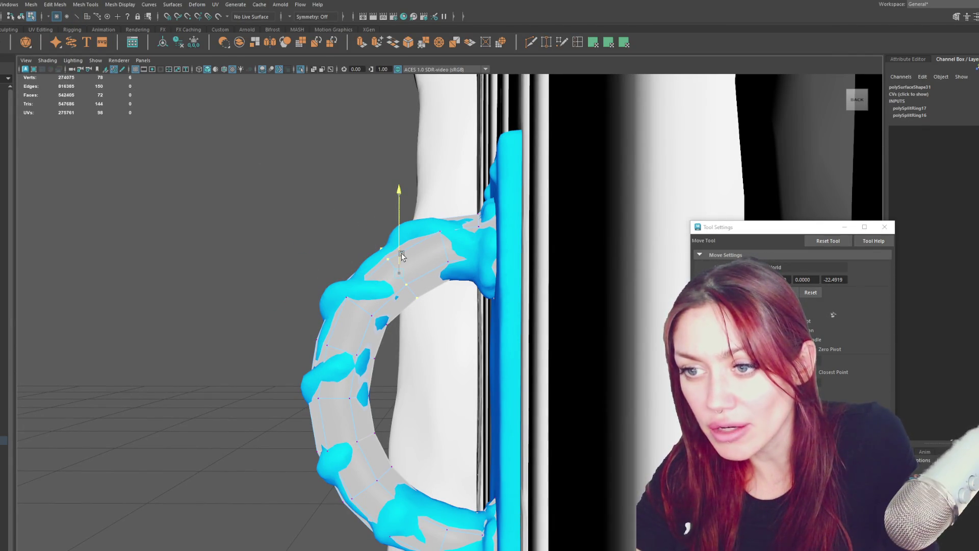
# Add edge loops near both handle ends and shift the handle slightly along X
pyautogui.moveTo(383, 390)
pyautogui.keyDown('alt'); pyautogui.mouseDown()
pyautogui.moveTo(625, 302)
pyautogui.moveTo(549, 256)
pyautogui.moveTo(488, 339)
pyautogui.moveTo(531, 350)
pyautogui.moveTo(493, 277)
pyautogui.mouseUp(); pyautogui.keyUp('alt')
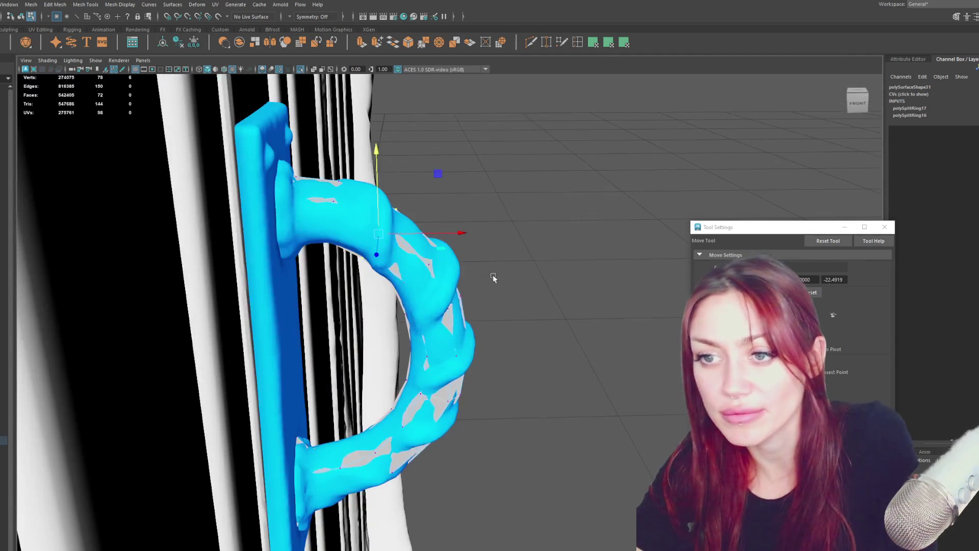
pyautogui.press('4')
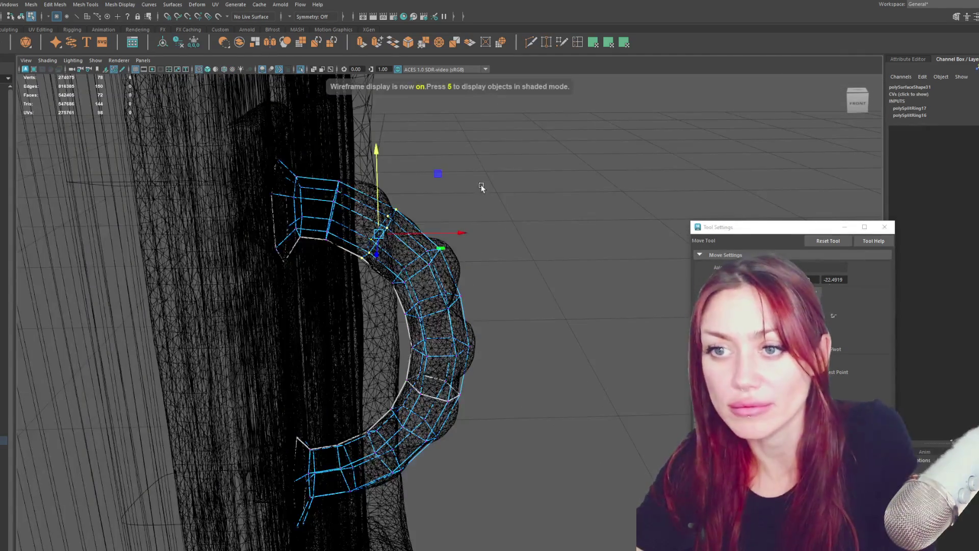
pyautogui.keyDown('alt'); pyautogui.moveTo(480, 185); pyautogui.dragTo(508, 182); pyautogui.keyUp('alt')
pyautogui.click(382, 260)
pyautogui.click(390, 497)
pyautogui.press('w')
pyautogui.press('F8')
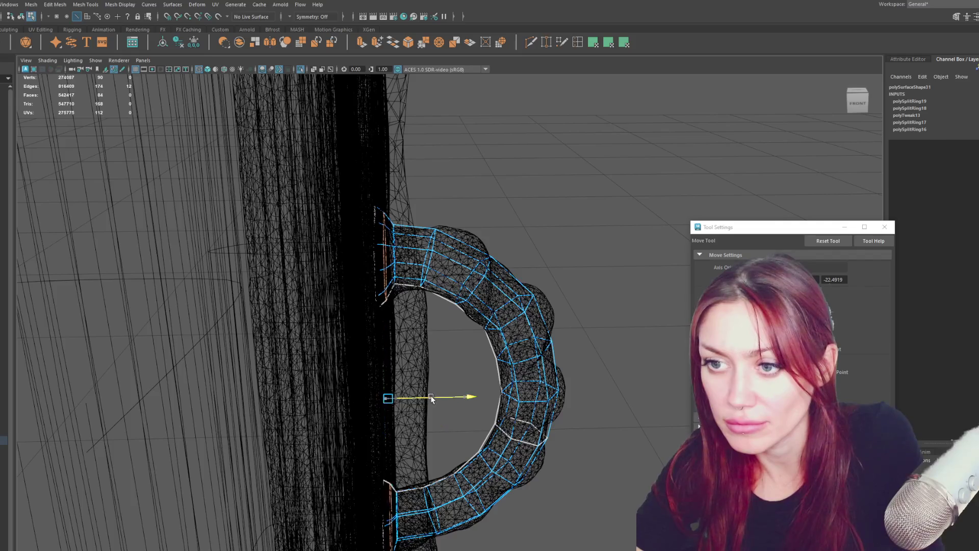
pyautogui.press('5')
pyautogui.moveTo(433, 395); pyautogui.dragTo(393, 380)
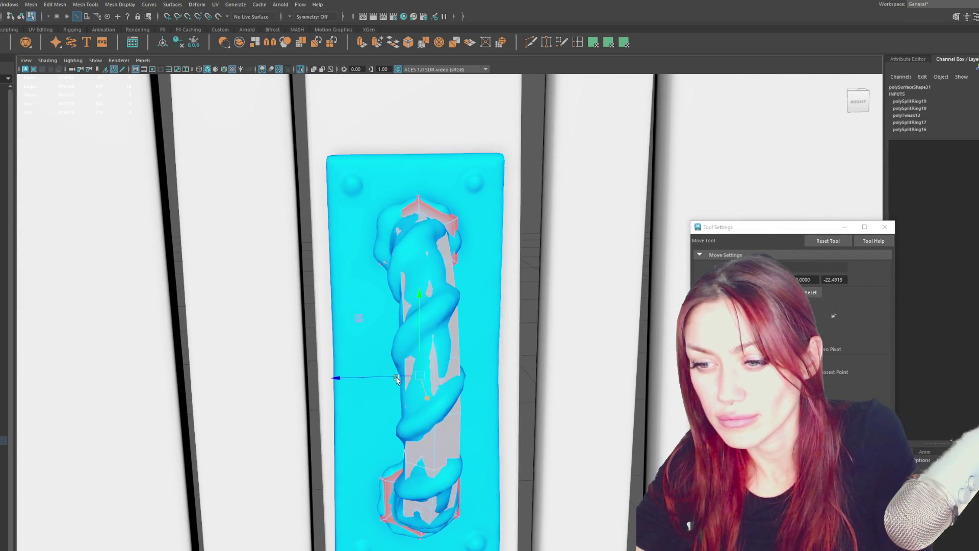
# Return to object mode and hide the HI_POLY group geometry
pyautogui.scroll(-5, 392, 380)
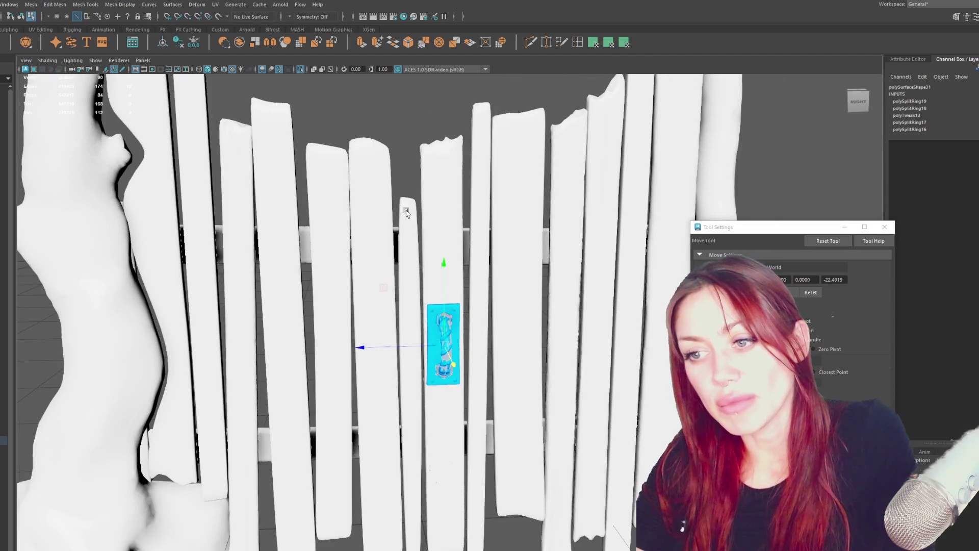
pyautogui.press('q')
pyautogui.press('F8')
pyautogui.scroll(3, 446, 337)
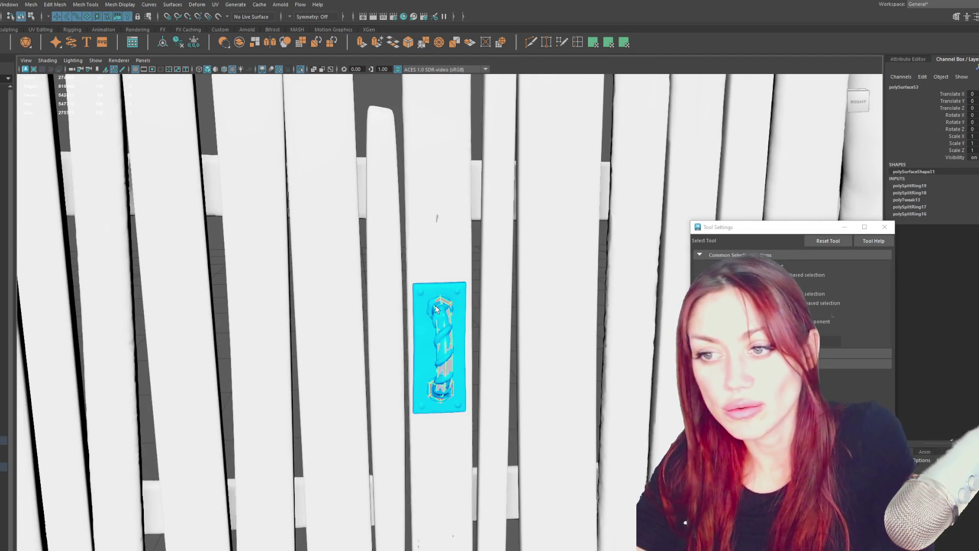
pyautogui.press('4')
pyautogui.press('5')
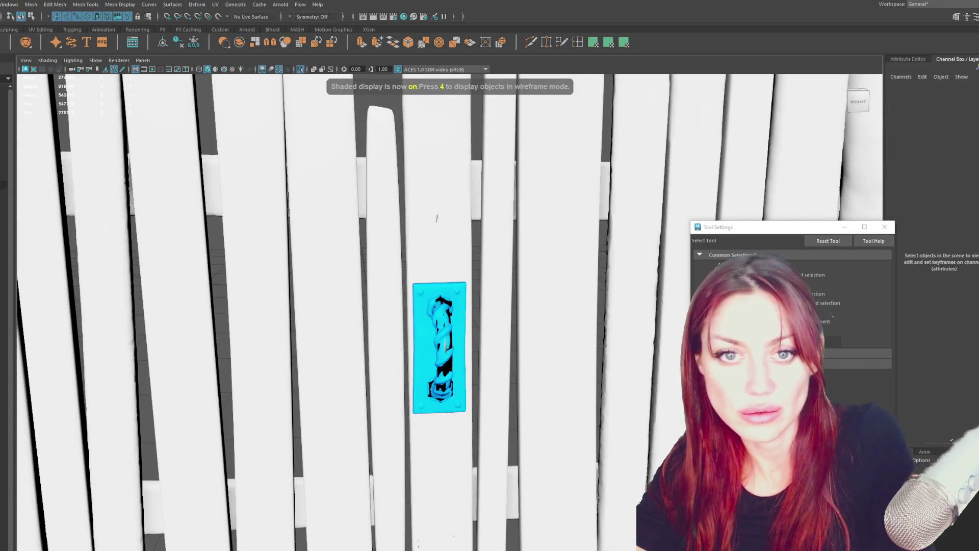
pyautogui.click(501, 224)
pyautogui.hotkey('ctrl', 'h')
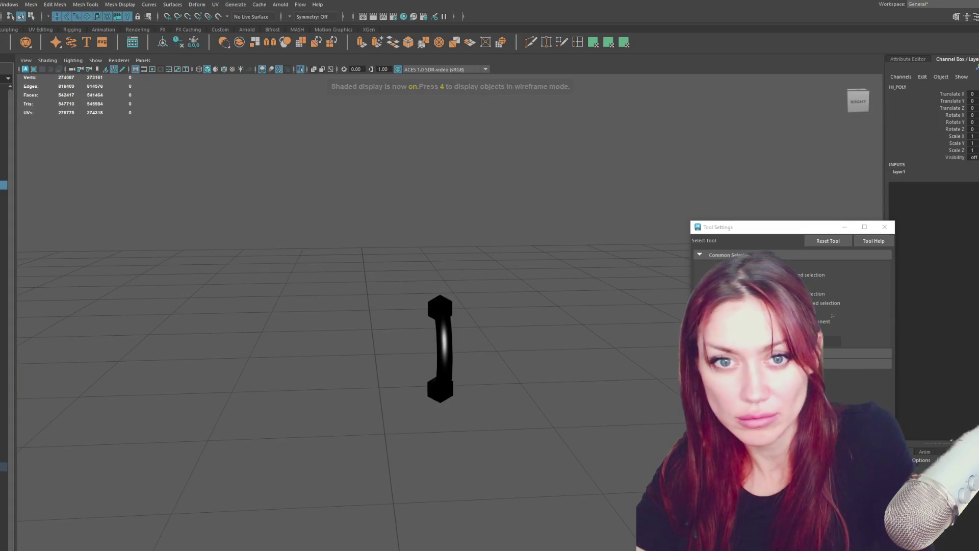
# Show the hidden fence geometry again and inspect polySurface47 and strip polySurface58
pyautogui.click(5, 409)
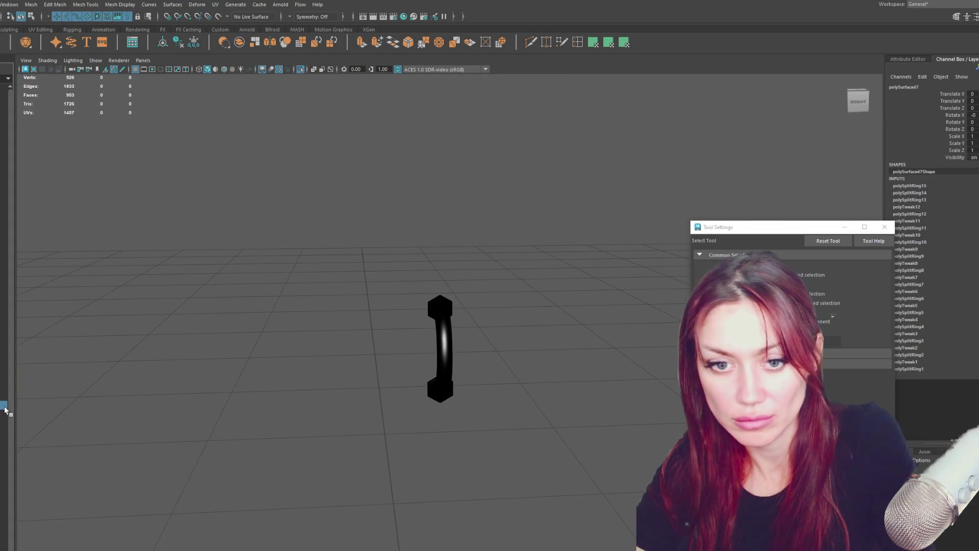
pyautogui.click(64, 390)
pyautogui.hotkey('ctrl', 'shift', 'h')
pyautogui.click(450, 294)
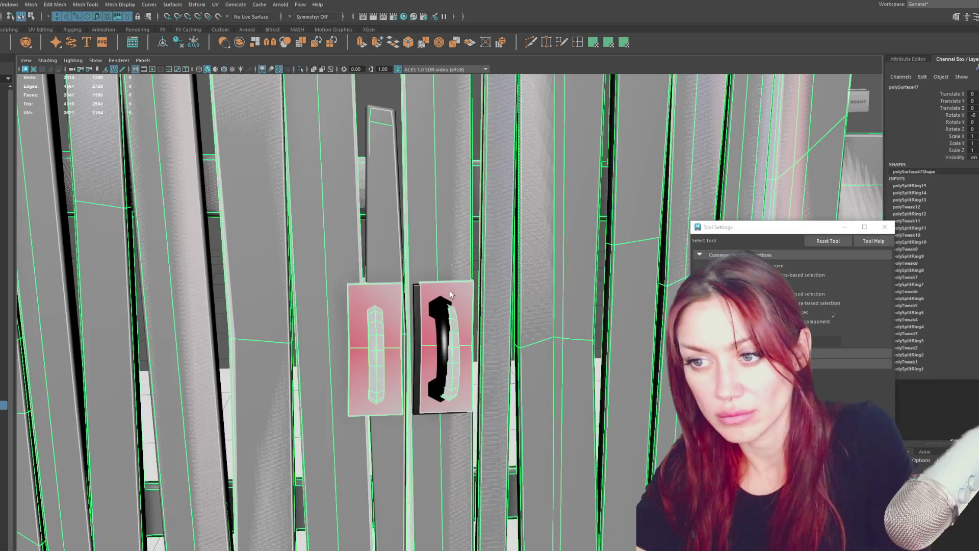
pyautogui.click(403, 301)
pyautogui.moveTo(366, 169); pyautogui.dragTo(378, 164, button='right')
pyautogui.click(397, 234)
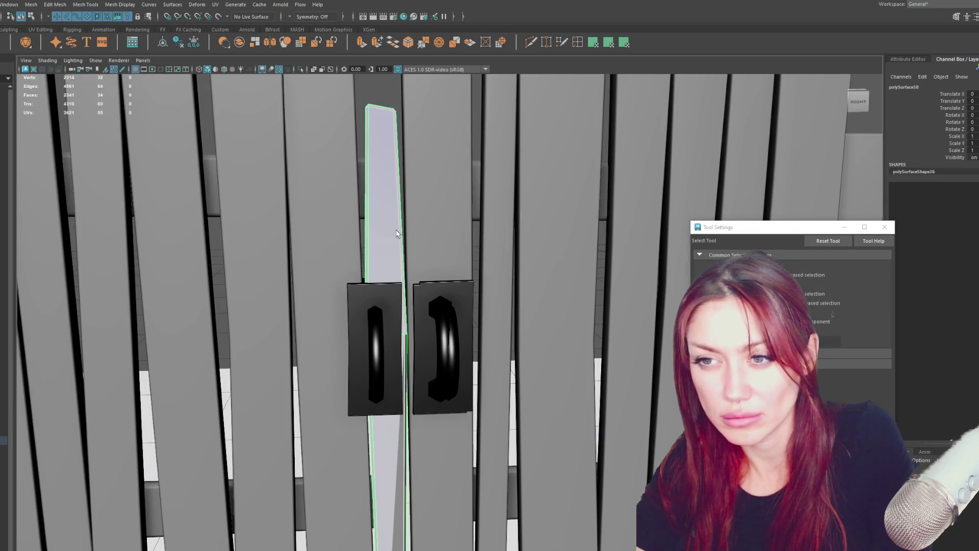
pyautogui.click(391, 290)
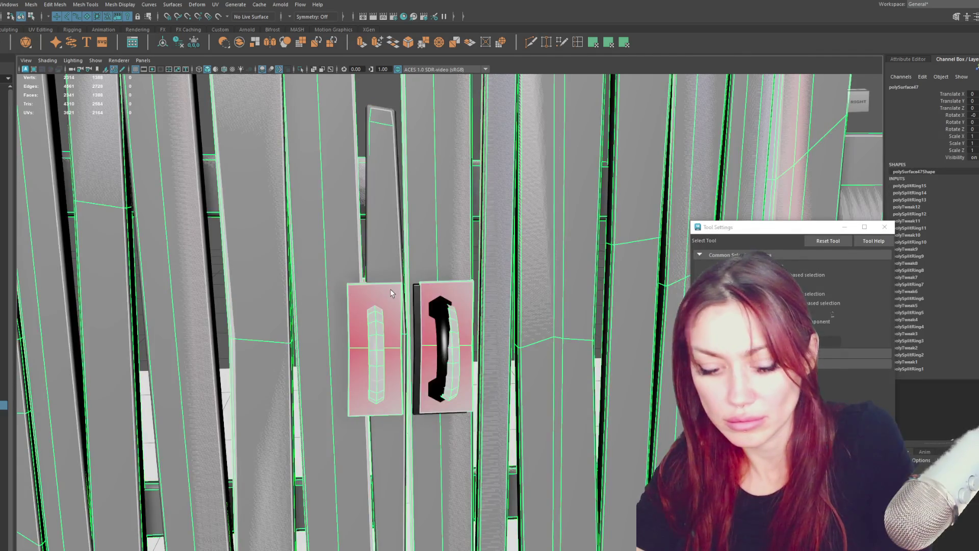
pyautogui.hotkey('ctrl', 'z')
# Select the door handle together with its backing plate, then bring up the Mesh menu
pyautogui.click(438, 326)
pyautogui.keyDown('shift'); pyautogui.click(458, 296); pyautogui.keyUp('shift')
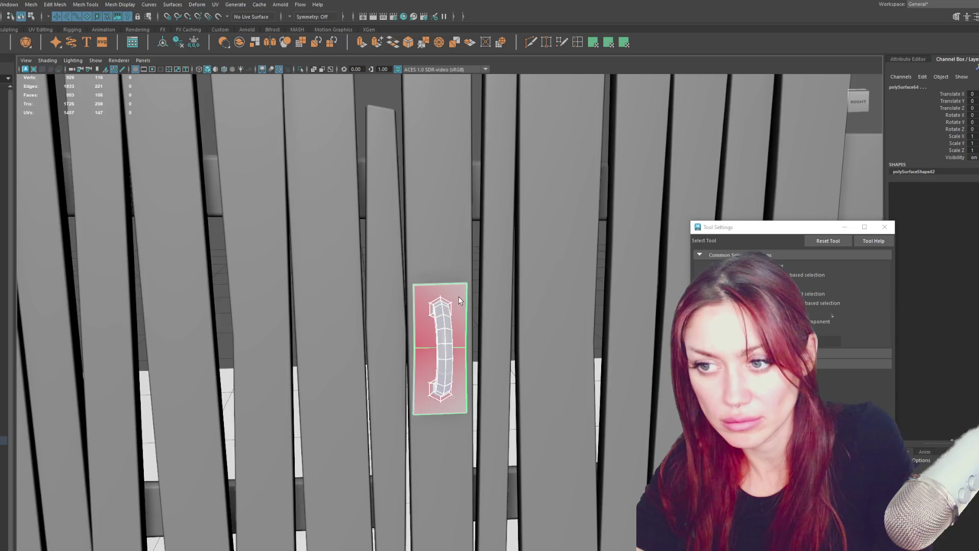
pyautogui.scroll(-10, 458, 296)
pyautogui.click(31, 5)
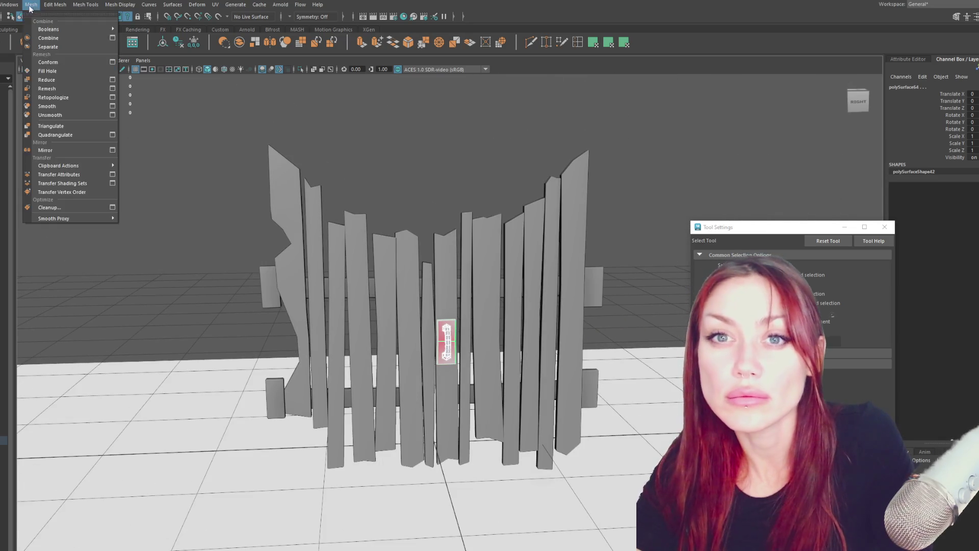
# Combine the handle and backing plate into a single mesh
pyautogui.click(48, 38)
pyautogui.click(176, 272)
pyautogui.moveTo(176, 268)
pyautogui.keyDown('alt'); pyautogui.mouseDown()
pyautogui.moveTo(306, 270)
pyautogui.moveTo(194, 269)
pyautogui.mouseUp(); pyautogui.keyUp('alt')
pyautogui.click(516, 331)
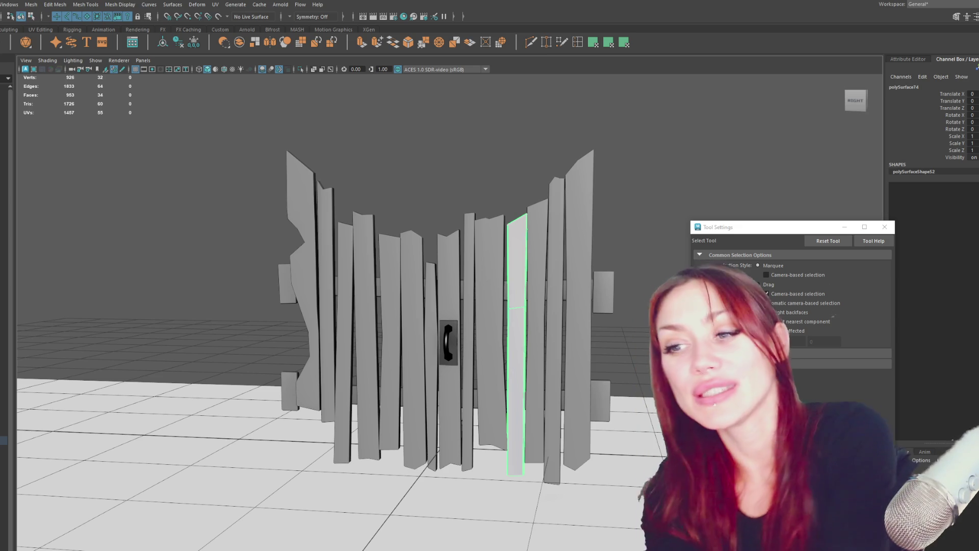
# View the gate's crossbar side and inspect polySurface47, 13, 49 and 14 in the Outliner
pyautogui.moveTo(258, 468)
pyautogui.keyDown('alt'); pyautogui.mouseDown()
pyautogui.moveTo(581, 428)
pyautogui.moveTo(501, 297)
pyautogui.mouseUp(); pyautogui.keyUp('alt')
pyautogui.click(477, 205)
pyautogui.scroll(2, 452, 218)
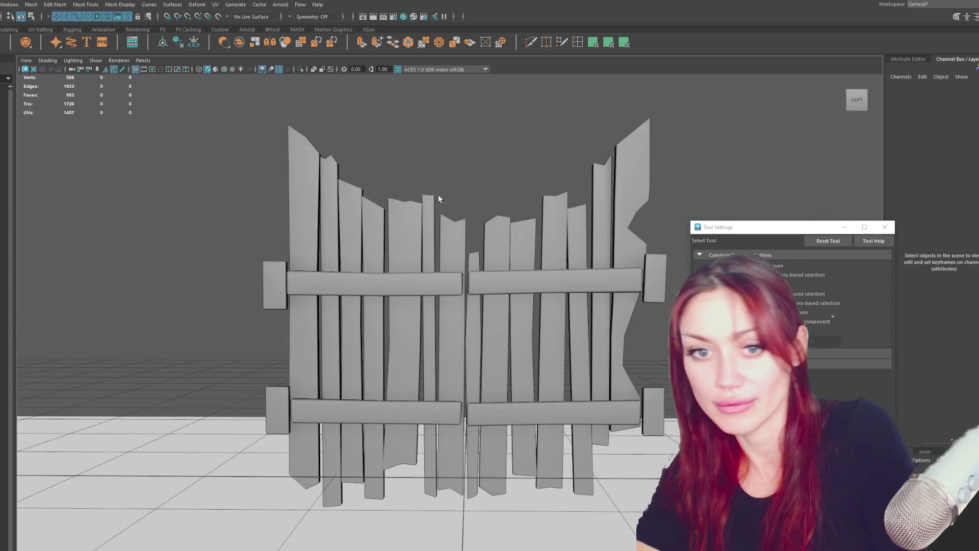
pyautogui.click(3, 405)
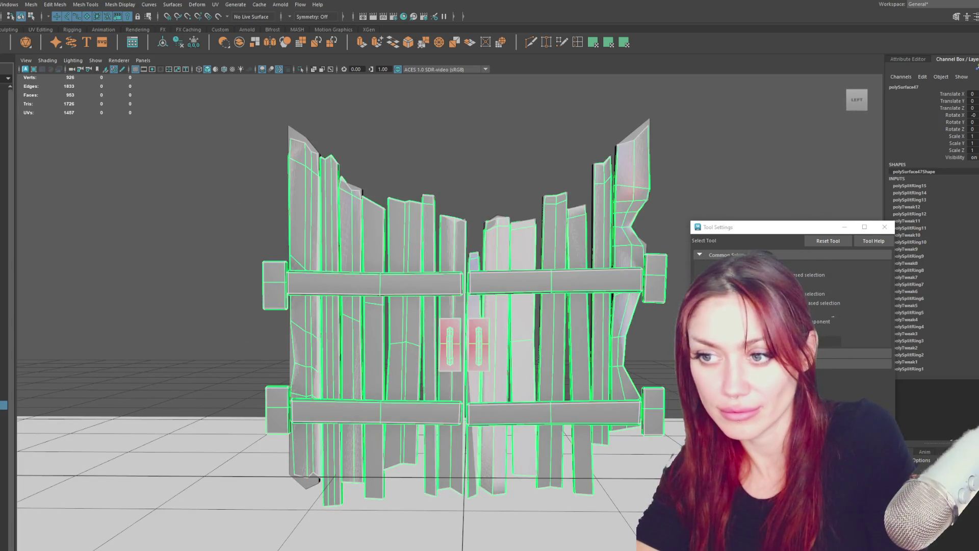
pyautogui.click(217, 188)
pyautogui.click(3, 176)
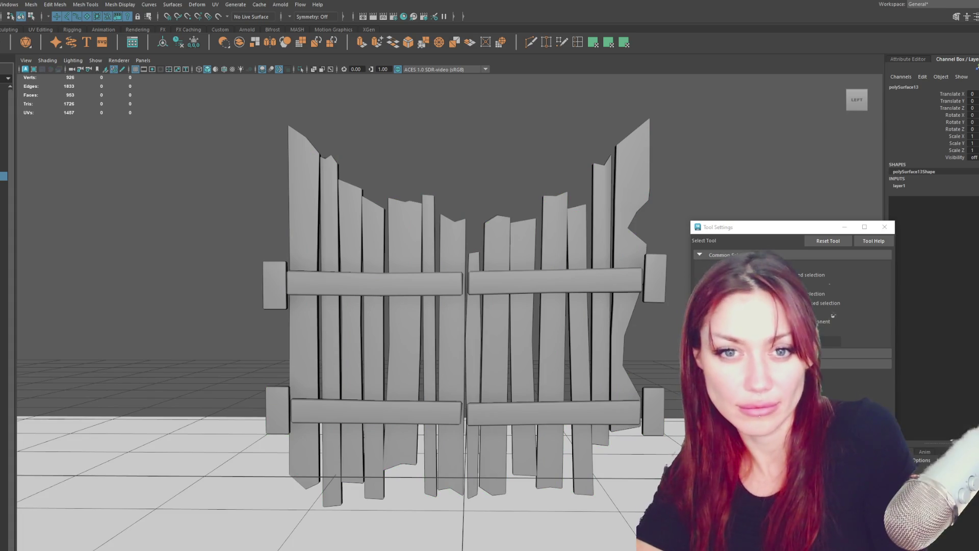
pyautogui.click(3, 168)
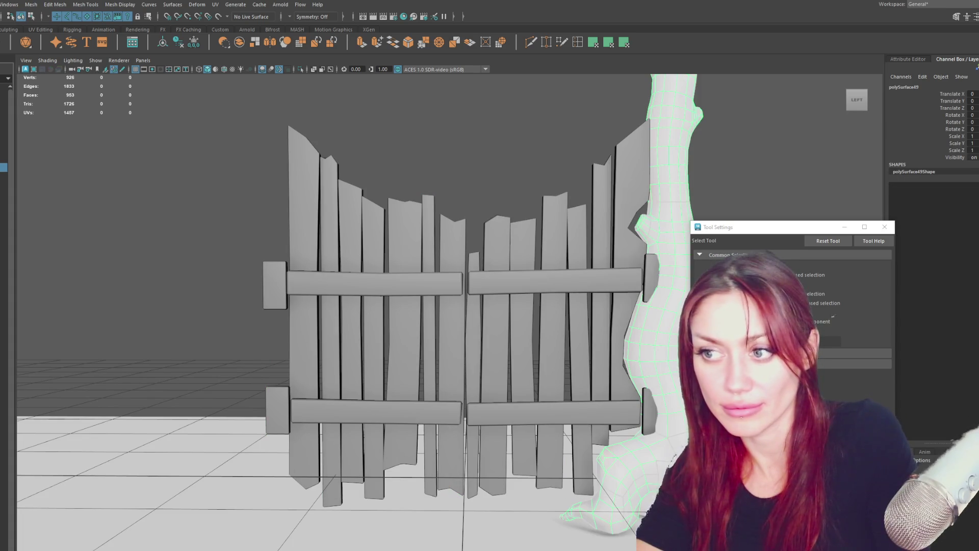
pyautogui.click(3, 158)
pyautogui.click(3, 176)
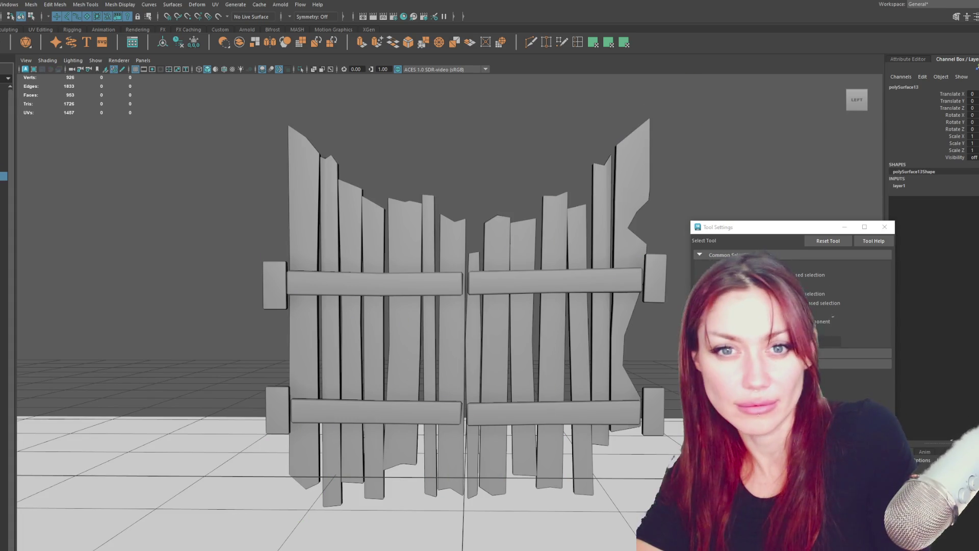
# Hide the Archive group's ground plane and unhide the two tree trunks
pyautogui.hotkey('ctrl', 'g')
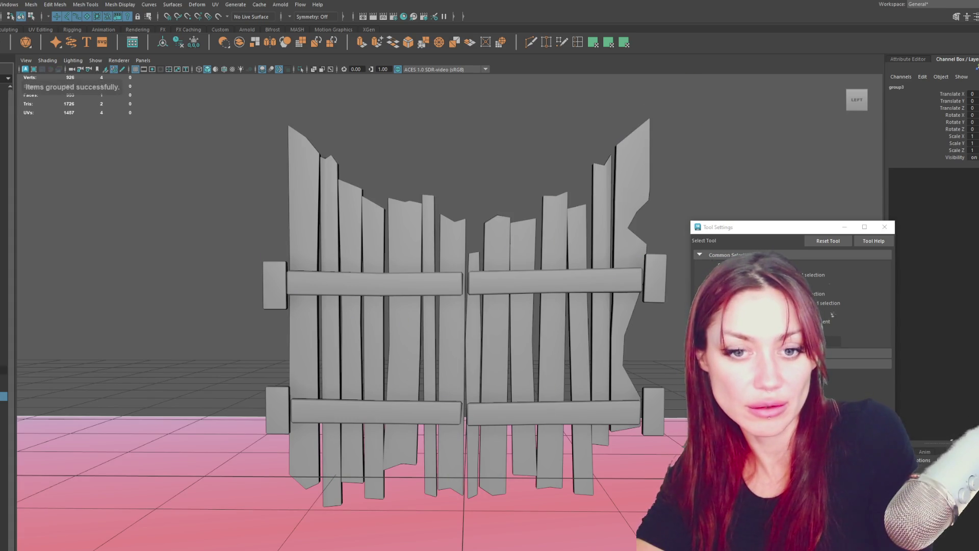
pyautogui.click(3, 396)
pyautogui.hotkey('ctrl', 'h')
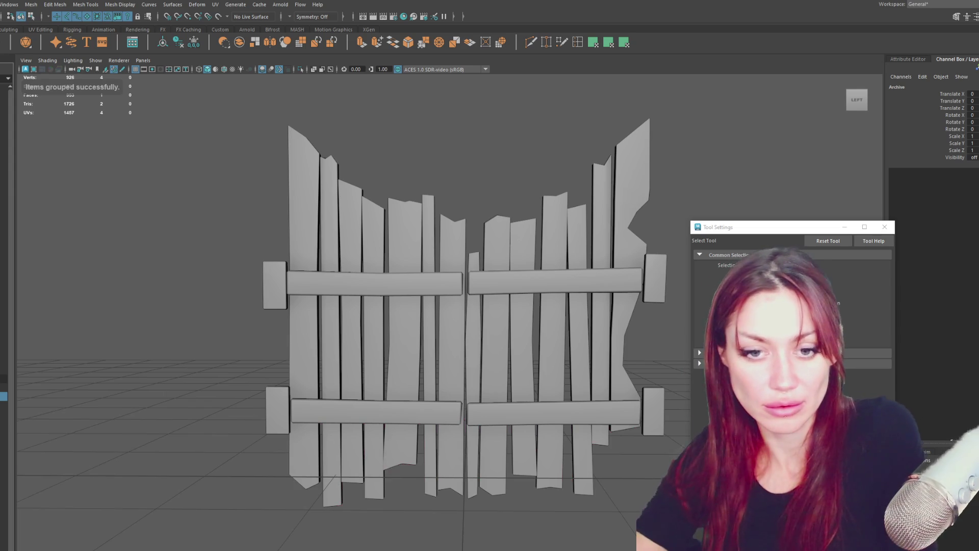
pyautogui.click(3, 387)
pyautogui.click(3, 352)
pyautogui.hotkey('shift', 'h')
# Name the left trunk Big_Tree and begin renaming the right trunk Small_Tree
pyautogui.click(430, 361)
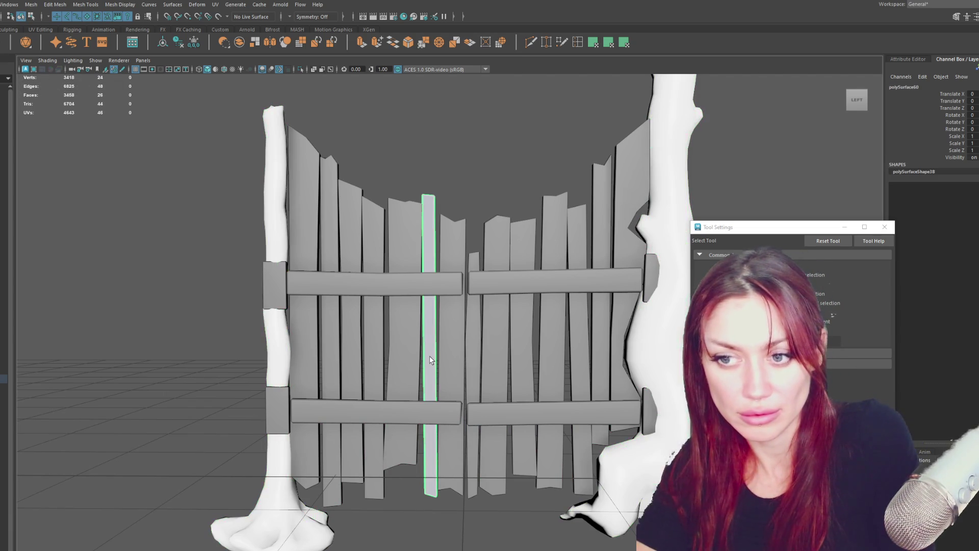
pyautogui.click(3, 387)
pyautogui.moveTo(179, 370)
pyautogui.keyDown('alt'); pyautogui.mouseDown()
pyautogui.moveTo(525, 383)
pyautogui.moveTo(113, 394)
pyautogui.mouseUp(); pyautogui.keyUp('alt')
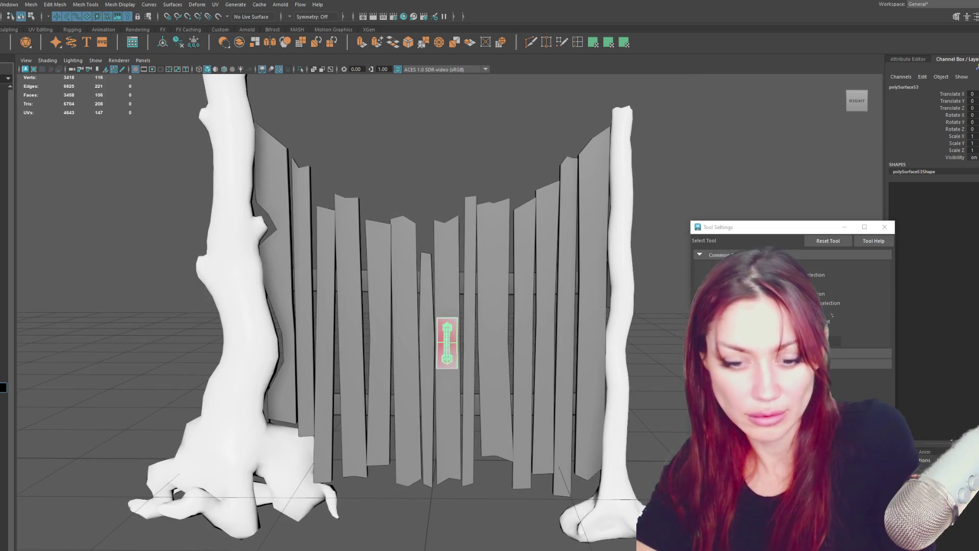
pyautogui.click(3, 387)
pyautogui.click(3, 361)
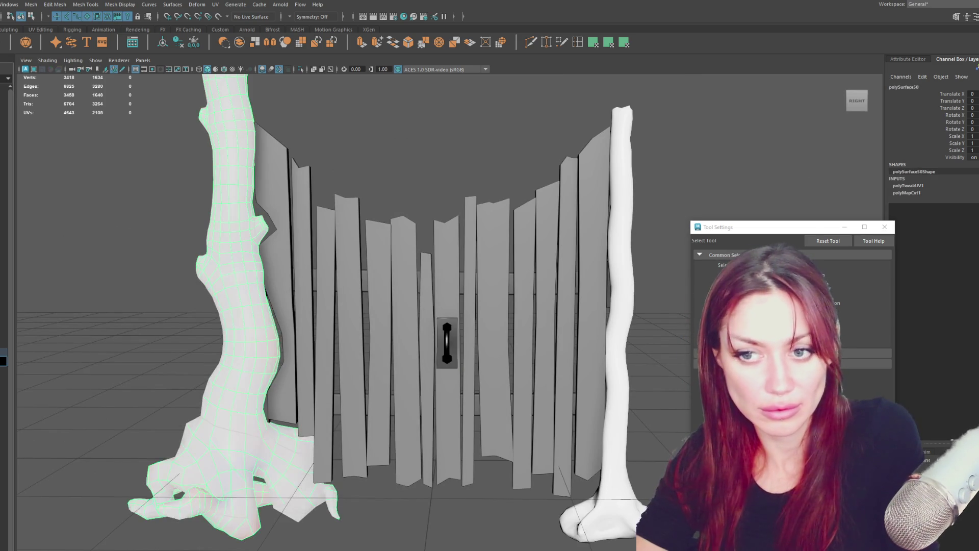
pyautogui.write('Big_Tree')
pyautogui.press('Return')
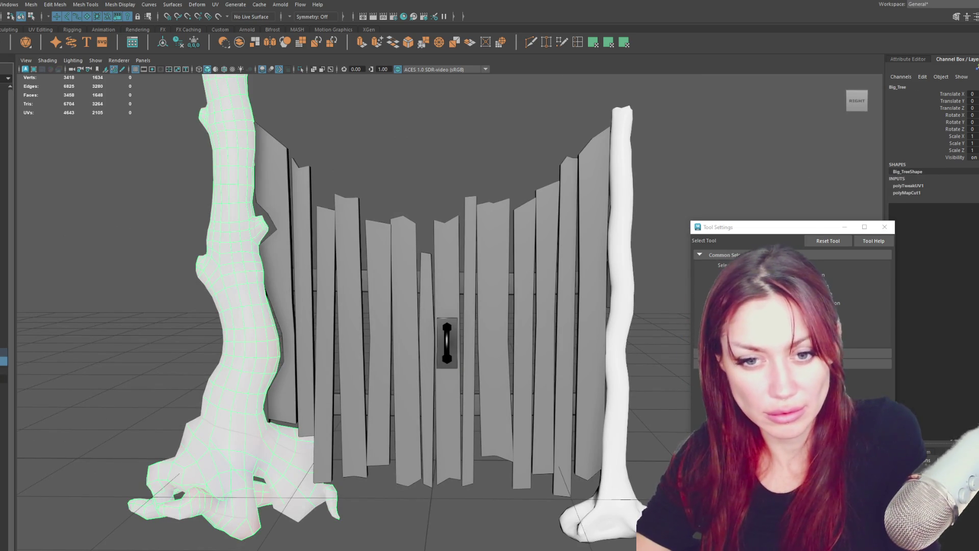
pyautogui.doubleClick(3, 370)
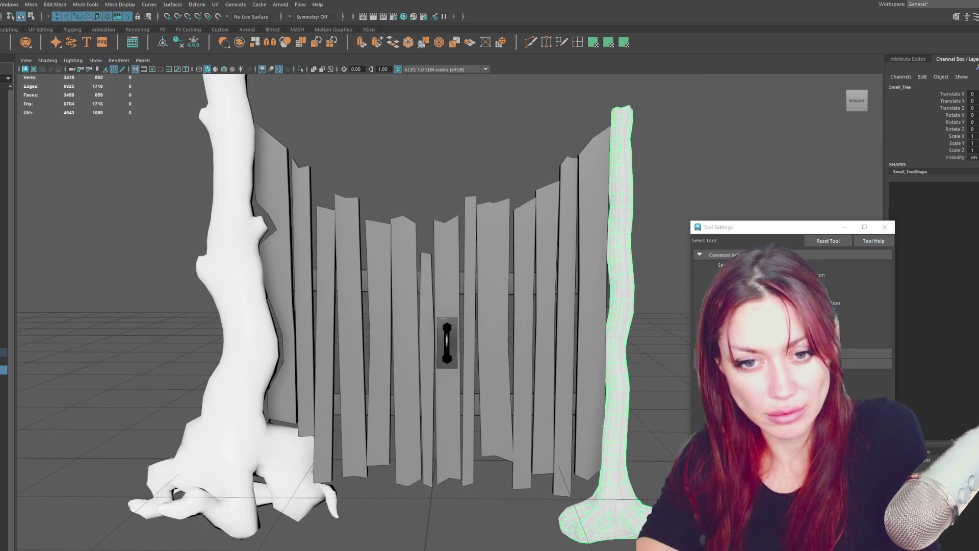
# Select all of the door handle's faces and open the UV Editor
pyautogui.click(3, 388)
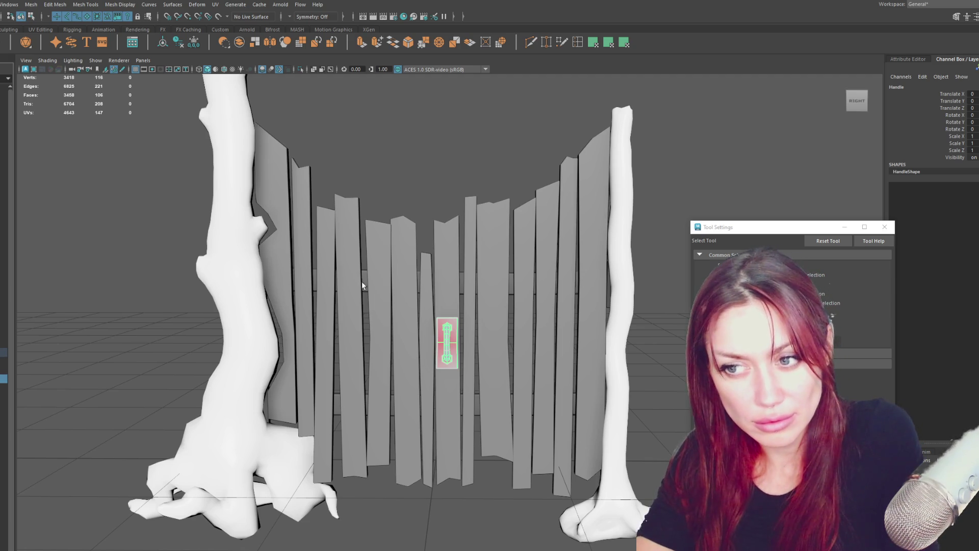
pyautogui.press('F11')
pyautogui.moveTo(411, 159); pyautogui.dragTo(545, 474)
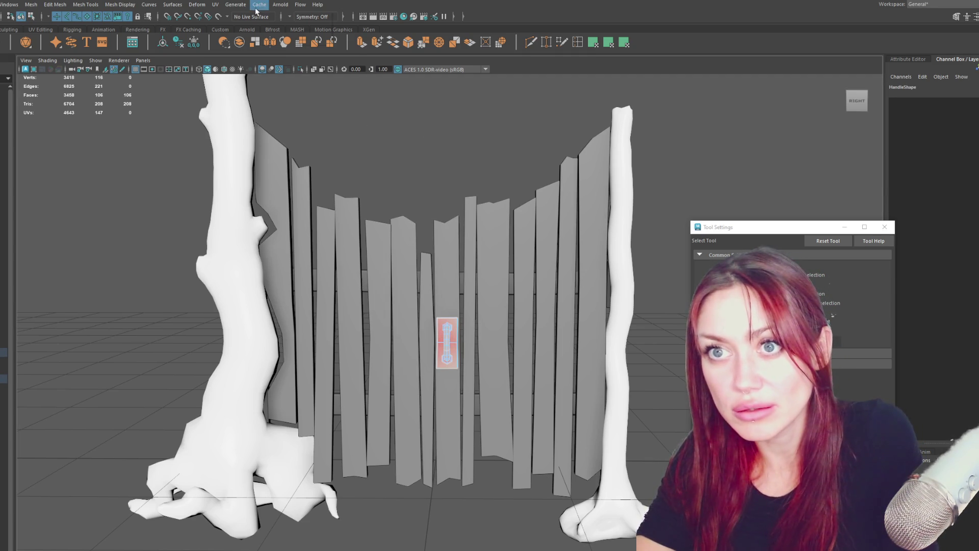
pyautogui.click(257, 10)
pyautogui.click(215, 6)
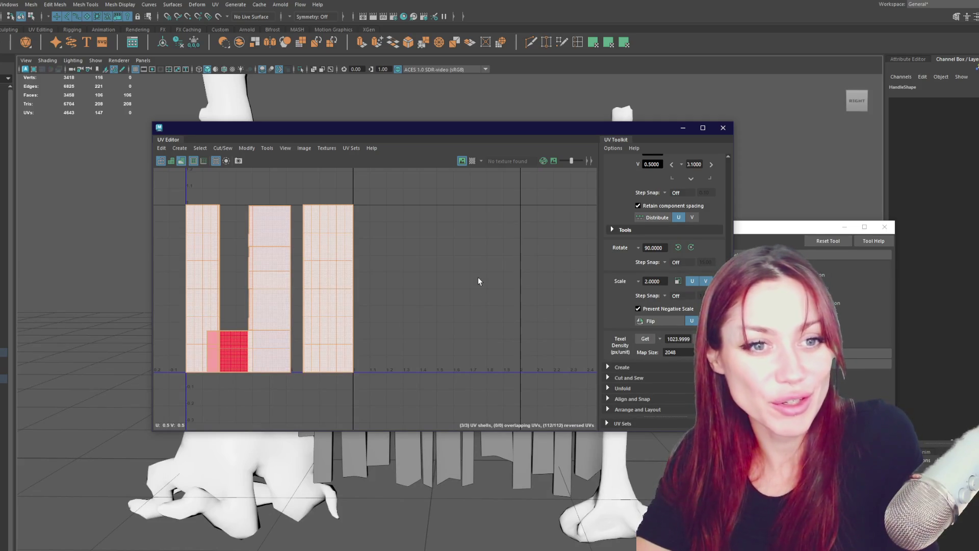
# Unfold the handle's UV shells in an enlarged UV Editor and cut along an edge
pyautogui.scroll(-2, 478, 281)
pyautogui.keyDown('shift'); pyautogui.moveTo(453, 250); pyautogui.dragTo(156, 254, button='right'); pyautogui.keyUp('shift')
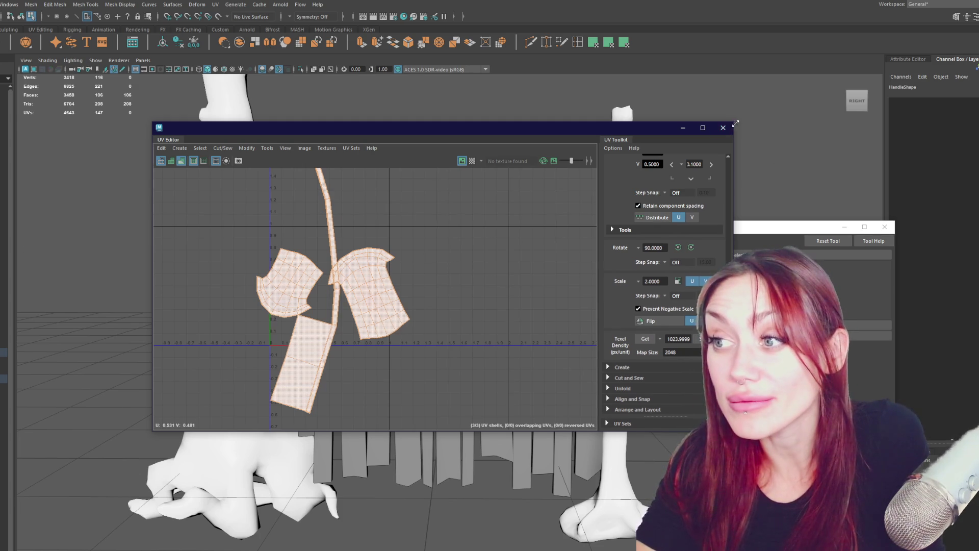
pyautogui.moveTo(734, 123); pyautogui.dragTo(924, 49)
pyautogui.scroll(6, 427, 269)
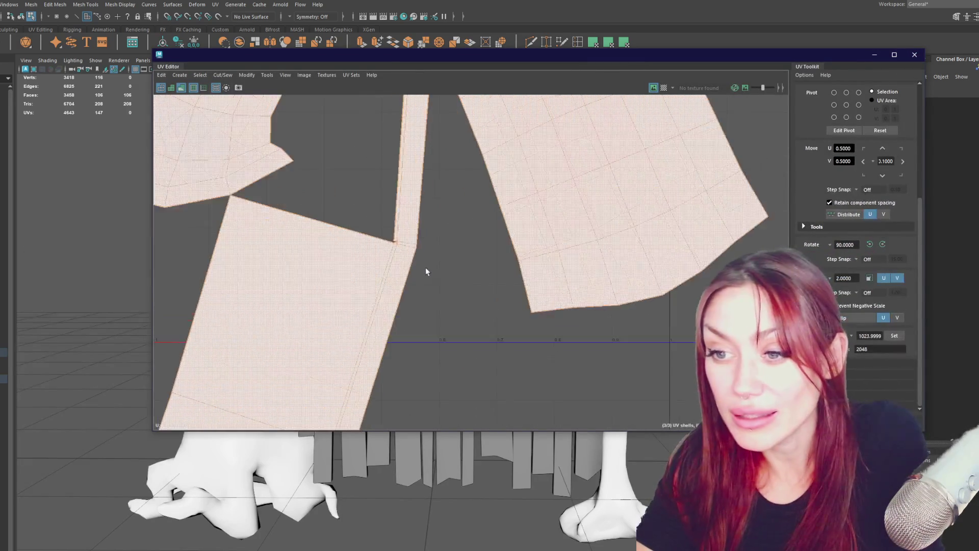
pyautogui.scroll(2, 427, 270)
pyautogui.press('F10')
pyautogui.moveTo(466, 200)
pyautogui.keyDown('shift'); pyautogui.mouseDown(button='right')
pyautogui.moveTo(466, 188)
pyautogui.moveTo(449, 188)
pyautogui.moveTo(474, 206)
pyautogui.moveTo(479, 197)
pyautogui.mouseUp(button='right'); pyautogui.keyUp('shift')
# Cut the shell along a second edge and sew the shells back along another
pyautogui.scroll(-2, 311, 219)
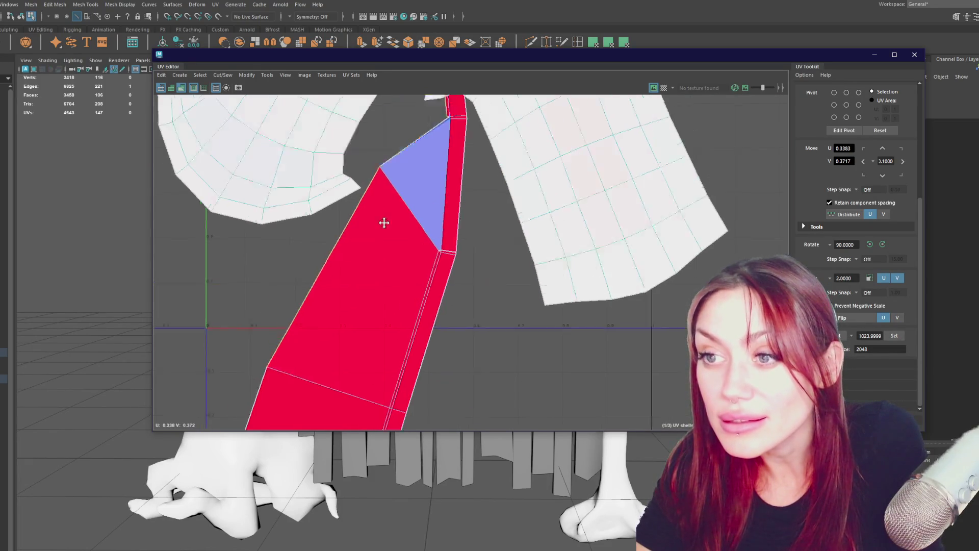
pyautogui.scroll(4, 391, 393)
pyautogui.scroll(1, 421, 252)
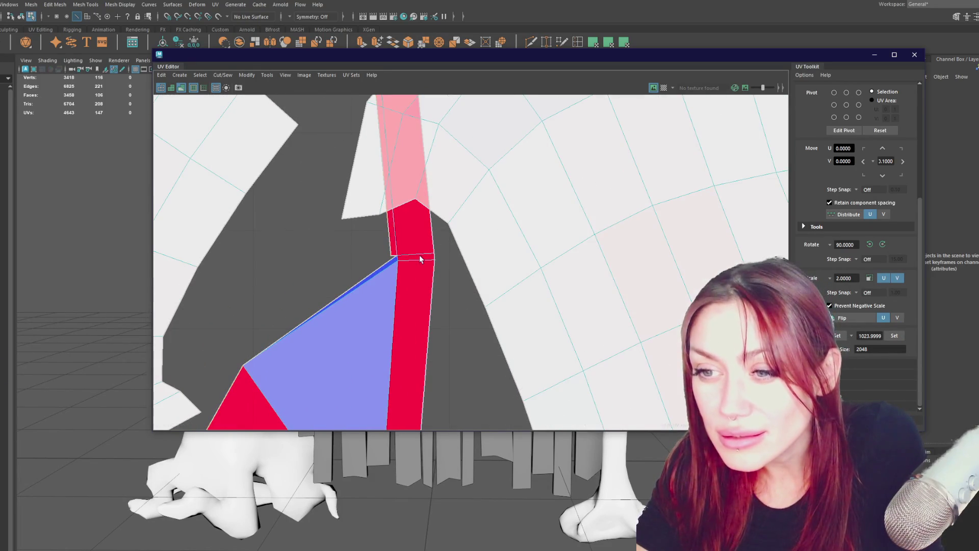
pyautogui.moveTo(305, 232)
pyautogui.keyDown('shift'); pyautogui.mouseDown(button='right')
pyautogui.moveTo(304, 265)
pyautogui.moveTo(352, 290)
pyautogui.mouseUp(button='right'); pyautogui.keyUp('shift')
pyautogui.scroll(-2, 296, 257)
pyautogui.keyDown('shift'); pyautogui.click(239, 363); pyautogui.keyUp('shift')
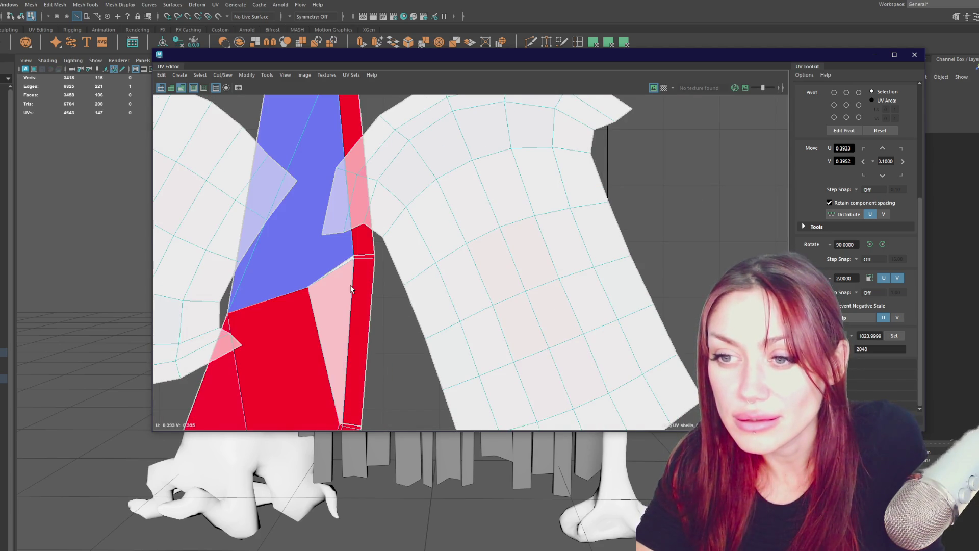
pyautogui.keyDown('shift'); pyautogui.moveTo(713, 226); pyautogui.dragTo(454, 233, button='right'); pyautogui.keyUp('shift')
pyautogui.scroll(-3, 454, 232)
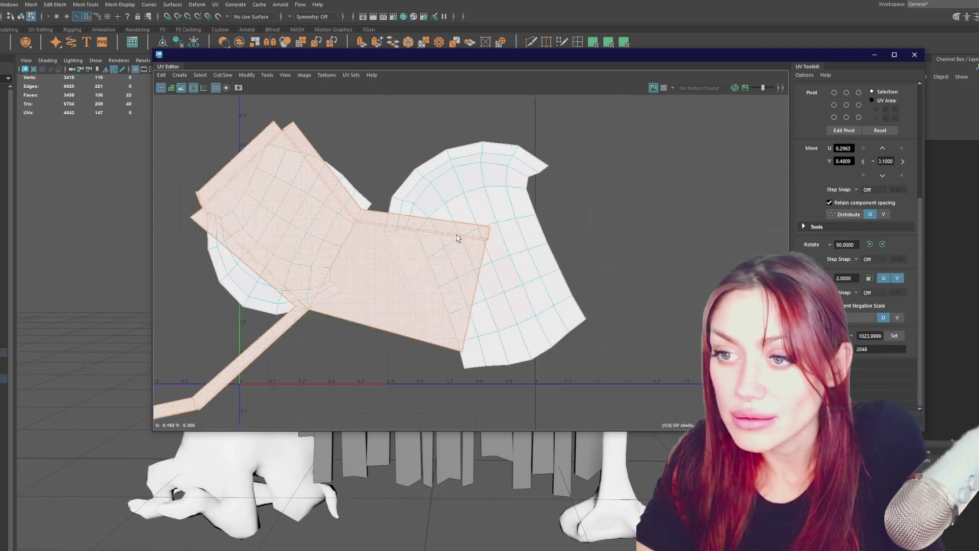
# Move the handle shell away from the other shells and reselect it for unfolding
pyautogui.press('w')
pyautogui.moveTo(384, 284); pyautogui.dragTo(740, 258)
pyautogui.moveTo(654, 231)
pyautogui.keyDown('alt'); pyautogui.mouseDown(button='middle')
pyautogui.moveTo(371, 185)
pyautogui.moveTo(396, 227)
pyautogui.moveTo(366, 237)
pyautogui.mouseUp(button='middle'); pyautogui.keyUp('alt')
pyautogui.scroll(3, 449, 301)
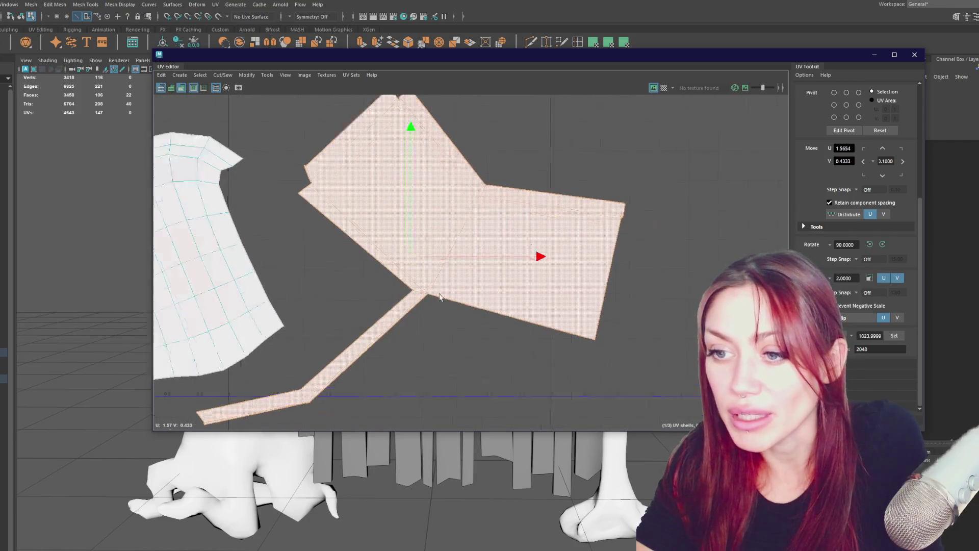
pyautogui.click(485, 311)
pyautogui.moveTo(718, 252)
pyautogui.keyDown('shift'); pyautogui.mouseDown(button='right')
pyautogui.moveTo(732, 259)
pyautogui.moveTo(418, 253)
pyautogui.moveTo(509, 262)
pyautogui.mouseUp(button='right'); pyautogui.keyUp('shift')
pyautogui.click(488, 195)
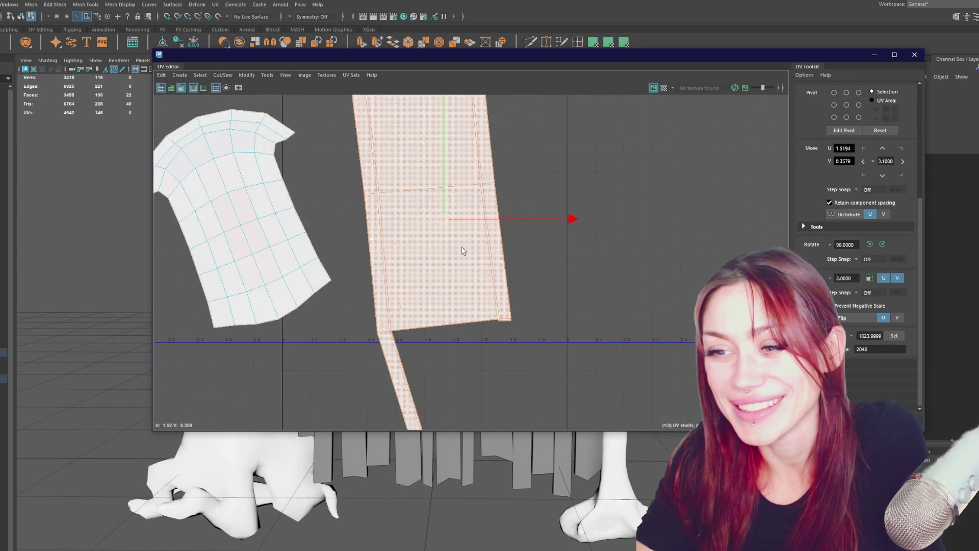
pyautogui.scroll(-2, 483, 234)
pyautogui.scroll(3, 460, 366)
pyautogui.scroll(3, 377, 327)
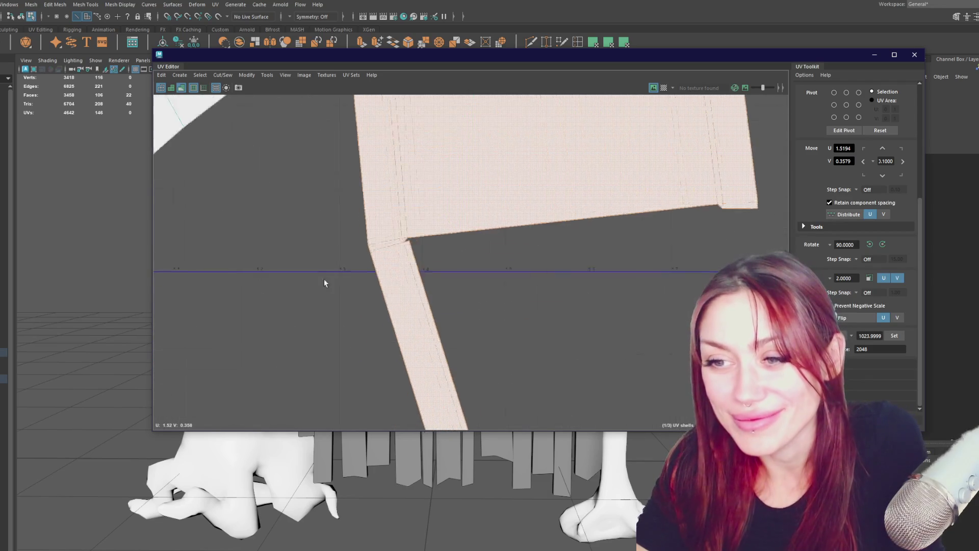
# Unfold the strip from a corner edge, undoing the bad unfold
pyautogui.click(404, 236)
pyautogui.press('F10')
pyautogui.click(396, 241)
pyautogui.keyDown('shift'); pyautogui.moveTo(214, 204); pyautogui.dragTo(172, 213, button='right'); pyautogui.keyUp('shift')
pyautogui.click(365, 214)
pyautogui.hotkey('ctrl', 'z')
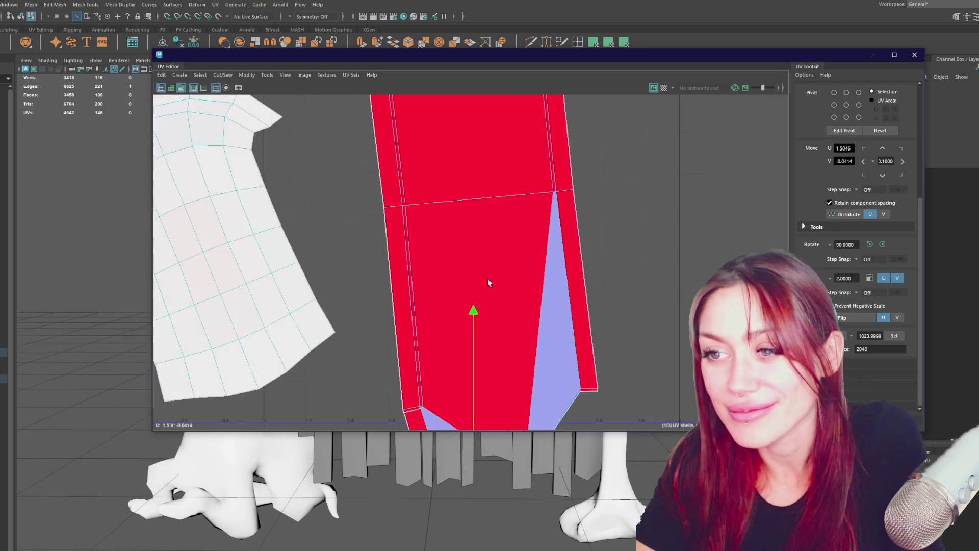
pyautogui.hotkey('ctrl', 'z')
# Apply a UV operation to the strip and inspect the plank shell's lower end
pyautogui.keyDown('shift'); pyautogui.rightClick(635, 221); pyautogui.keyUp('shift')
pyautogui.scroll(-5, 462, 251)
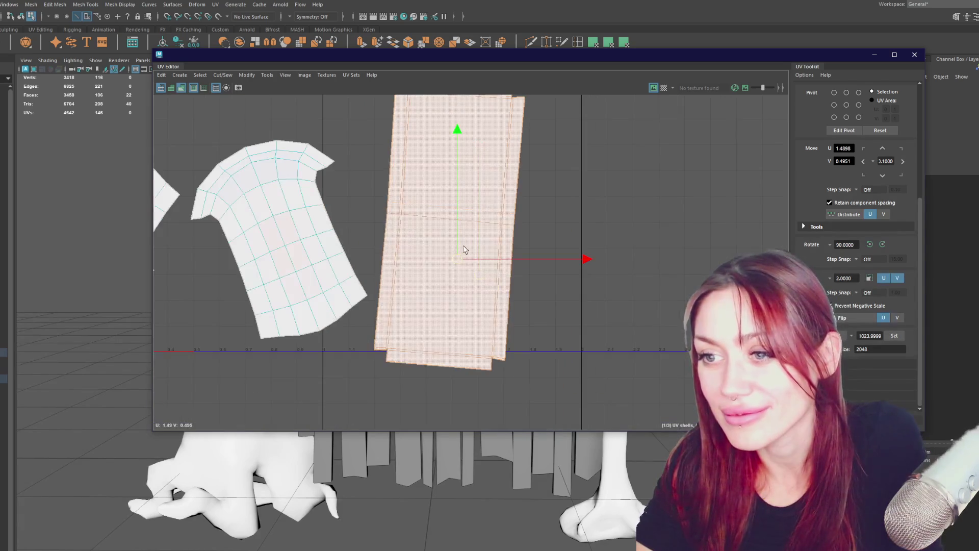
pyautogui.scroll(8, 406, 299)
pyautogui.scroll(3, 474, 306)
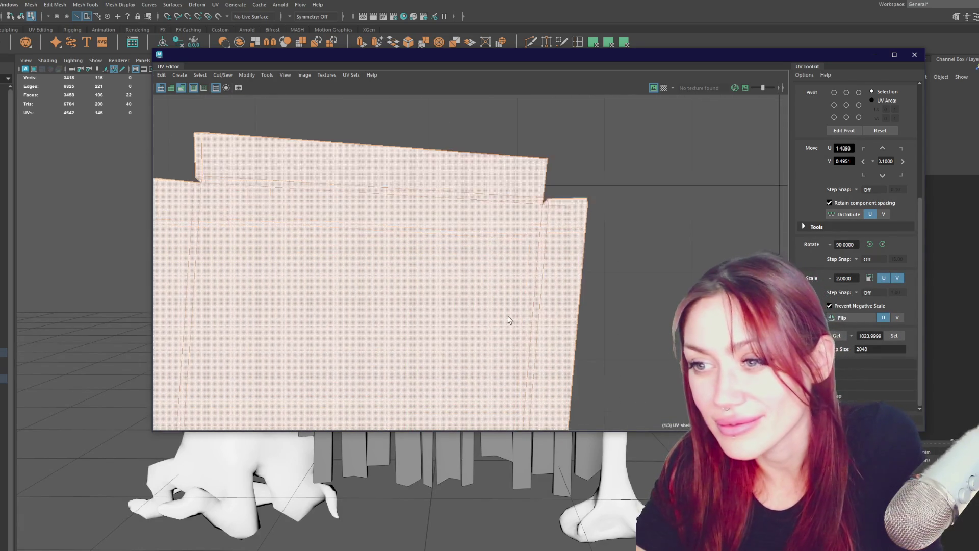
pyautogui.scroll(-5, 487, 321)
pyautogui.keyDown('alt'); pyautogui.moveTo(485, 365); pyautogui.dragTo(500, 153, button='middle'); pyautogui.keyUp('alt')
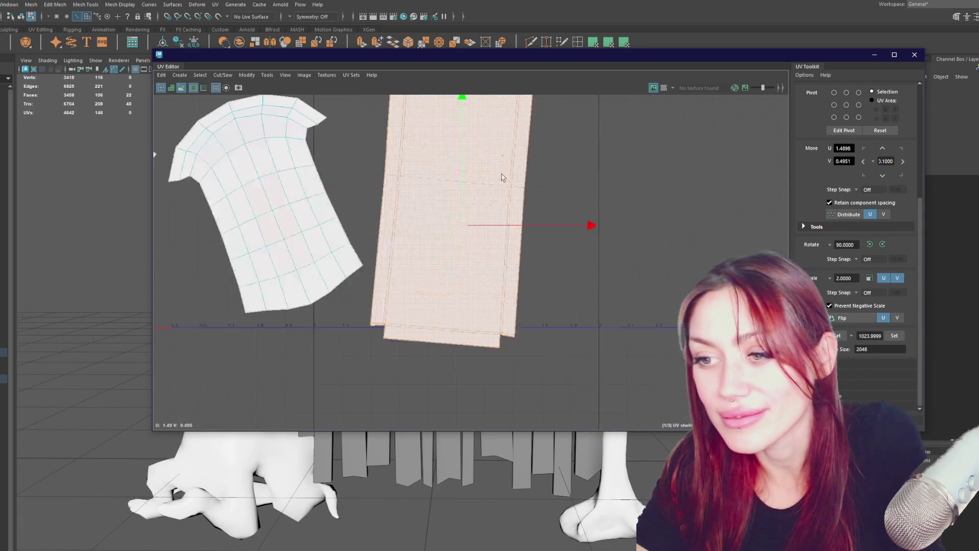
pyautogui.scroll(2, 506, 251)
pyautogui.scroll(-2, 550, 232)
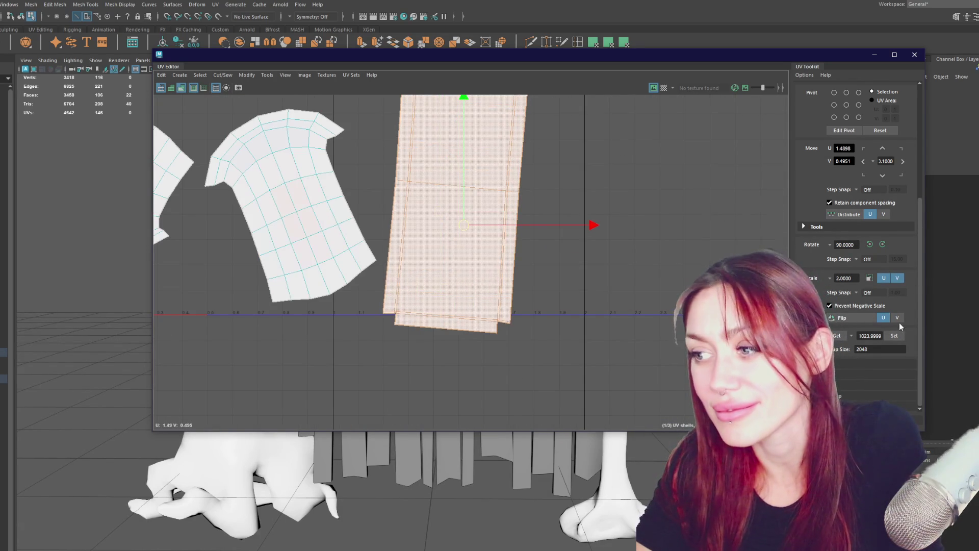
pyautogui.scroll(-5, 551, 232)
pyautogui.scroll(-1, 511, 229)
# Select the middle and left curved shells and bring up the UV operations
pyautogui.click(361, 214)
pyautogui.keyDown('shift'); pyautogui.click(304, 204); pyautogui.keyUp('shift')
pyautogui.moveTo(555, 180)
pyautogui.keyDown('shift'); pyautogui.mouseDown(button='right')
pyautogui.moveTo(498, 179)
pyautogui.moveTo(479, 167)
pyautogui.moveTo(390, 169)
pyautogui.mouseUp(button='right'); pyautogui.keyUp('shift')
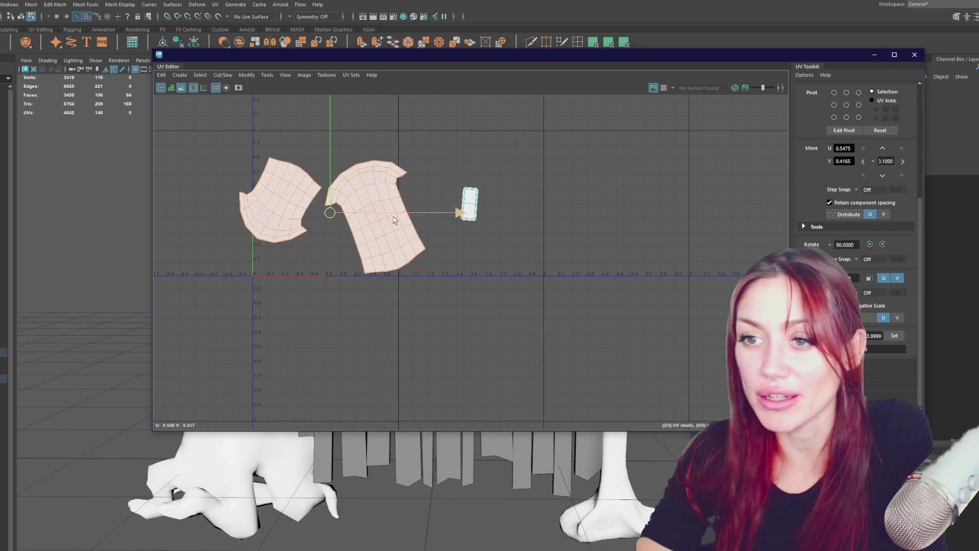
# Move the rectangular shell near the UV origin and select both curved shells
pyautogui.click(470, 204)
pyautogui.moveTo(469, 204)
pyautogui.mouseDown()
pyautogui.moveTo(271, 247)
pyautogui.moveTo(264, 258)
pyautogui.mouseUp()
pyautogui.keyDown('alt'); pyautogui.moveTo(560, 273); pyautogui.dragTo(640, 286, button='middle'); pyautogui.keyUp('alt')
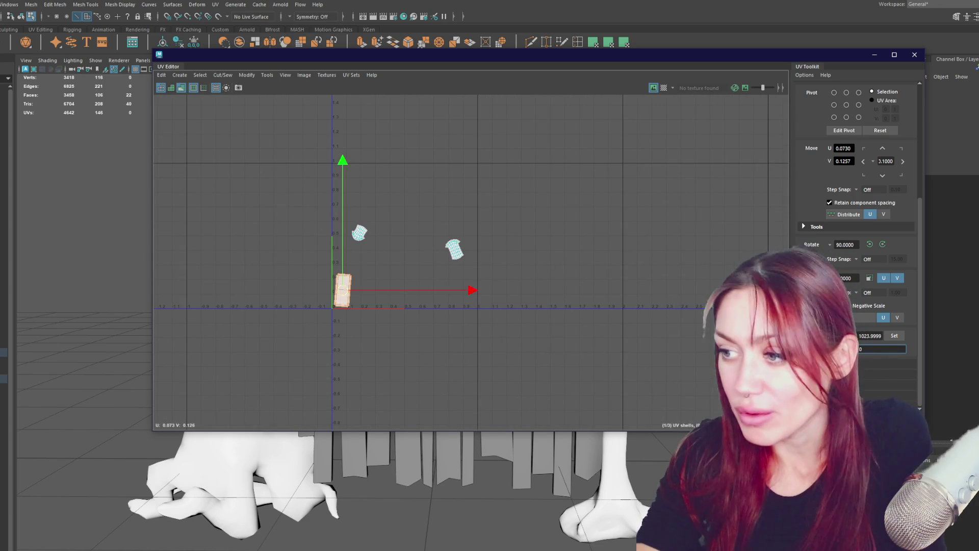
pyautogui.scroll(2, 462, 238)
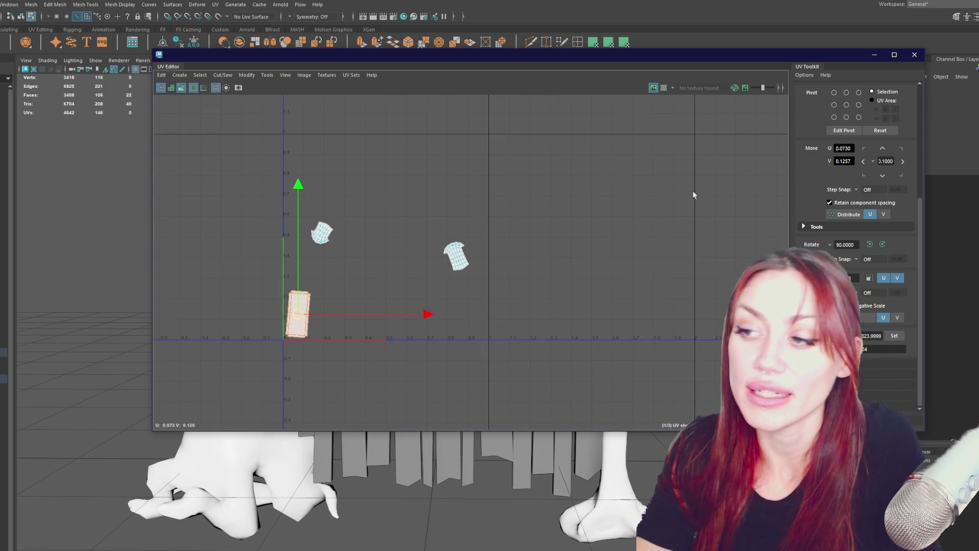
pyautogui.click(455, 255)
pyautogui.keyDown('shift'); pyautogui.moveTo(345, 241); pyautogui.dragTo(305, 200); pyautogui.keyUp('shift')
pyautogui.click(894, 335)
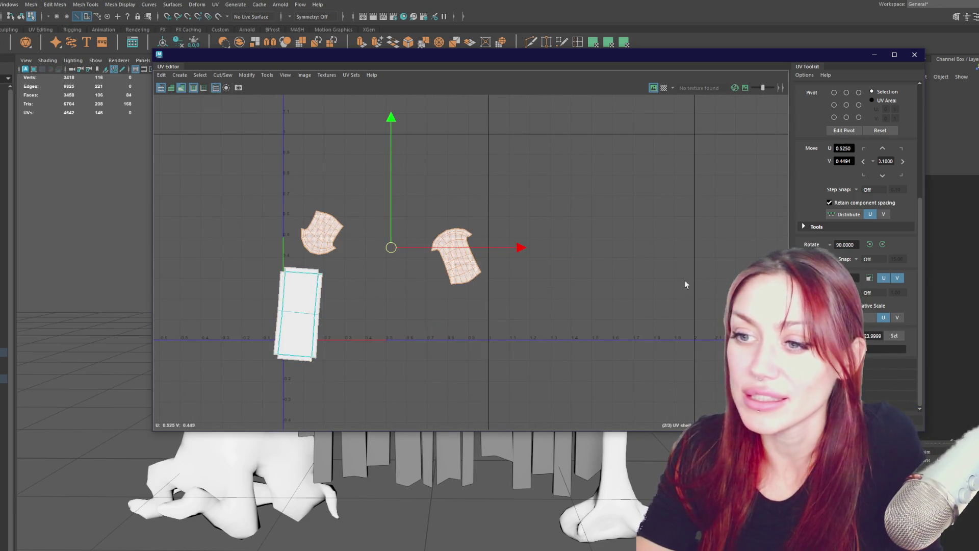
# Sew the two curved shells along their shared edges and unfold the result
pyautogui.click(430, 209)
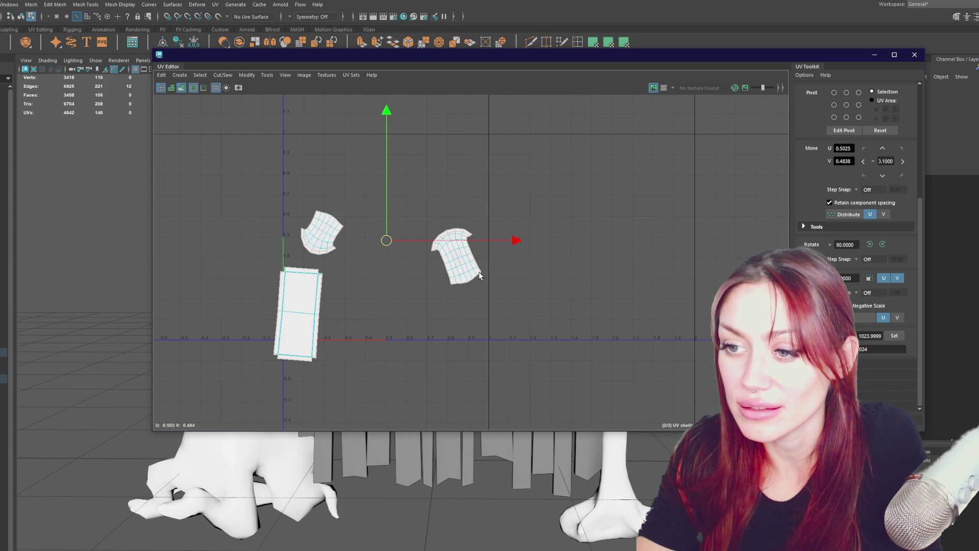
pyautogui.keyDown('shift'); pyautogui.moveTo(459, 295); pyautogui.dragTo(479, 280); pyautogui.keyUp('shift')
pyautogui.keyDown('shift'); pyautogui.rightClick(542, 206); pyautogui.keyUp('shift')
pyautogui.click(574, 217)
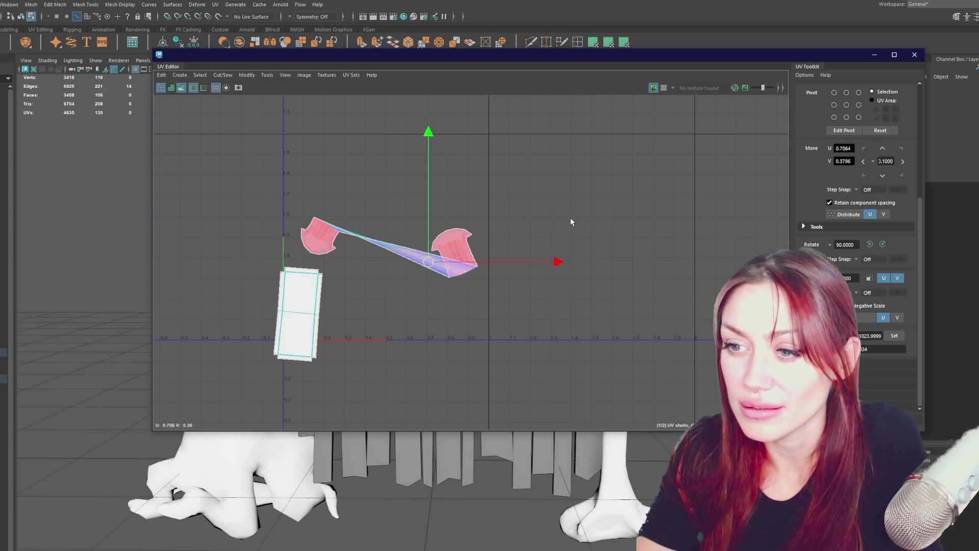
pyautogui.keyDown('shift'); pyautogui.rightClick(489, 219); pyautogui.keyUp('shift')
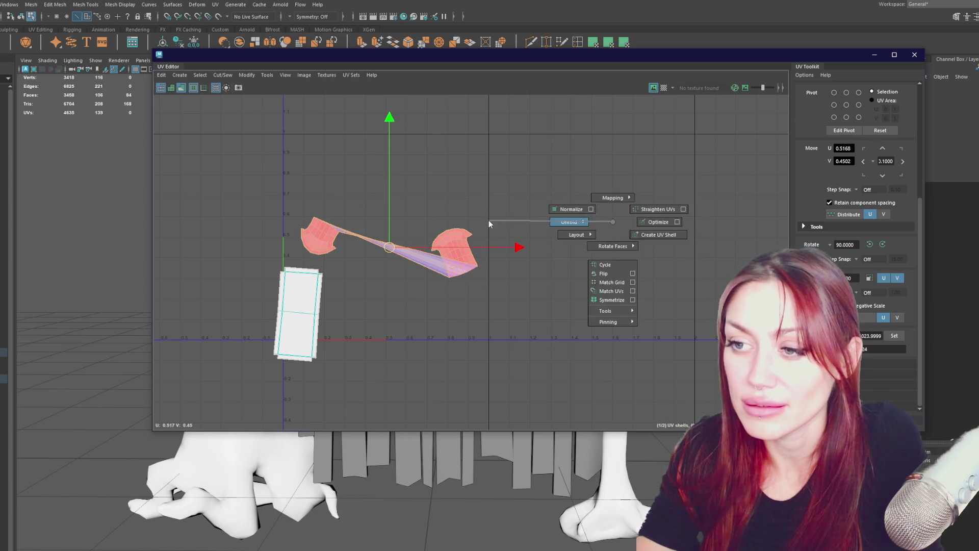
pyautogui.click(573, 219)
# Rotate the unfolded shell upright and move the rectangle up beside it
pyautogui.press('e')
pyautogui.moveTo(460, 329); pyautogui.dragTo(490, 347)
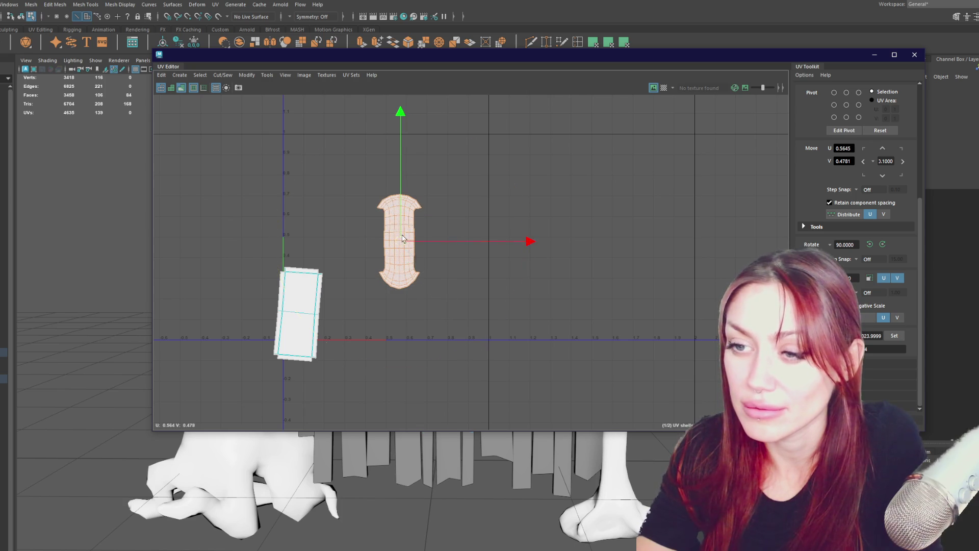
pyautogui.press('w')
pyautogui.moveTo(397, 250); pyautogui.dragTo(461, 194)
pyautogui.click(299, 315)
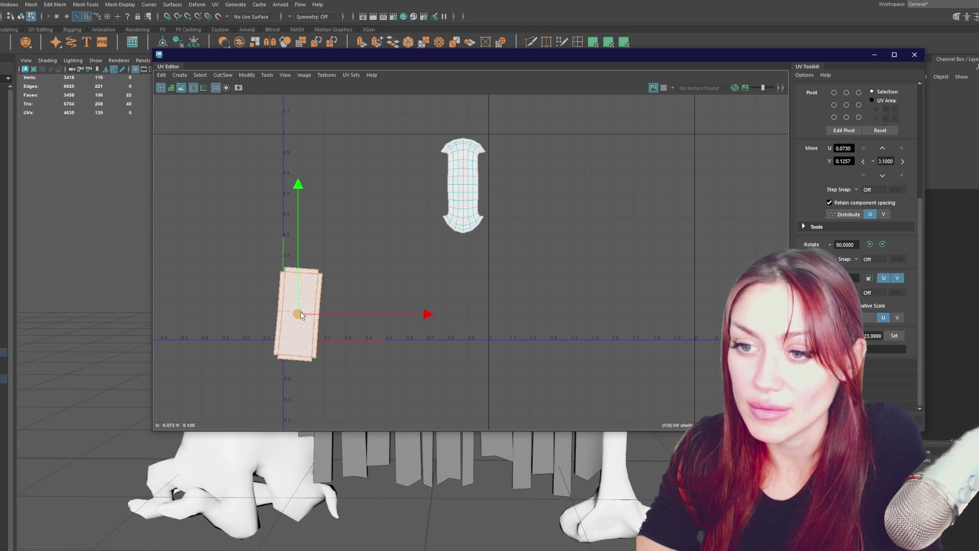
pyautogui.moveTo(300, 315); pyautogui.dragTo(411, 176)
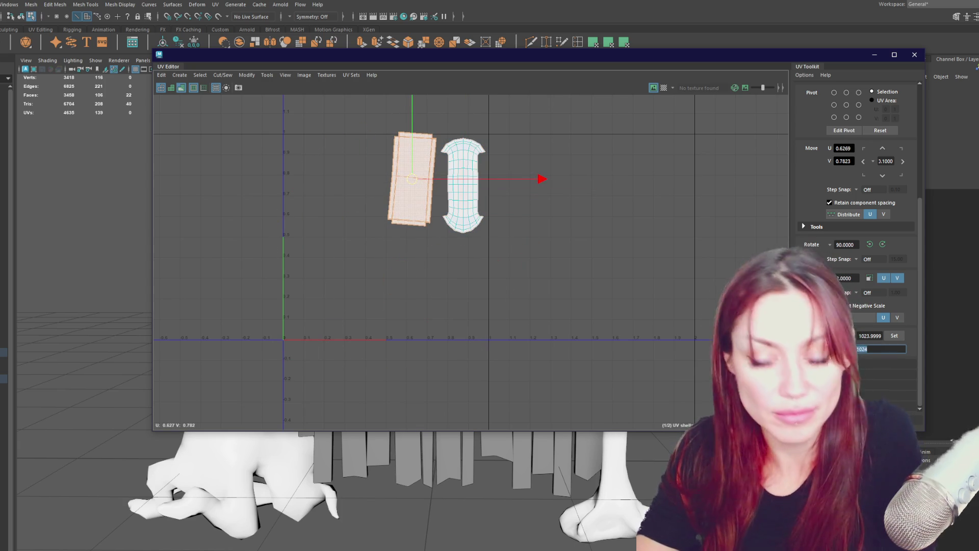
# Scale both shells to texel density 512 and arrange them side by side near the V axis
pyautogui.click(490, 245)
pyautogui.moveTo(490, 245); pyautogui.dragTo(378, 122)
pyautogui.click(895, 336)
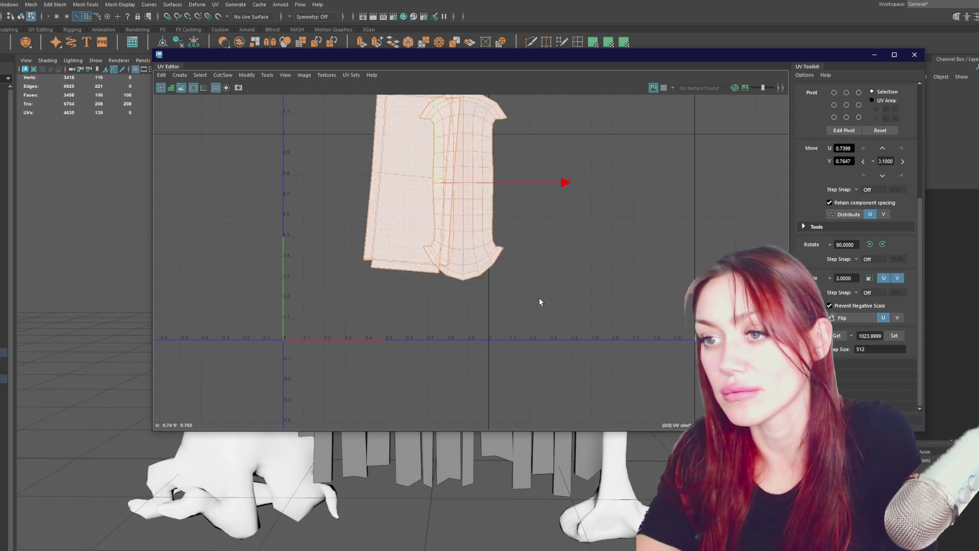
pyautogui.click(466, 224)
pyautogui.moveTo(465, 194)
pyautogui.mouseDown()
pyautogui.moveTo(518, 242)
pyautogui.moveTo(332, 242)
pyautogui.mouseUp()
pyautogui.click(413, 184)
pyautogui.moveTo(412, 183); pyautogui.dragTo(425, 234)
pyautogui.press('e')
pyautogui.moveTo(502, 337); pyautogui.dragTo(507, 332)
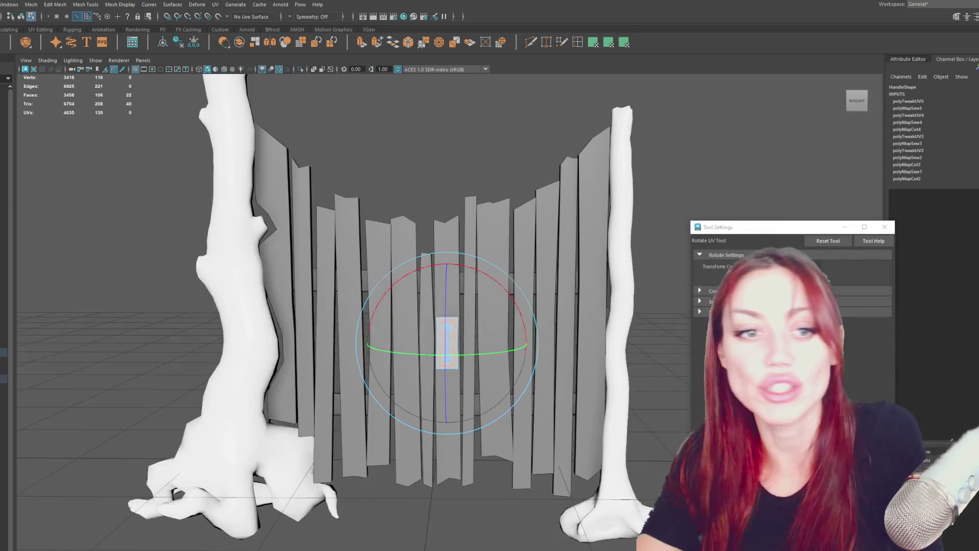
pyautogui.click(609, 41)
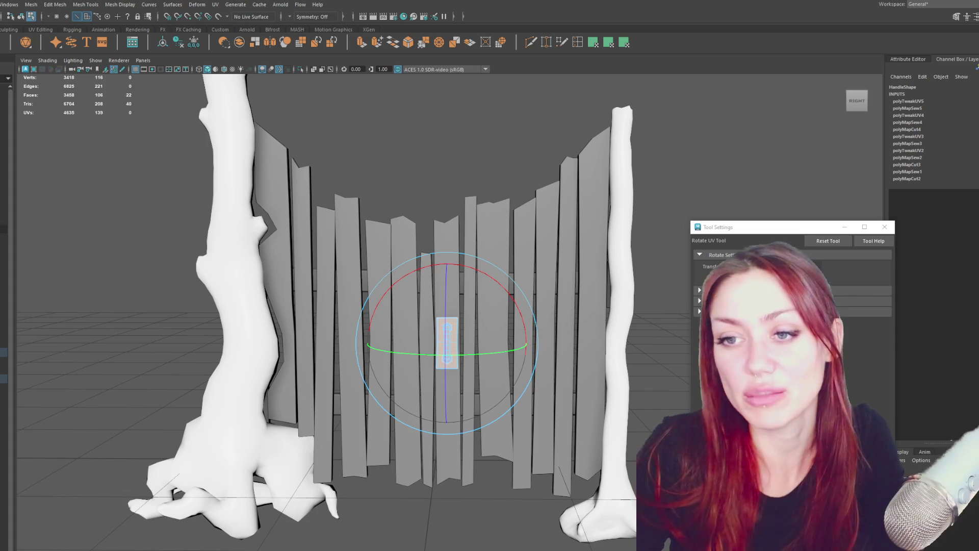
# Select the left and right trees and hide them with Ctrl+H
pyautogui.press('F8')
pyautogui.moveTo(394, 218)
pyautogui.keyDown('alt'); pyautogui.mouseDown()
pyautogui.moveTo(381, 317)
pyautogui.moveTo(155, 338)
pyautogui.moveTo(409, 329)
pyautogui.moveTo(452, 341)
pyautogui.moveTo(537, 324)
pyautogui.moveTo(566, 334)
pyautogui.mouseUp(); pyautogui.keyUp('alt')
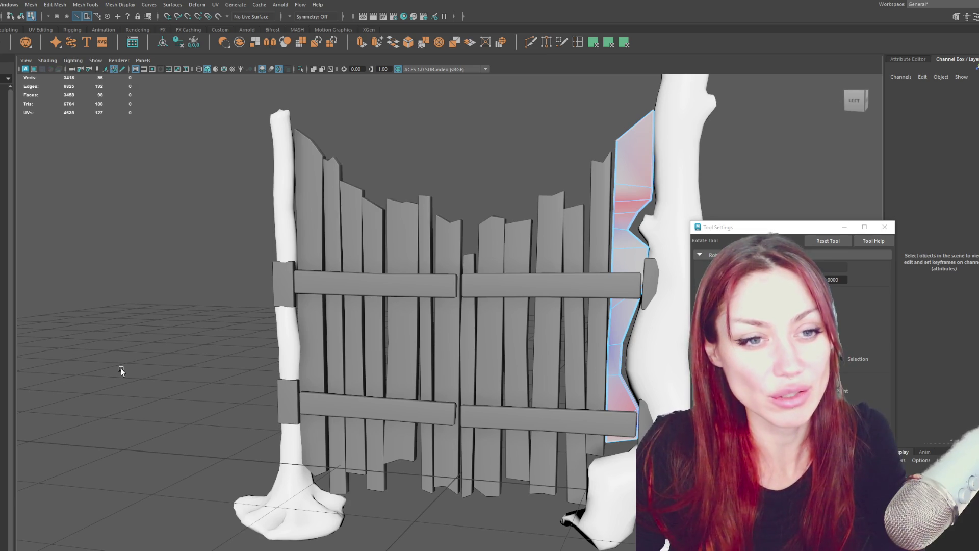
pyautogui.moveTo(160, 370)
pyautogui.keyDown('alt'); pyautogui.mouseDown()
pyautogui.moveTo(380, 308)
pyautogui.moveTo(408, 286)
pyautogui.moveTo(459, 270)
pyautogui.moveTo(492, 284)
pyautogui.moveTo(475, 261)
pyautogui.moveTo(405, 266)
pyautogui.moveTo(509, 318)
pyautogui.moveTo(426, 278)
pyautogui.mouseUp(); pyautogui.keyUp('alt')
pyautogui.click(380, 306)
pyautogui.click(398, 279)
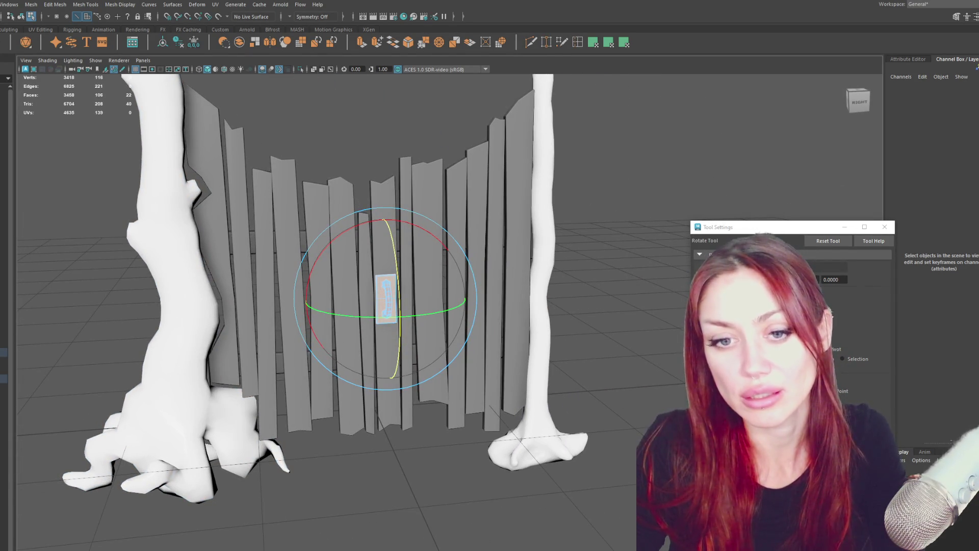
pyautogui.moveTo(22, 329); pyautogui.dragTo(153, 367)
pyautogui.keyDown('shift'); pyautogui.click(541, 306); pyautogui.keyUp('shift')
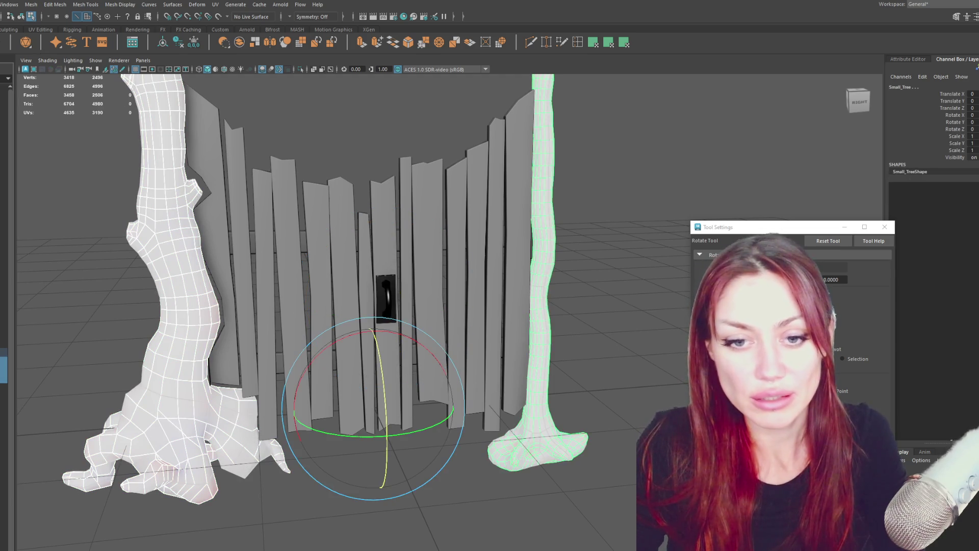
pyautogui.hotkey('ctrl', 'h')
# Clear the selection and box-select the gate from a new angle
pyautogui.click(192, 328)
pyautogui.keyDown('alt'); pyautogui.moveTo(357, 203); pyautogui.dragTo(376, 210); pyautogui.keyUp('alt')
pyautogui.moveTo(652, 134); pyautogui.dragTo(264, 496)
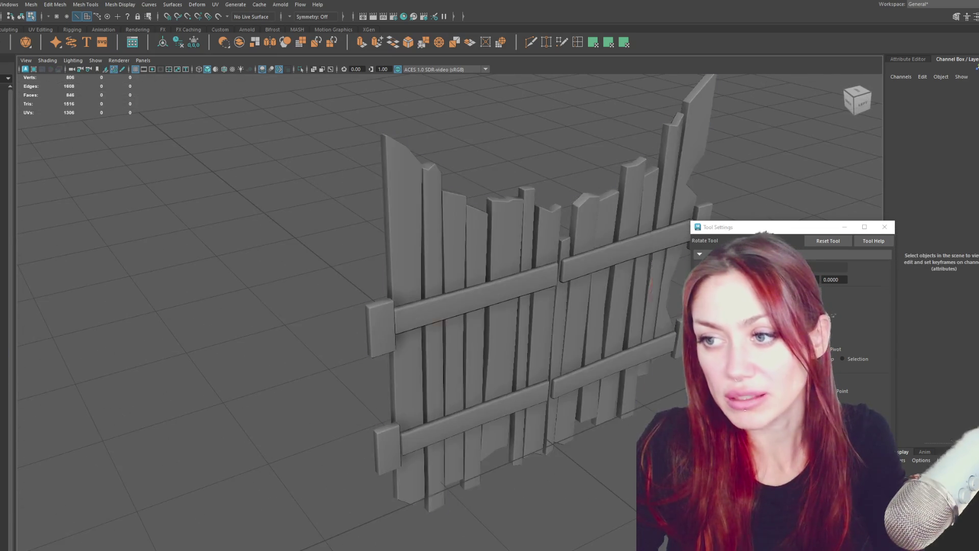
# Select individual gate pieces, such as the small left end block and upper-left crossbar
pyautogui.click(858, 101)
pyautogui.press('q')
pyautogui.click(424, 157)
pyautogui.moveTo(424, 157)
pyautogui.keyDown('alt'); pyautogui.mouseDown()
pyautogui.moveTo(573, 137)
pyautogui.moveTo(134, 345)
pyautogui.mouseUp(); pyautogui.keyUp('alt')
pyautogui.click(213, 251)
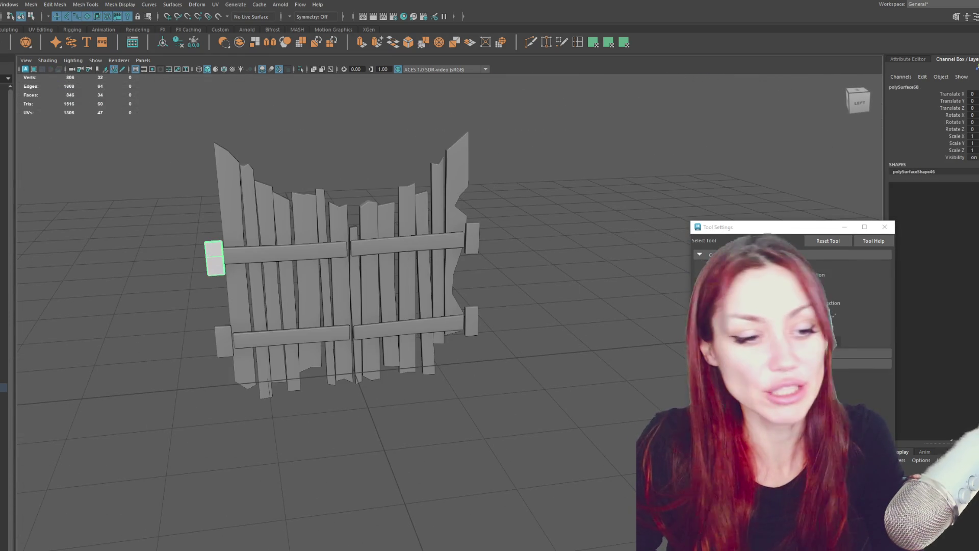
pyautogui.moveTo(614, 139)
pyautogui.mouseDown()
pyautogui.moveTo(715, 158)
pyautogui.moveTo(764, 153)
pyautogui.moveTo(408, 374)
pyautogui.moveTo(408, 550)
pyautogui.mouseUp()
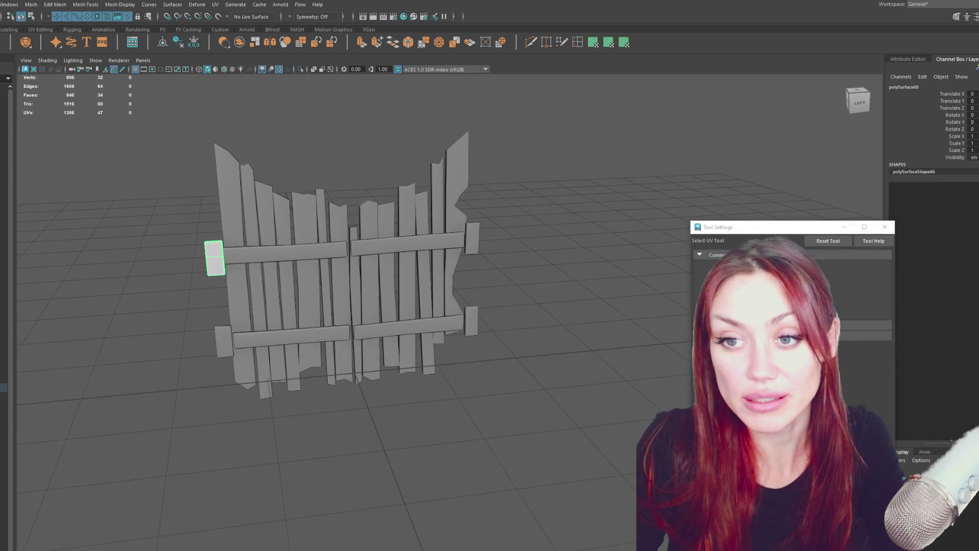
pyautogui.click(293, 252)
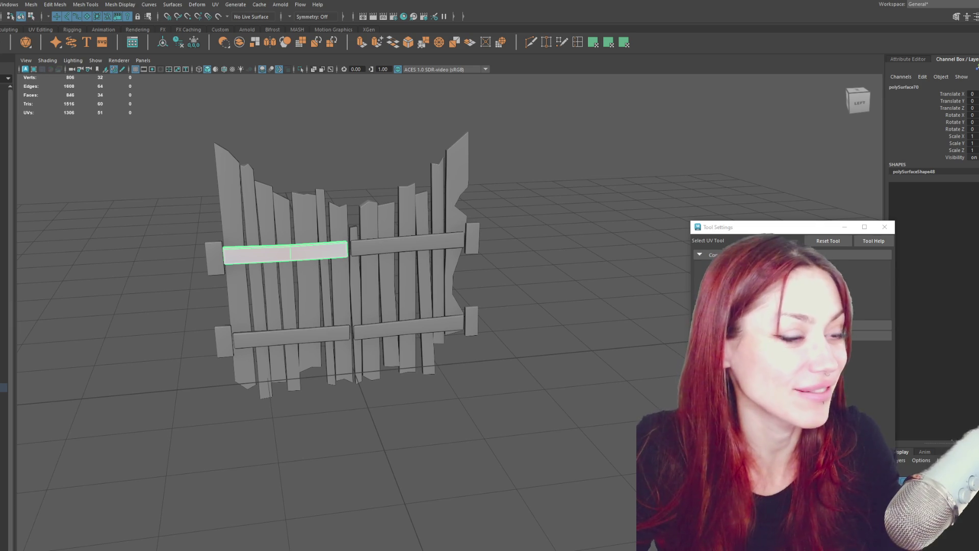
# Box-select every gate piece and open Windows > Modeling Editors > UV Editor
pyautogui.click(341, 215)
pyautogui.keyDown('alt'); pyautogui.moveTo(340, 215); pyautogui.dragTo(388, 215); pyautogui.keyUp('alt')
pyautogui.moveTo(535, 163); pyautogui.dragTo(164, 426)
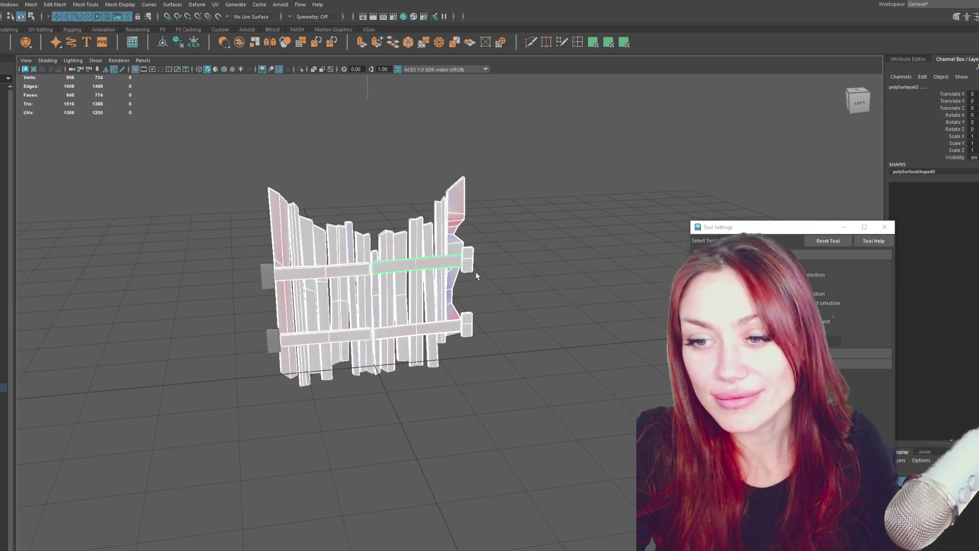
pyautogui.click(244, 9)
pyautogui.click(310, 164)
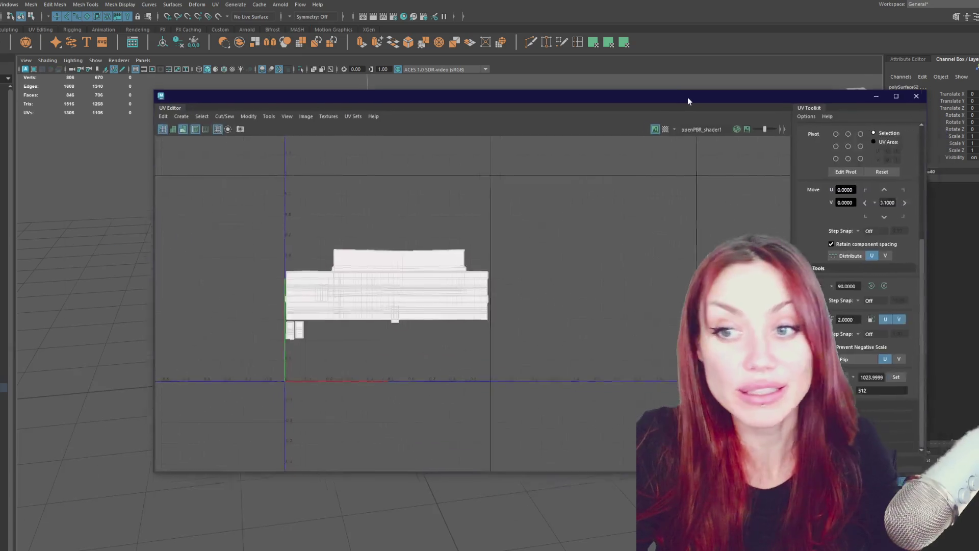
# Select all the gate's faces in the UV view and unfold every piece's UVs
pyautogui.moveTo(532, 217); pyautogui.dragTo(533, 235, button='right')
pyautogui.moveTo(546, 225); pyautogui.dragTo(175, 455)
pyautogui.keyDown('shift'); pyautogui.moveTo(586, 295); pyautogui.dragTo(397, 295, button='right'); pyautogui.keyUp('shift')
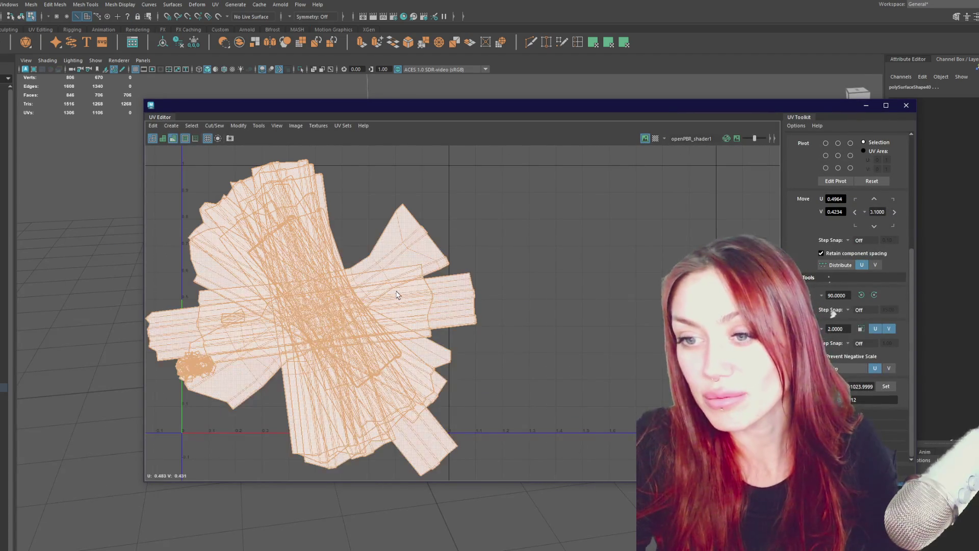
pyautogui.keyDown('shift'); pyautogui.moveTo(542, 276); pyautogui.dragTo(455, 281, button='right'); pyautogui.keyUp('shift')
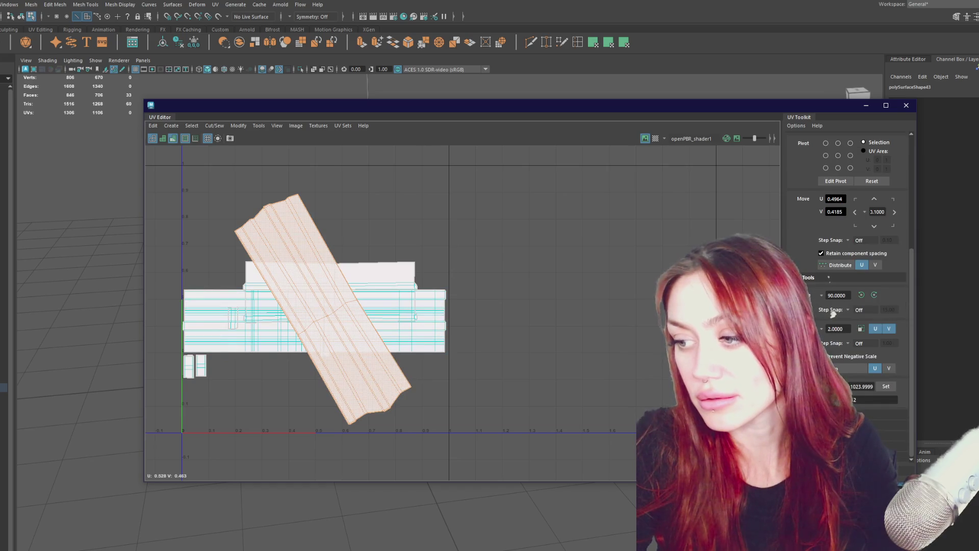
pyautogui.scroll(-5, 833, 314)
# Turn the diagonal shell and the shell below the top plank horizontal
pyautogui.click(867, 371)
pyautogui.moveTo(326, 313)
pyautogui.mouseDown()
pyautogui.moveTo(329, 224)
pyautogui.moveTo(299, 207)
pyautogui.mouseUp()
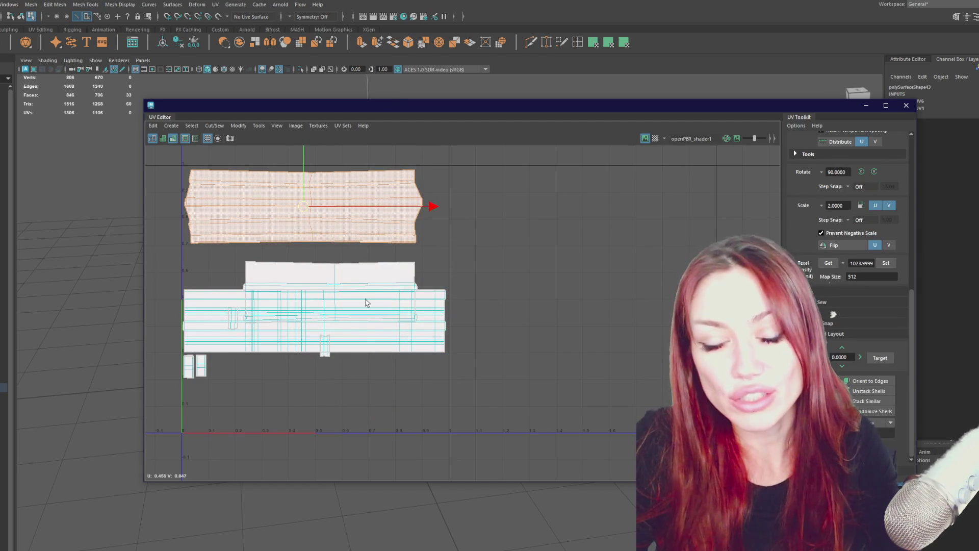
pyautogui.click(384, 317)
pyautogui.keyDown('shift'); pyautogui.moveTo(575, 231); pyautogui.dragTo(485, 225, button='right'); pyautogui.keyUp('shift')
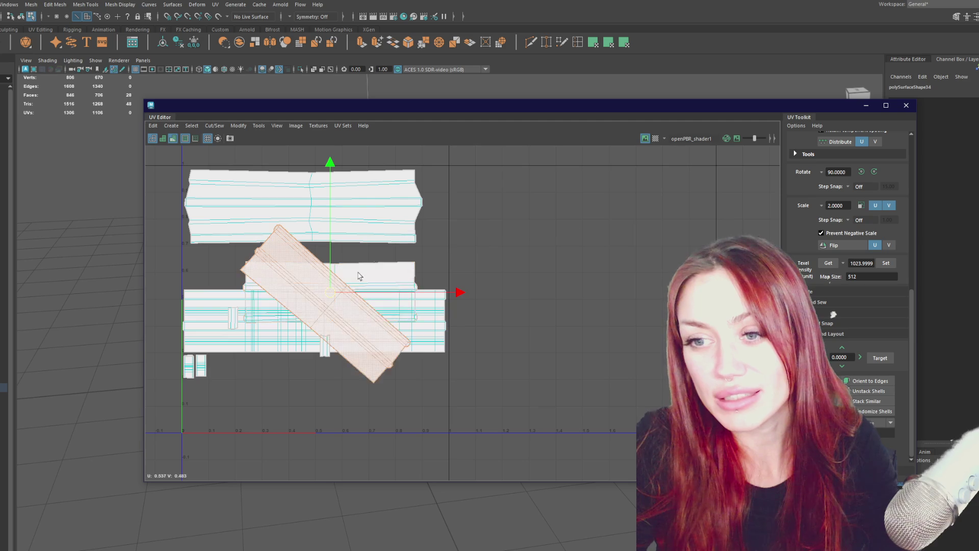
pyautogui.moveTo(328, 307); pyautogui.dragTo(271, 281)
pyautogui.hotkey('ctrl', 'z')
pyautogui.keyDown('shift'); pyautogui.moveTo(629, 234); pyautogui.dragTo(634, 234, button='right'); pyautogui.keyUp('shift')
# Keep the straightened shell horizontal and move it to the right of the layout
pyautogui.moveTo(377, 305)
pyautogui.mouseDown()
pyautogui.moveTo(347, 331)
pyautogui.moveTo(359, 404)
pyautogui.mouseUp()
pyautogui.hotkey('ctrl', 'z')
pyautogui.keyDown('shift'); pyautogui.moveTo(614, 268); pyautogui.dragTo(399, 267, button='right'); pyautogui.keyUp('shift')
pyautogui.hotkey('ctrl', 'z')
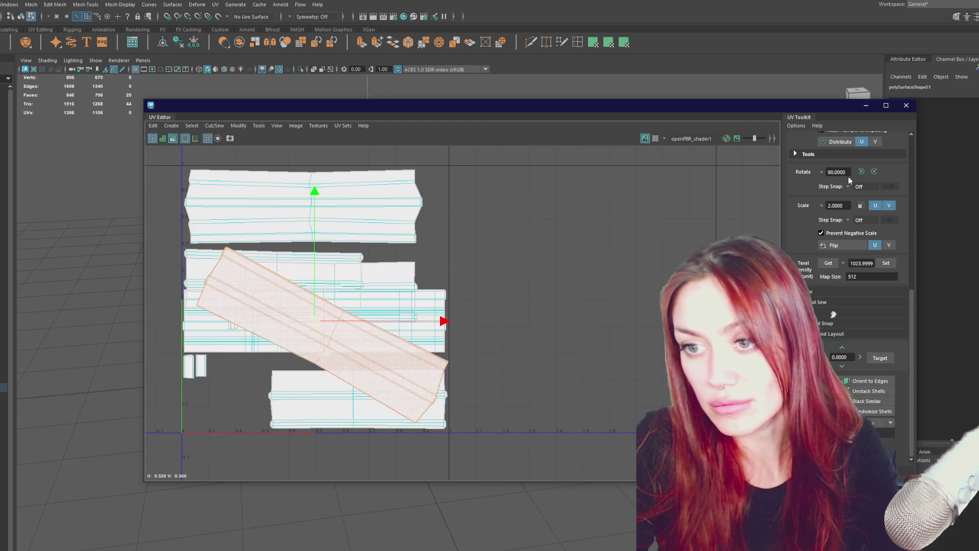
pyautogui.hotkey('ctrl', 'z')
pyautogui.moveTo(327, 336)
pyautogui.mouseDown()
pyautogui.moveTo(317, 396)
pyautogui.moveTo(586, 383)
pyautogui.moveTo(583, 395)
pyautogui.mouseUp()
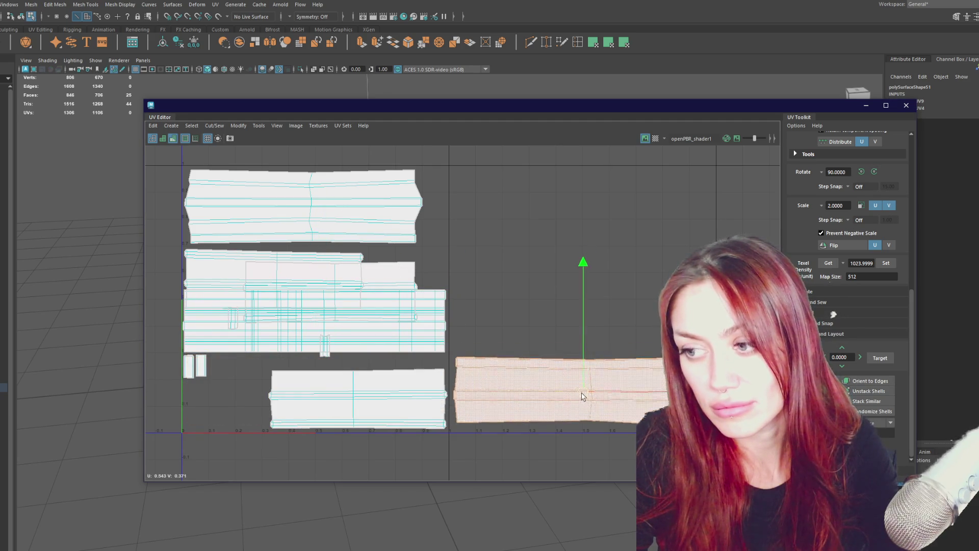
pyautogui.hotkey('ctrl', 'z')
pyautogui.moveTo(591, 239)
pyautogui.keyDown('shift'); pyautogui.mouseDown(button='right')
pyautogui.moveTo(485, 238)
pyautogui.moveTo(378, 261)
pyautogui.mouseUp(button='right'); pyautogui.keyUp('shift')
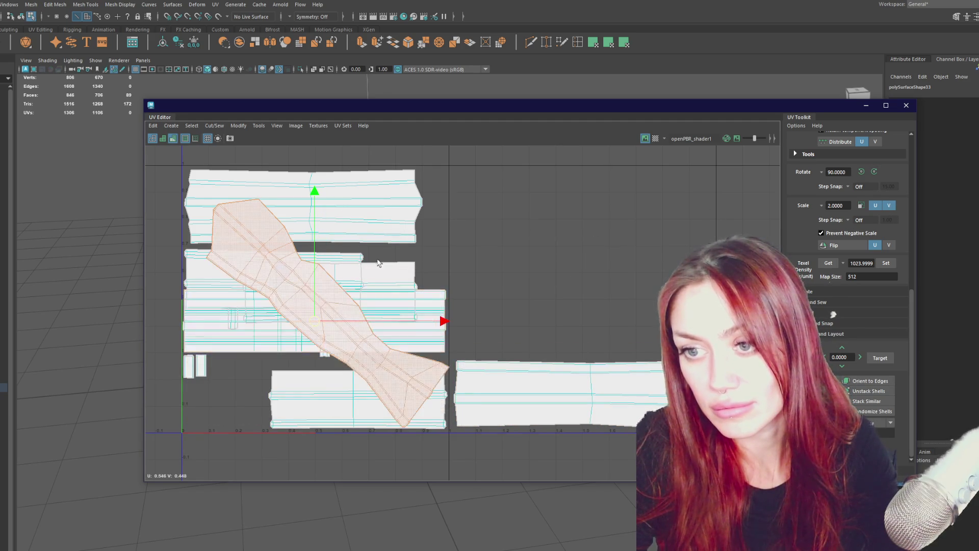
pyautogui.hotkey('ctrl', 'z')
pyautogui.moveTo(321, 316); pyautogui.dragTo(574, 321)
pyautogui.press('w')
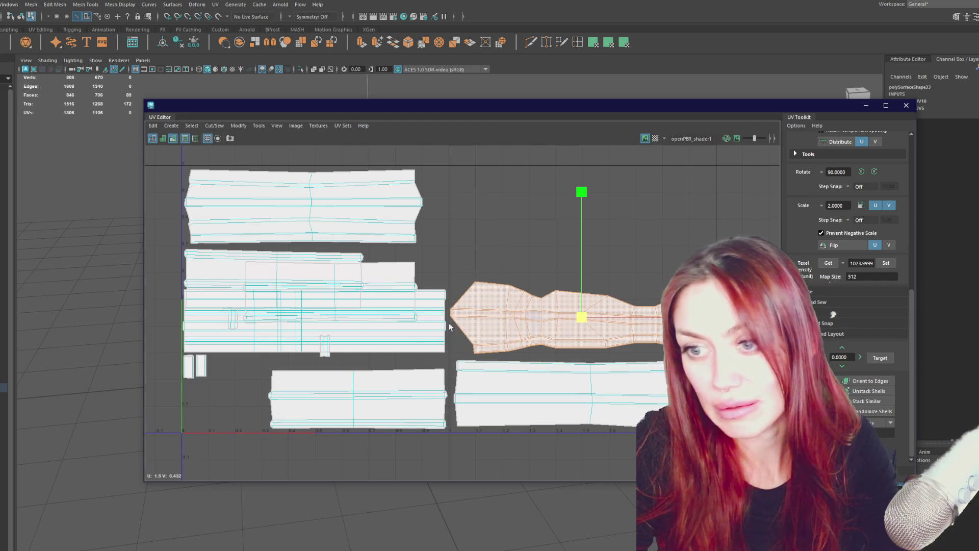
# Rotate the left crossbar shell and scale it to the set texel density
pyautogui.click(389, 321)
pyautogui.keyDown('shift'); pyautogui.moveTo(596, 243); pyautogui.dragTo(390, 247, button='right'); pyautogui.keyUp('shift')
pyautogui.click(885, 262)
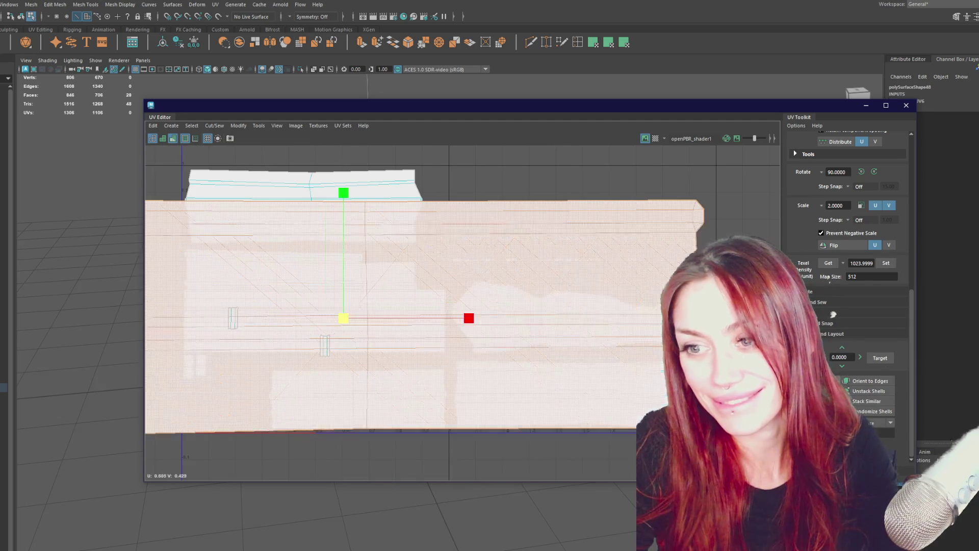
pyautogui.scroll(-3, 507, 266)
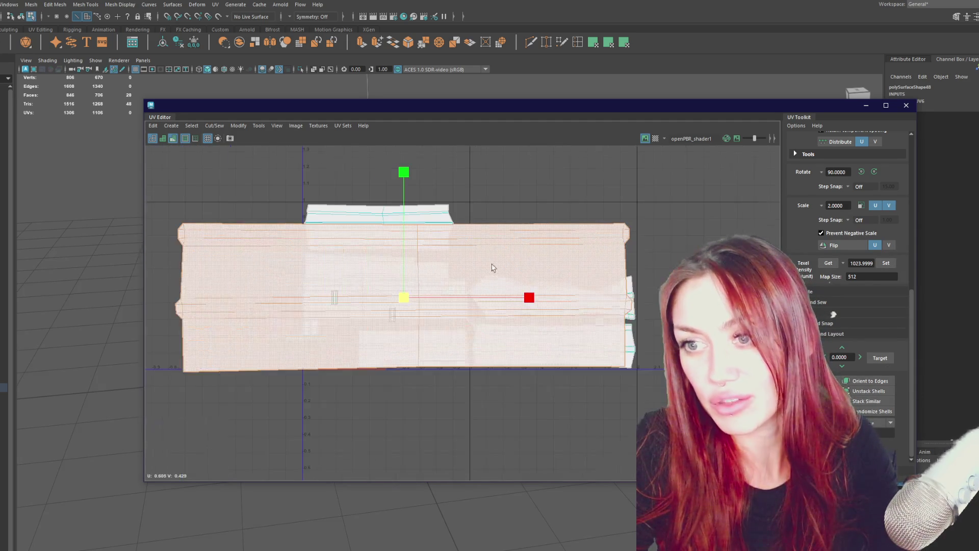
# Set the map size to 2048 and apply Texel Density Set to all shells
pyautogui.moveTo(165, 162)
pyautogui.mouseDown()
pyautogui.moveTo(561, 388)
pyautogui.moveTo(658, 431)
pyautogui.mouseUp()
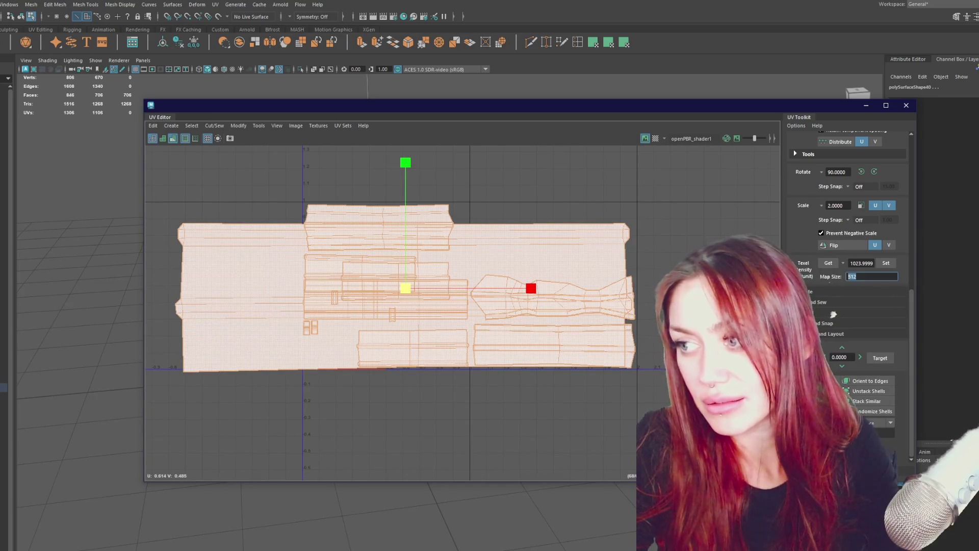
pyautogui.write('2048')
pyautogui.press('Return')
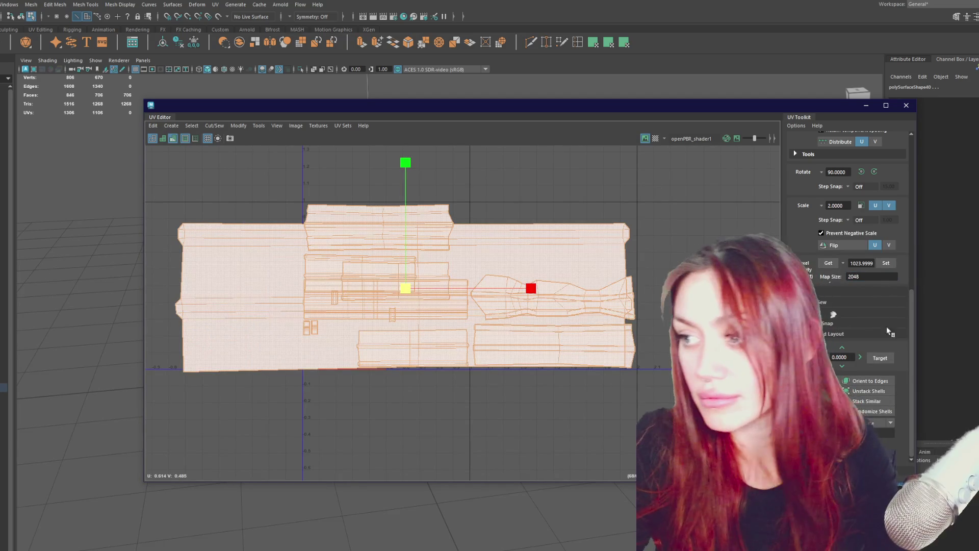
pyautogui.click(886, 262)
# Shift all shells left, then stack the wide, bow-tie and bottom-left shells on the right
pyautogui.moveTo(470, 288)
pyautogui.mouseDown()
pyautogui.moveTo(258, 283)
pyautogui.moveTo(270, 283)
pyautogui.mouseUp()
pyautogui.click(357, 340)
pyautogui.moveTo(357, 340); pyautogui.dragTo(551, 345)
pyautogui.click(355, 291)
pyautogui.moveTo(356, 291); pyautogui.dragTo(554, 295)
pyautogui.click(229, 347)
pyautogui.moveTo(227, 346)
pyautogui.mouseDown()
pyautogui.moveTo(518, 240)
pyautogui.moveTo(531, 224)
pyautogui.mouseUp()
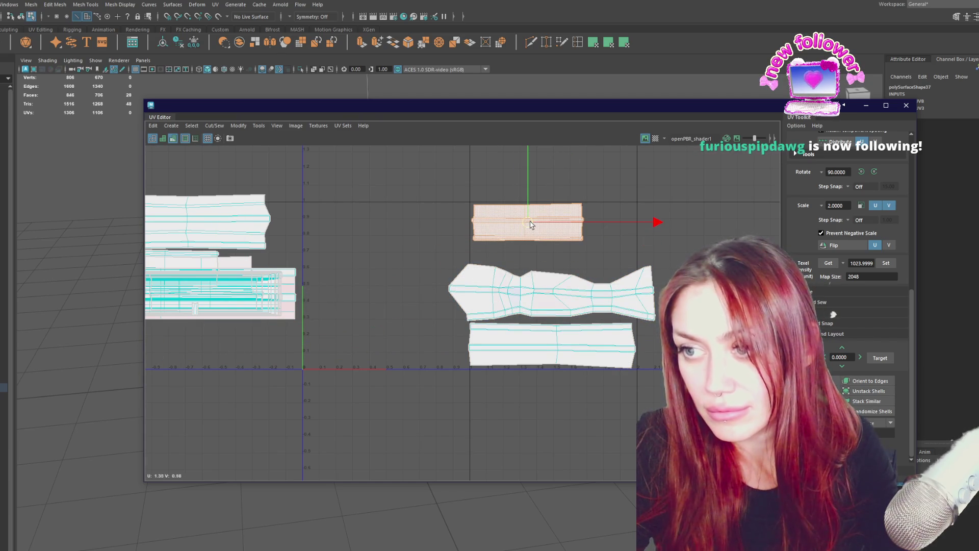
# Move shells from the left stack below the right-hand column
pyautogui.click(228, 225)
pyautogui.moveTo(199, 226)
pyautogui.mouseDown()
pyautogui.moveTo(564, 235)
pyautogui.moveTo(561, 401)
pyautogui.mouseUp()
pyautogui.keyDown('alt'); pyautogui.moveTo(432, 333); pyautogui.dragTo(387, 261, button='middle'); pyautogui.keyUp('alt')
pyautogui.click(192, 227)
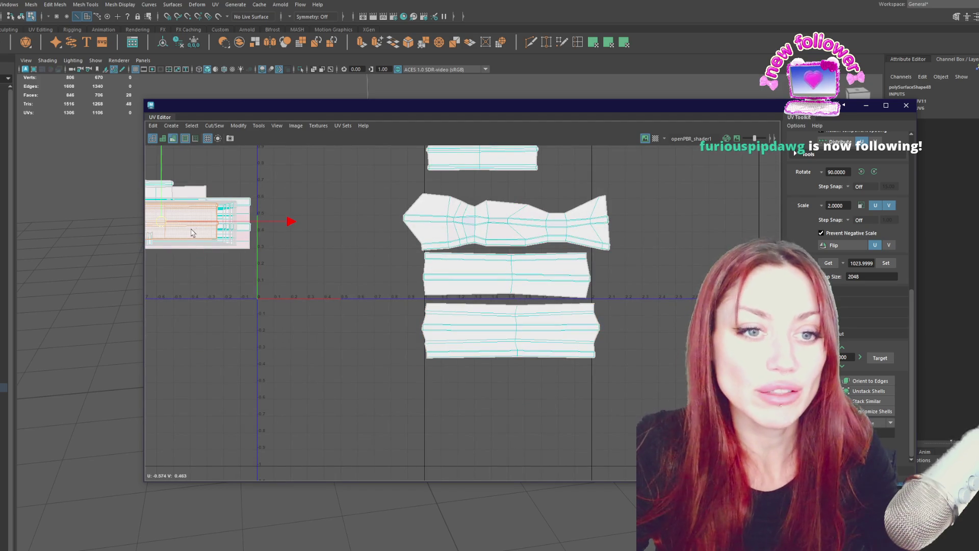
pyautogui.moveTo(175, 227)
pyautogui.mouseDown()
pyautogui.moveTo(387, 357)
pyautogui.moveTo(480, 385)
pyautogui.mouseUp()
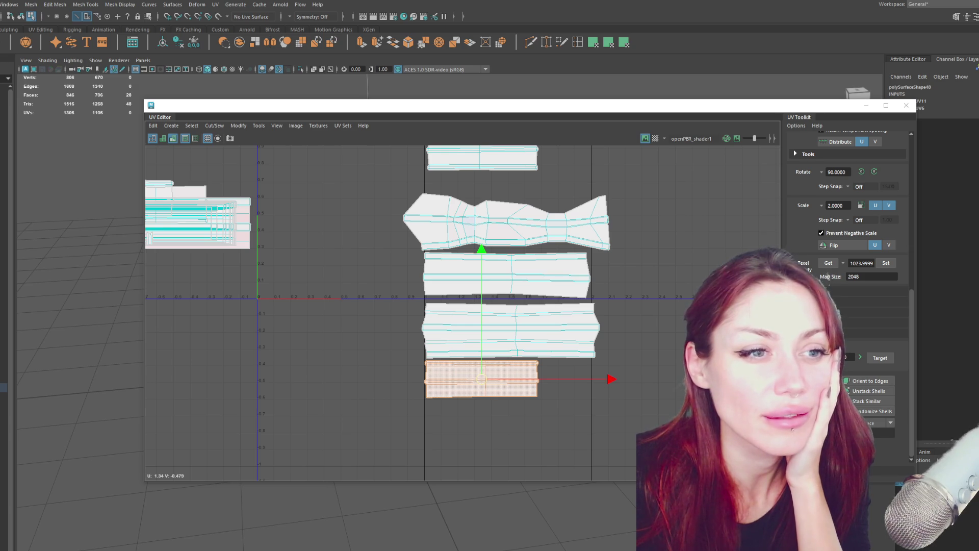
pyautogui.click(244, 223)
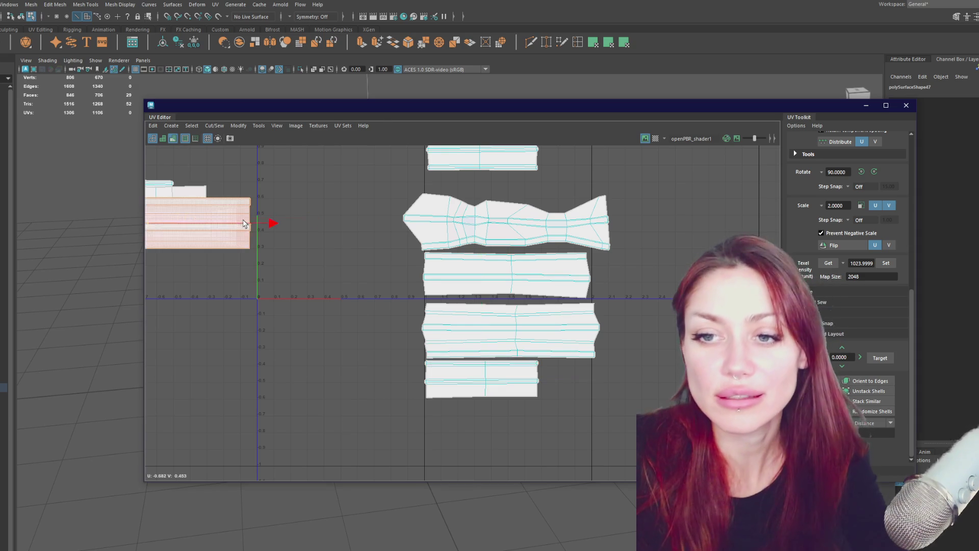
# Move four left-group shells to the bottom of the right column
pyautogui.keyDown('alt'); pyautogui.moveTo(170, 226); pyautogui.dragTo(275, 243, button='middle'); pyautogui.keyUp('alt')
pyautogui.moveTo(237, 244); pyautogui.dragTo(602, 418)
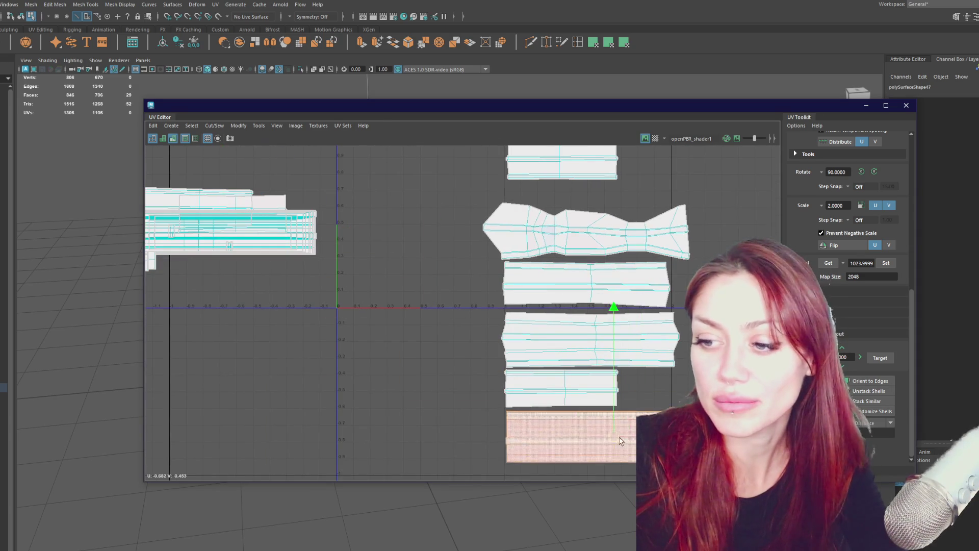
pyautogui.keyDown('alt'); pyautogui.moveTo(602, 419); pyautogui.dragTo(536, 320, button='middle'); pyautogui.keyUp('alt')
pyautogui.scroll(-3, 451, 284)
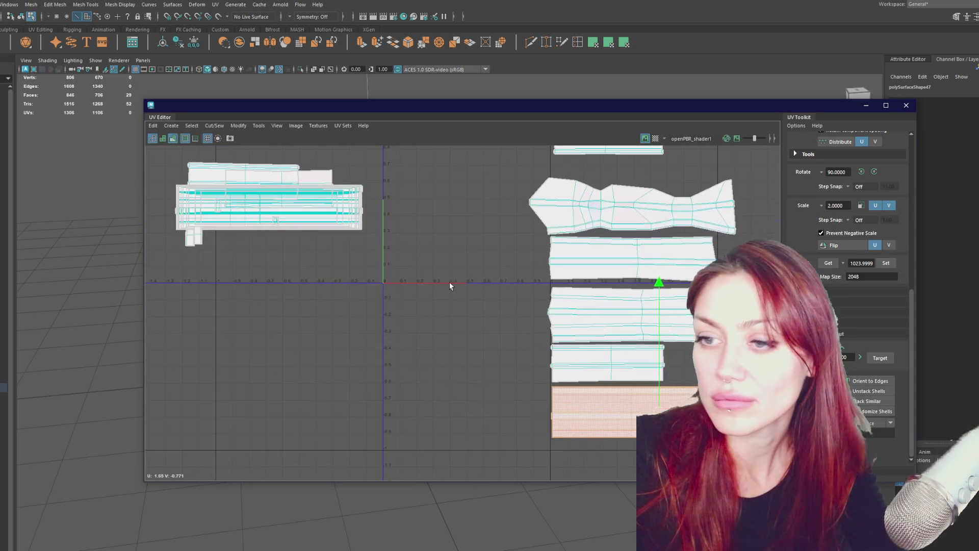
pyautogui.click(265, 217)
pyautogui.scroll(2, 411, 230)
pyautogui.moveTo(341, 246); pyautogui.dragTo(587, 418)
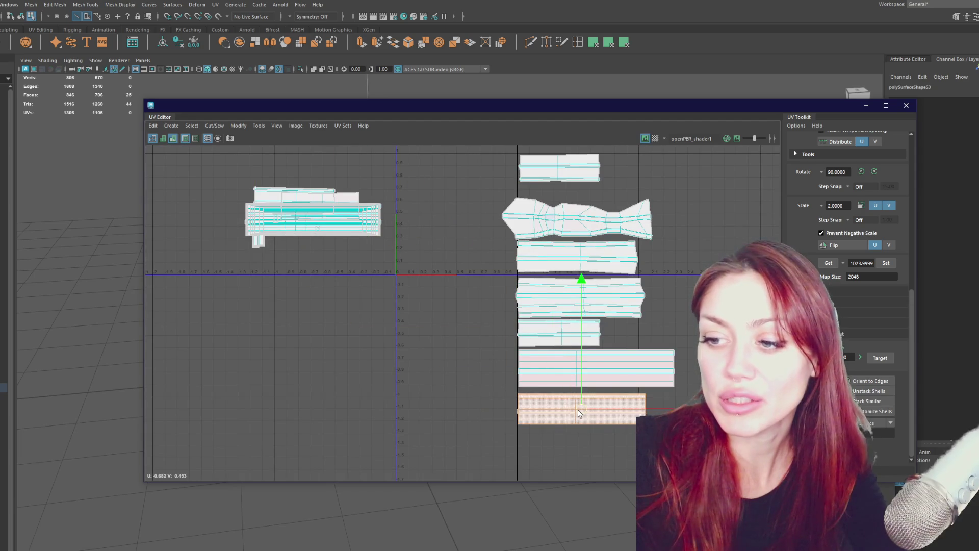
pyautogui.click(349, 229)
pyautogui.moveTo(349, 228); pyautogui.dragTo(620, 450)
pyautogui.click(346, 212)
pyautogui.moveTo(347, 212); pyautogui.dragTo(561, 478)
# Stack three left-group shells one below another just right of the UV origin
pyautogui.click(356, 225)
pyautogui.moveTo(319, 220)
pyautogui.mouseDown()
pyautogui.moveTo(462, 289)
pyautogui.moveTo(448, 292)
pyautogui.mouseUp()
pyautogui.click(327, 229)
pyautogui.moveTo(327, 229); pyautogui.dragTo(450, 322)
pyautogui.click(327, 228)
pyautogui.moveTo(327, 228)
pyautogui.mouseDown()
pyautogui.moveTo(362, 279)
pyautogui.moveTo(452, 351)
pyautogui.mouseUp()
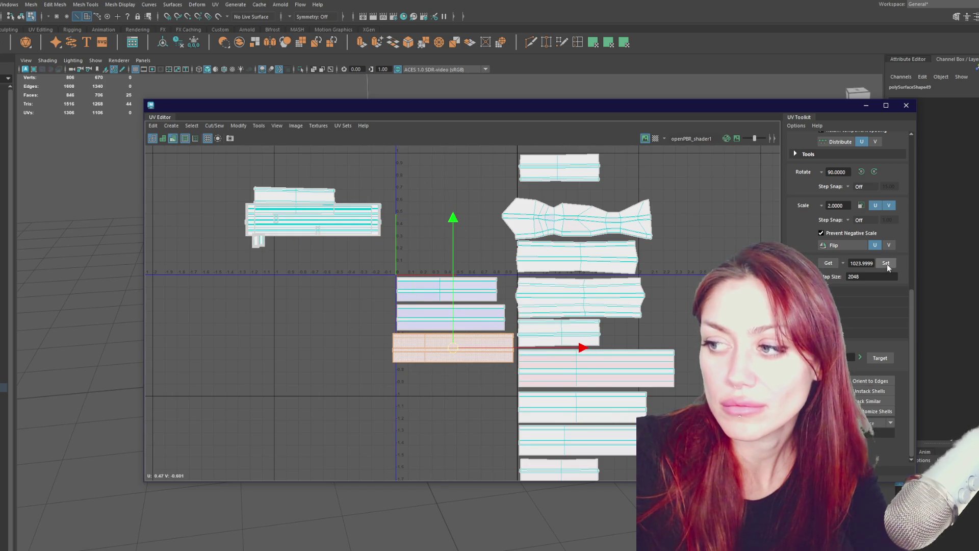
# Straighten a shell and move it upper right, then unfold the pink shell and shift it right
pyautogui.moveTo(712, 268); pyautogui.dragTo(501, 255, button='right')
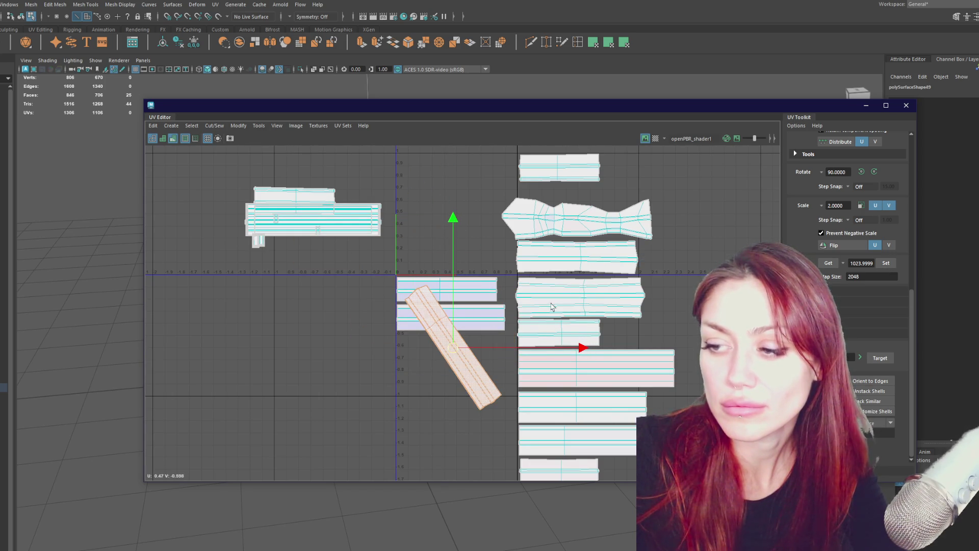
pyautogui.keyDown('shift'); pyautogui.moveTo(489, 341); pyautogui.dragTo(494, 357, button='right'); pyautogui.keyUp('shift')
pyautogui.moveTo(455, 347)
pyautogui.mouseDown()
pyautogui.moveTo(682, 319)
pyautogui.moveTo(703, 168)
pyautogui.moveTo(712, 179)
pyautogui.mouseUp()
pyautogui.click(588, 335)
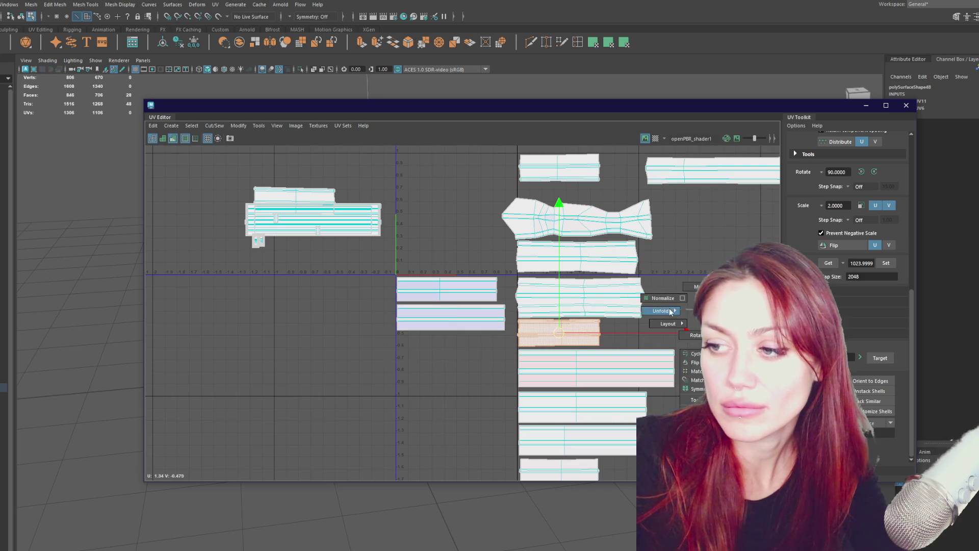
pyautogui.click(649, 374)
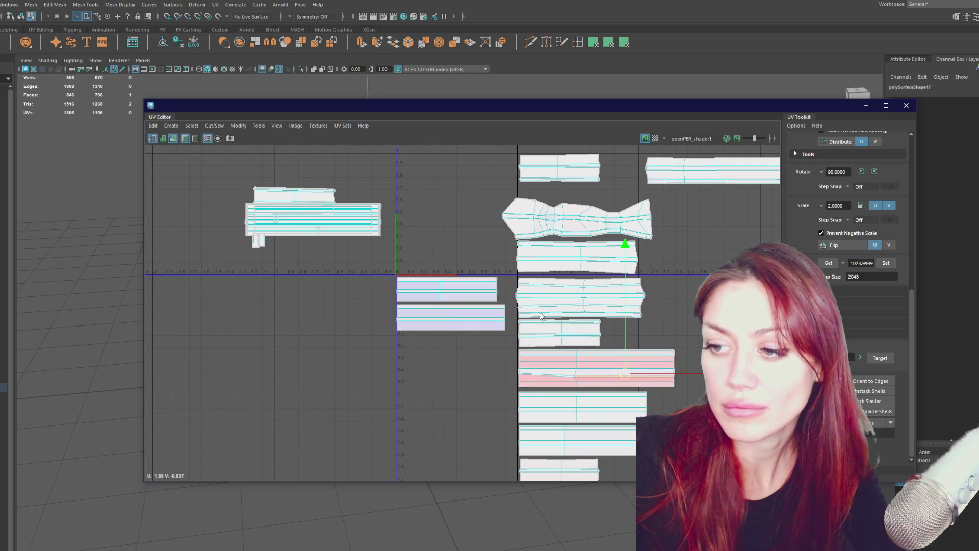
pyautogui.keyDown('shift'); pyautogui.moveTo(701, 357); pyautogui.dragTo(677, 334, button='right'); pyautogui.keyUp('shift')
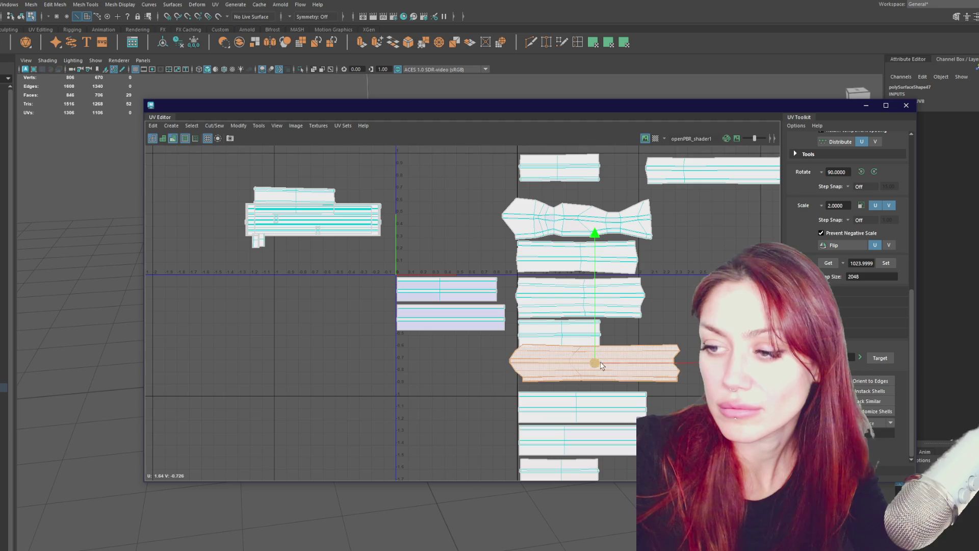
pyautogui.moveTo(593, 363); pyautogui.dragTo(676, 363)
pyautogui.keyDown('alt'); pyautogui.moveTo(676, 363); pyautogui.dragTo(608, 306, button='middle'); pyautogui.keyUp('alt')
pyautogui.moveTo(608, 306); pyautogui.dragTo(658, 366)
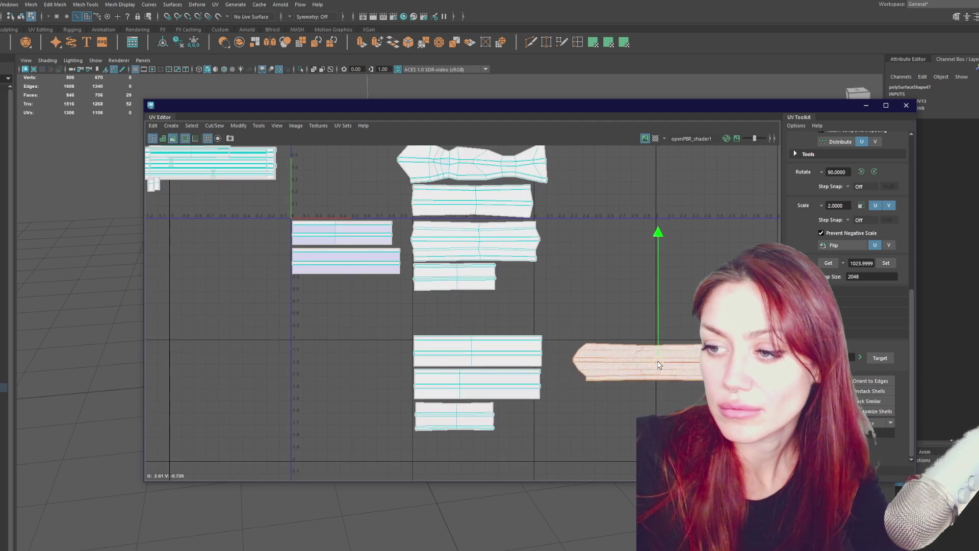
# Move the bow-tie shell down right and place a straightened shell below the upper shells
pyautogui.click(472, 164)
pyautogui.moveTo(473, 163)
pyautogui.mouseDown()
pyautogui.moveTo(646, 317)
pyautogui.moveTo(673, 323)
pyautogui.moveTo(664, 319)
pyautogui.mouseUp()
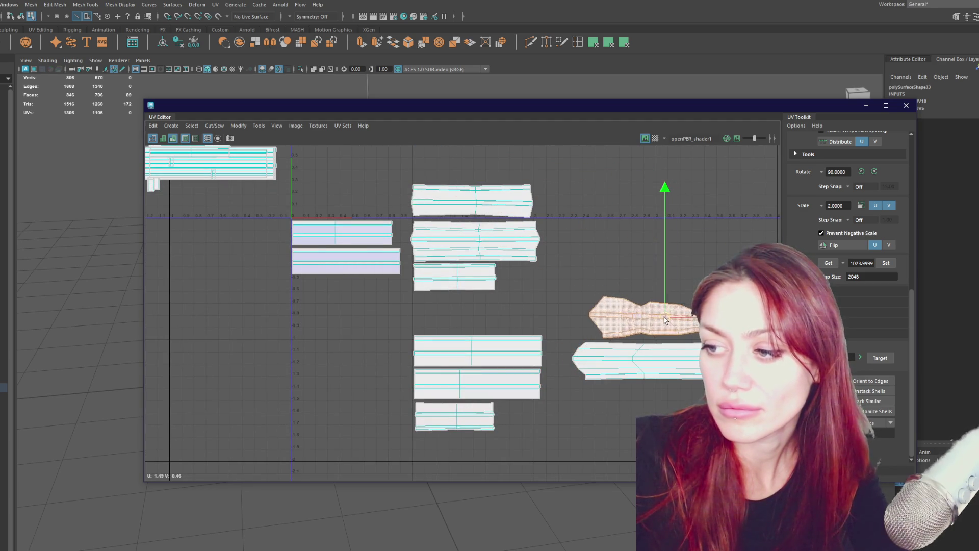
pyautogui.click(383, 228)
pyautogui.moveTo(264, 182); pyautogui.dragTo(249, 185, button='right')
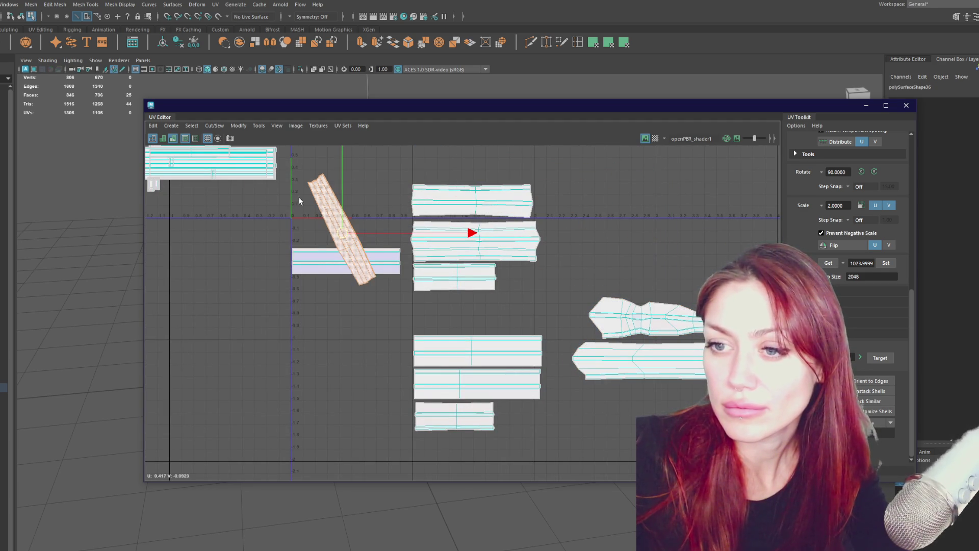
pyautogui.keyDown('shift'); pyautogui.moveTo(341, 226); pyautogui.dragTo(341, 226, button='right'); pyautogui.keyUp('shift')
pyautogui.moveTo(341, 226)
pyautogui.mouseDown()
pyautogui.moveTo(655, 285)
pyautogui.moveTo(478, 324)
pyautogui.moveTo(476, 312)
pyautogui.mouseUp()
pyautogui.click(346, 266)
# Straighten two stray shells to horizontal and move them to the right side
pyautogui.keyDown('shift'); pyautogui.moveTo(379, 207); pyautogui.dragTo(327, 203, button='right'); pyautogui.keyUp('shift')
pyautogui.keyDown('shift'); pyautogui.moveTo(353, 262); pyautogui.dragTo(356, 259, button='right'); pyautogui.keyUp('shift')
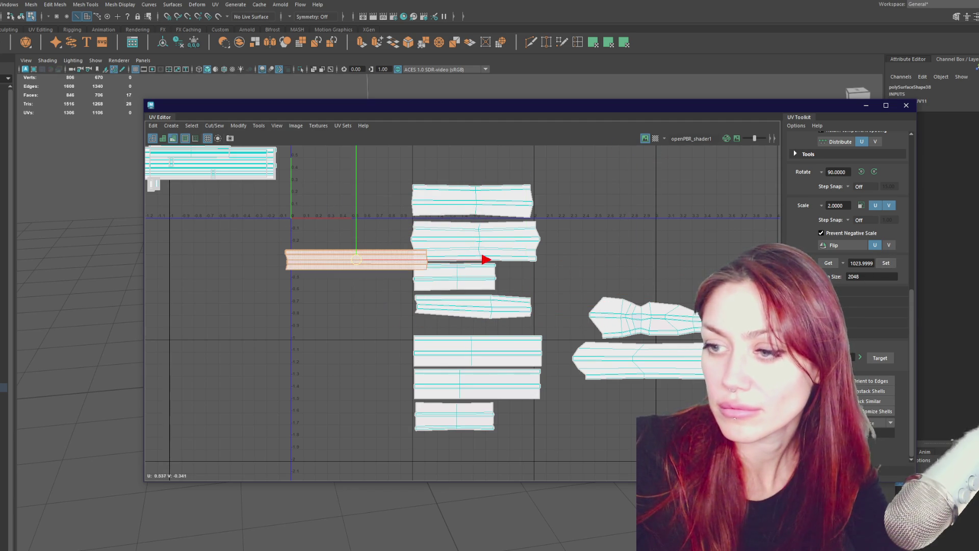
pyautogui.moveTo(355, 253)
pyautogui.mouseDown()
pyautogui.moveTo(452, 306)
pyautogui.moveTo(502, 312)
pyautogui.moveTo(667, 284)
pyautogui.mouseUp()
pyautogui.click(255, 164)
pyautogui.keyDown('shift'); pyautogui.moveTo(322, 218); pyautogui.dragTo(253, 207, button='right'); pyautogui.keyUp('shift')
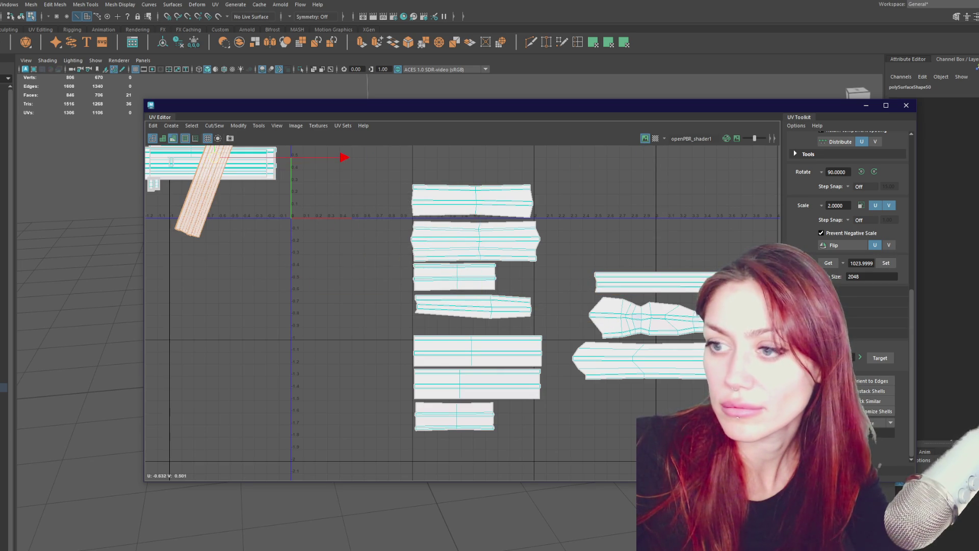
pyautogui.keyDown('shift'); pyautogui.moveTo(214, 158); pyautogui.dragTo(213, 155, button='right'); pyautogui.keyUp('shift')
pyautogui.click(874, 171)
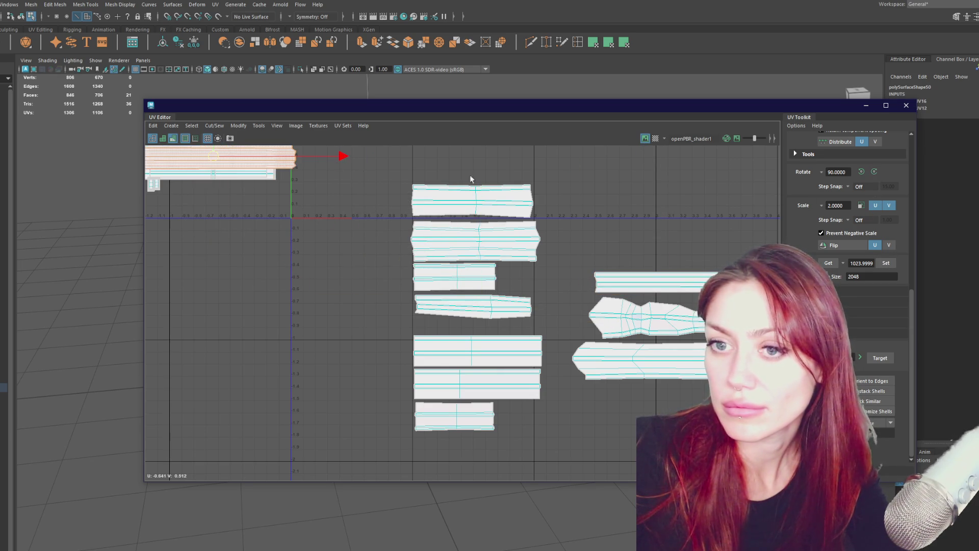
pyautogui.moveTo(219, 159)
pyautogui.mouseDown()
pyautogui.moveTo(615, 261)
pyautogui.moveTo(661, 262)
pyautogui.mouseUp()
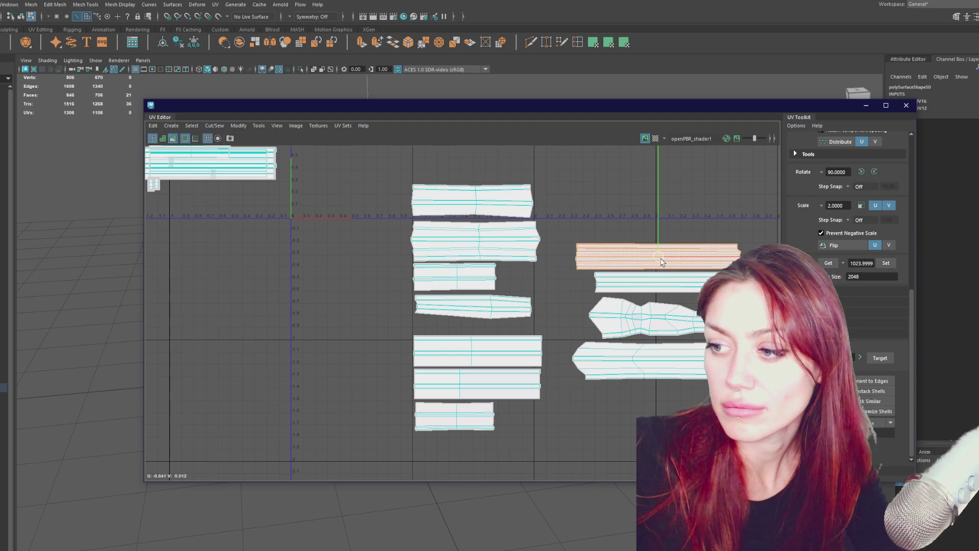
# Move two more top-left shells to the upper right, straightening one horizontal
pyautogui.click(275, 172)
pyautogui.keyDown('shift'); pyautogui.moveTo(168, 203); pyautogui.dragTo(219, 192, button='right'); pyautogui.keyUp('shift')
pyautogui.moveTo(209, 163)
pyautogui.mouseDown()
pyautogui.moveTo(564, 225)
pyautogui.moveTo(620, 209)
pyautogui.moveTo(509, 237)
pyautogui.moveTo(475, 162)
pyautogui.mouseUp()
pyautogui.click(873, 371)
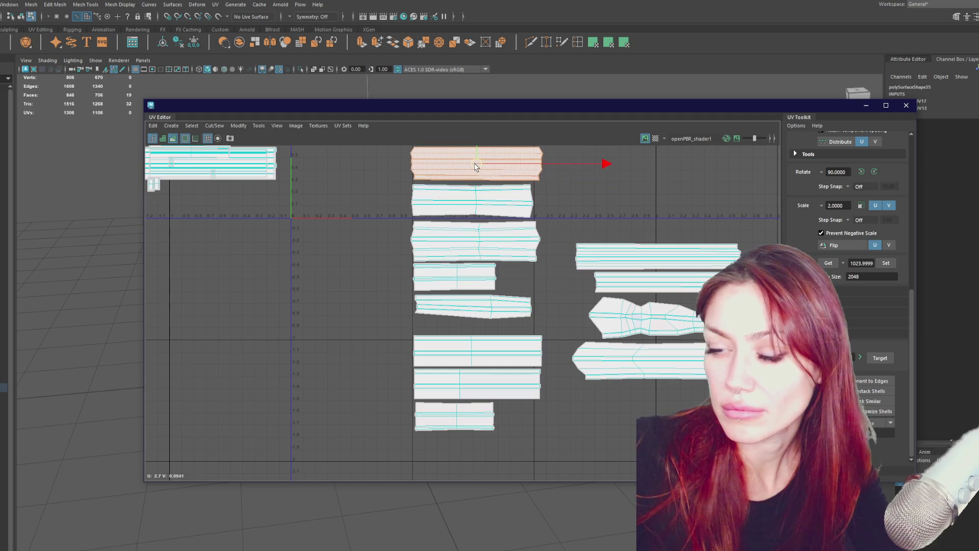
pyautogui.click(265, 155)
pyautogui.moveTo(194, 186); pyautogui.dragTo(671, 209)
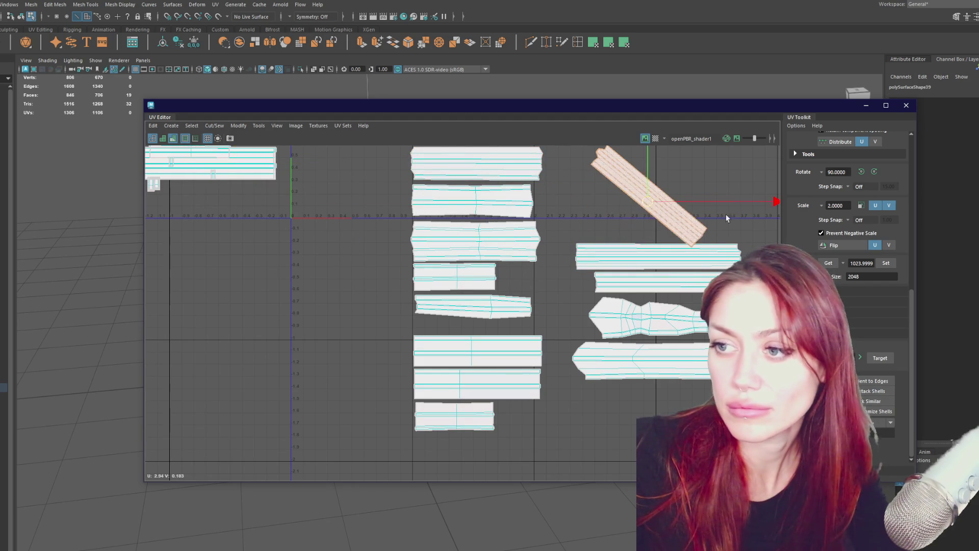
# Unfold the top-left stray plank shell, lay it horizontal, and slot it into the right column's gap
pyautogui.click(834, 381)
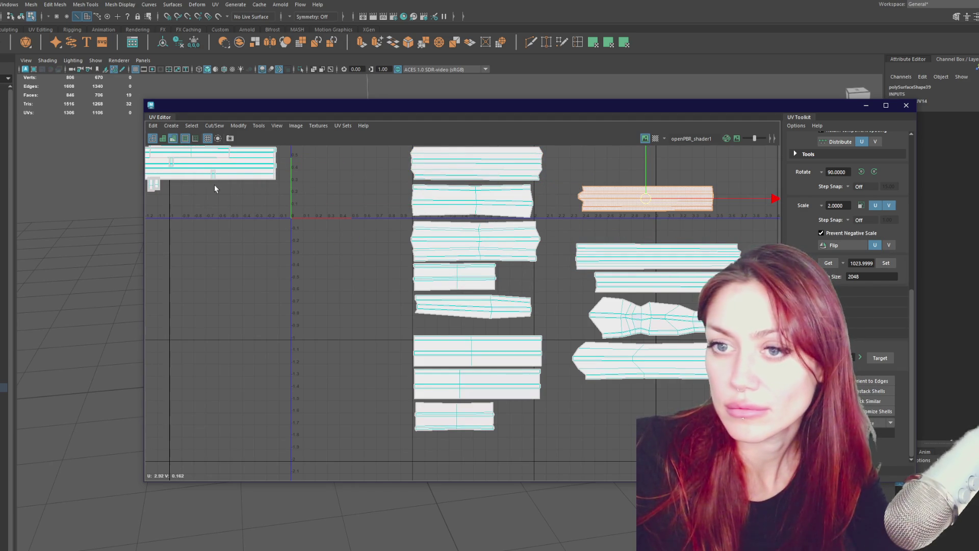
pyautogui.click(227, 168)
pyautogui.keyDown('shift'); pyautogui.rightClick(351, 209); pyautogui.keyUp('shift')
pyautogui.click(307, 208)
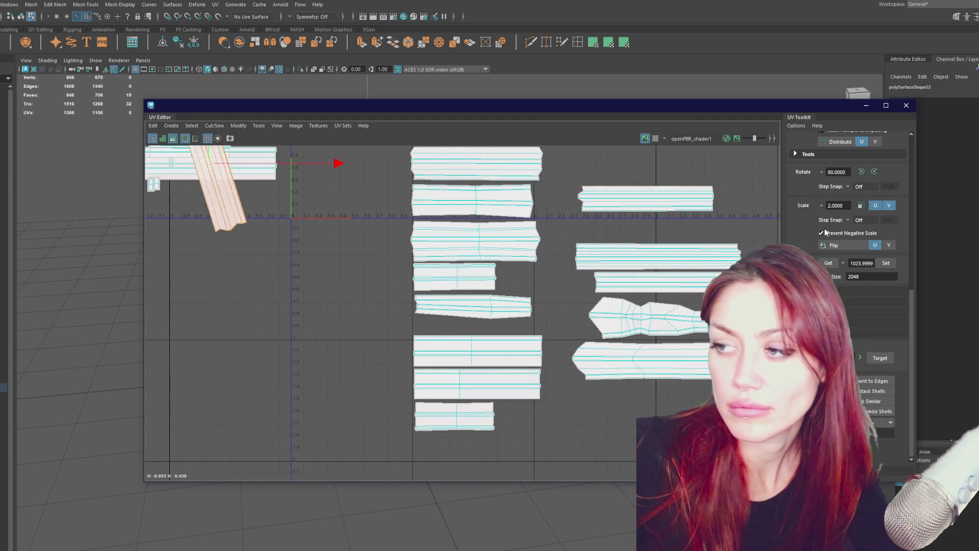
pyautogui.click(886, 263)
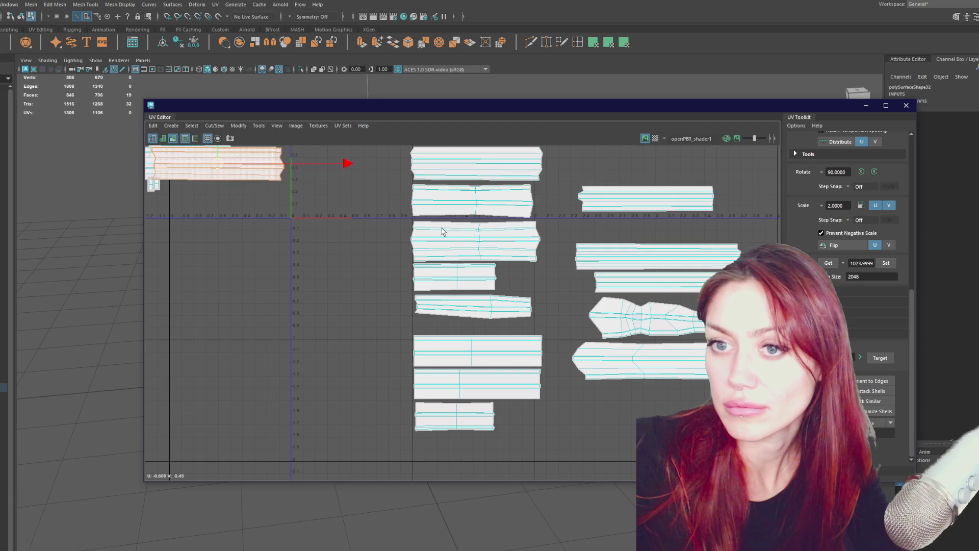
pyautogui.moveTo(225, 164); pyautogui.dragTo(651, 233)
# Place a stacked shell atop the right column and the small shell at the central column's bottom
pyautogui.click(224, 164)
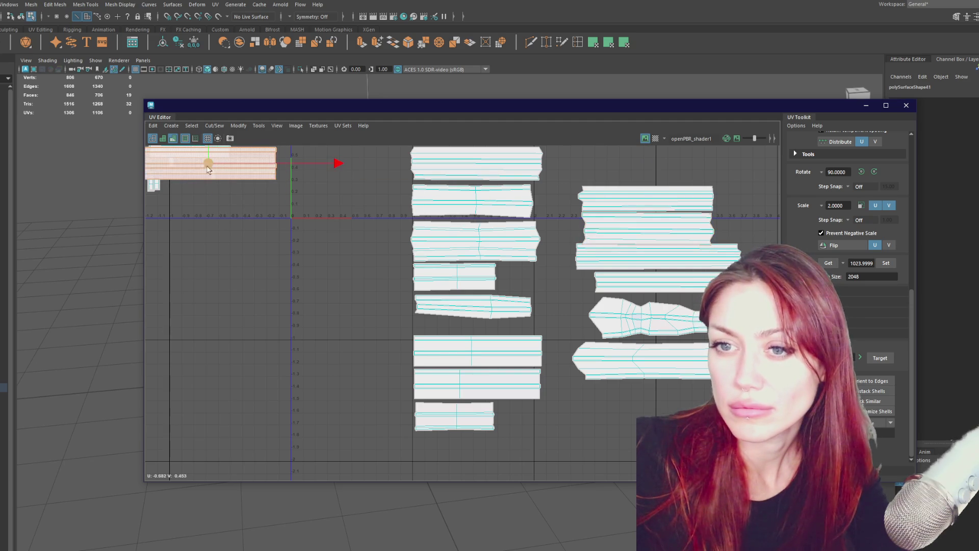
pyautogui.moveTo(225, 165); pyautogui.dragTo(327, 246)
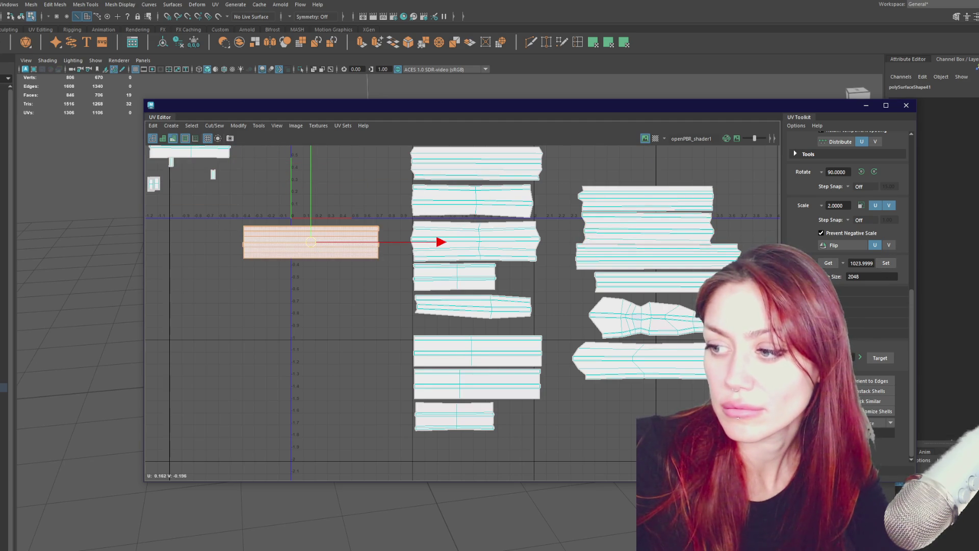
pyautogui.moveTo(298, 245); pyautogui.dragTo(636, 169)
pyautogui.click(209, 159)
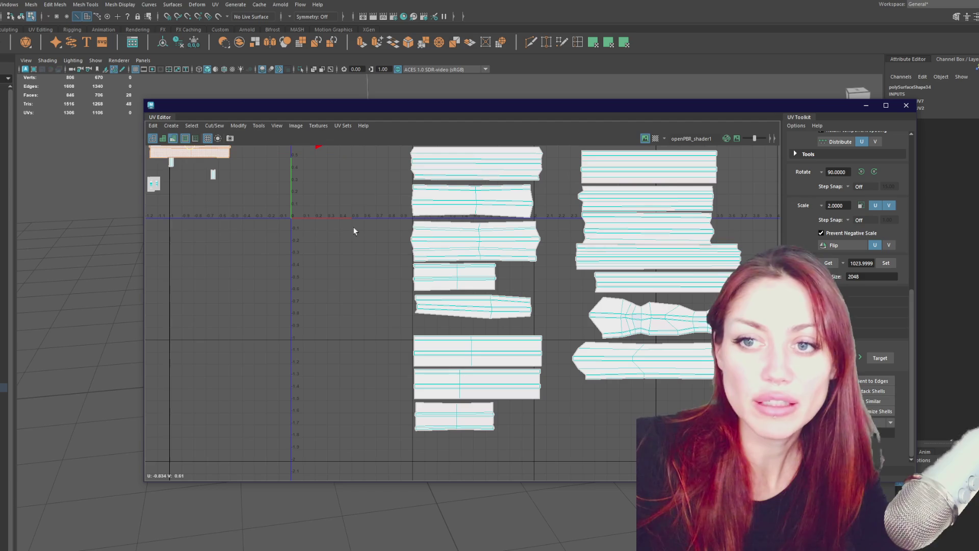
pyautogui.moveTo(185, 147)
pyautogui.mouseDown()
pyautogui.moveTo(280, 246)
pyautogui.moveTo(448, 344)
pyautogui.moveTo(461, 448)
pyautogui.mouseUp()
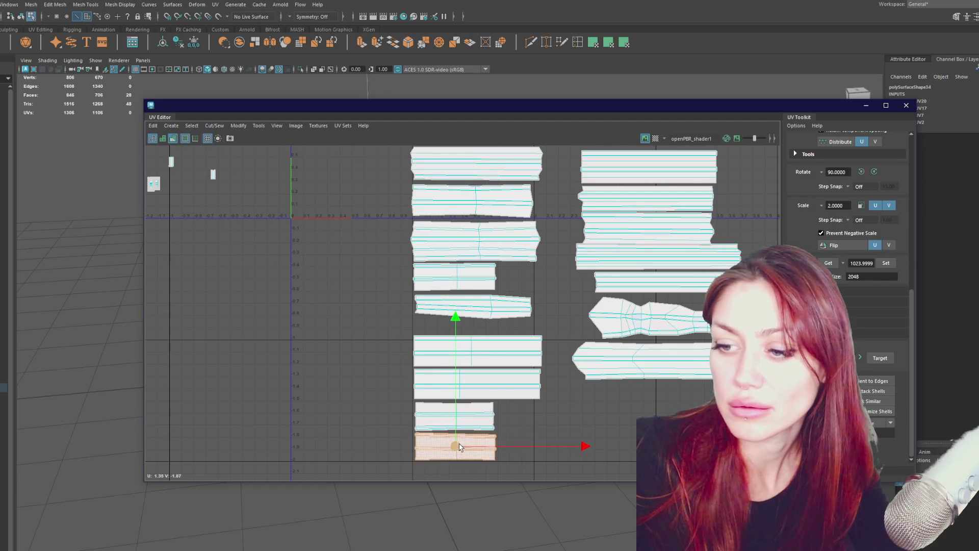
pyautogui.scroll(-3, 233, 195)
pyautogui.keyDown('alt'); pyautogui.moveTo(301, 169); pyautogui.dragTo(355, 238, button='middle'); pyautogui.keyUp('alt')
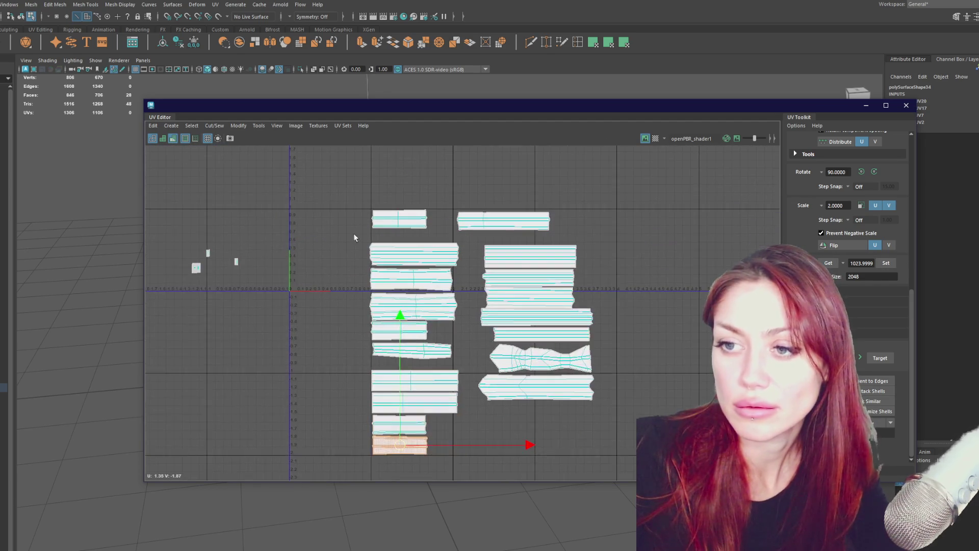
# Drop the last stray plank below the left column and the three small shells beside the right
pyautogui.click(414, 222)
pyautogui.moveTo(399, 221); pyautogui.dragTo(399, 468)
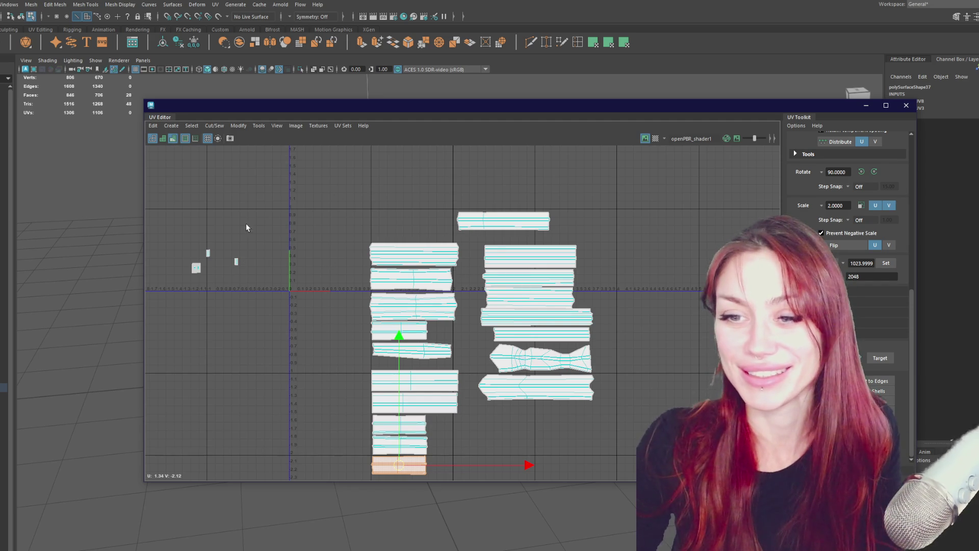
pyautogui.moveTo(245, 229); pyautogui.dragTo(184, 278)
pyautogui.scroll(-2, 271, 274)
pyautogui.moveTo(289, 255)
pyautogui.mouseDown()
pyautogui.moveTo(352, 271)
pyautogui.moveTo(452, 383)
pyautogui.mouseUp()
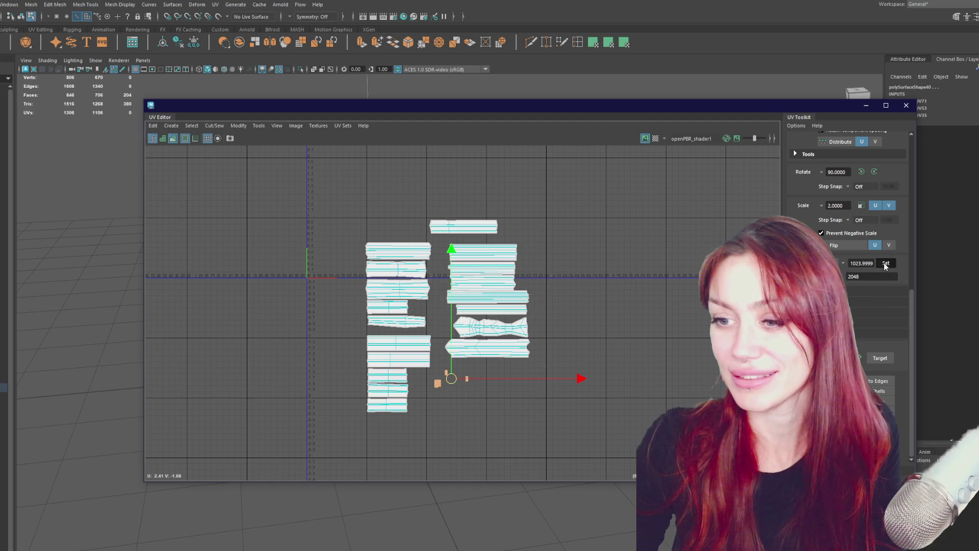
# Place the top shell above the right column and rotate the next shell horizontal beneath it
pyautogui.scroll(2, 556, 343)
pyautogui.click(430, 184)
pyautogui.moveTo(430, 184)
pyautogui.mouseDown()
pyautogui.moveTo(458, 209)
pyautogui.moveTo(458, 199)
pyautogui.mouseUp()
pyautogui.click(459, 214)
pyautogui.moveTo(602, 255); pyautogui.dragTo(531, 254, button='right')
pyautogui.moveTo(463, 217)
pyautogui.mouseDown()
pyautogui.moveTo(237, 206)
pyautogui.moveTo(238, 214)
pyautogui.mouseUp()
# Move the pair of middle-column shells below the left stack
pyautogui.keyDown('shift'); pyautogui.click(467, 250); pyautogui.keyUp('shift')
pyautogui.keyDown('shift'); pyautogui.click(470, 232); pyautogui.keyUp('shift')
pyautogui.keyDown('shift'); pyautogui.click(476, 200); pyautogui.keyUp('shift')
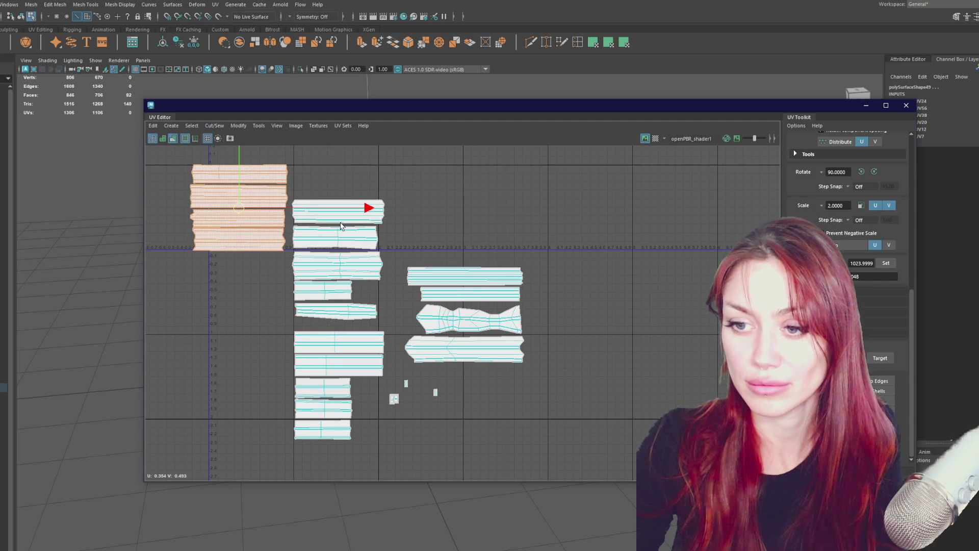
pyautogui.click(366, 351)
pyautogui.keyDown('shift'); pyautogui.click(366, 365); pyautogui.keyUp('shift')
pyautogui.moveTo(337, 356); pyautogui.dragTo(237, 280)
# Move three more middle-column shells into the left stack at top, bottom and above bottom
pyautogui.click(318, 218)
pyautogui.moveTo(324, 214)
pyautogui.mouseDown()
pyautogui.moveTo(267, 255)
pyautogui.moveTo(237, 255)
pyautogui.moveTo(239, 154)
pyautogui.moveTo(248, 323)
pyautogui.moveTo(236, 314)
pyautogui.mouseUp()
pyautogui.click(311, 241)
pyautogui.moveTo(311, 241)
pyautogui.mouseDown()
pyautogui.moveTo(267, 321)
pyautogui.moveTo(236, 338)
pyautogui.moveTo(240, 399)
pyautogui.mouseUp()
pyautogui.click(336, 271)
pyautogui.moveTo(336, 270); pyautogui.dragTo(237, 345)
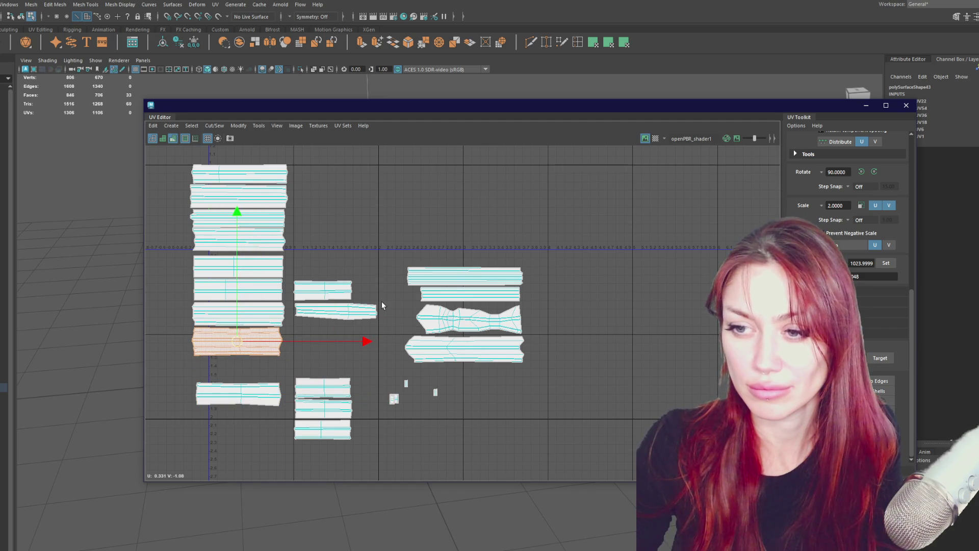
# Select the top four shells of the left stack, nudge them right and scale them
pyautogui.keyDown('alt'); pyautogui.moveTo(371, 237); pyautogui.dragTo(403, 253, button='middle'); pyautogui.keyUp('alt')
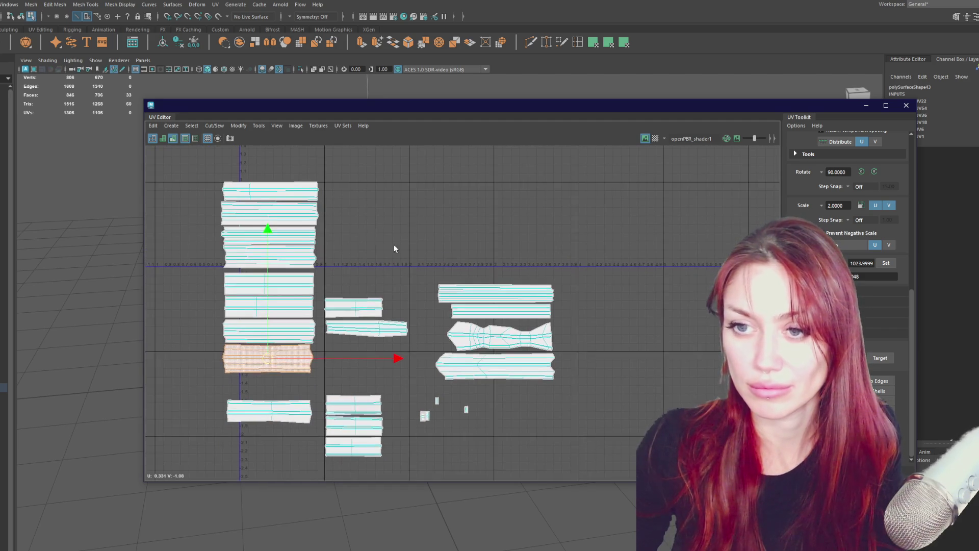
pyautogui.moveTo(195, 168); pyautogui.dragTo(339, 273)
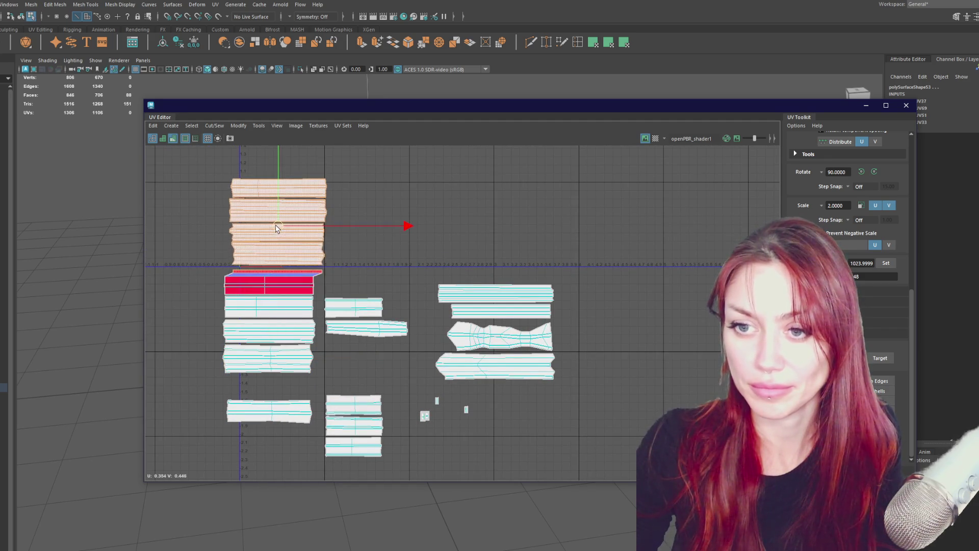
pyautogui.moveTo(194, 161); pyautogui.dragTo(334, 274)
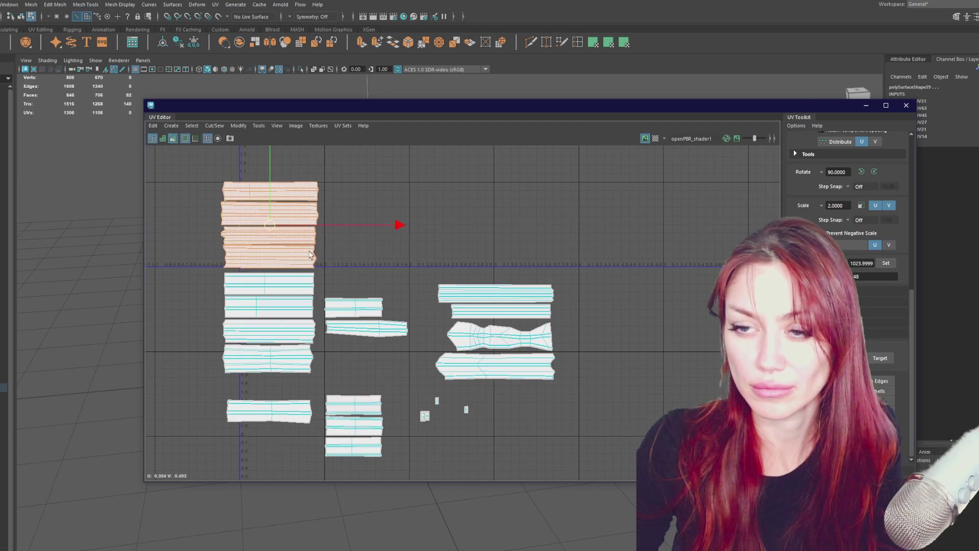
pyautogui.moveTo(269, 225); pyautogui.dragTo(278, 228)
pyautogui.press('r')
pyautogui.press('w')
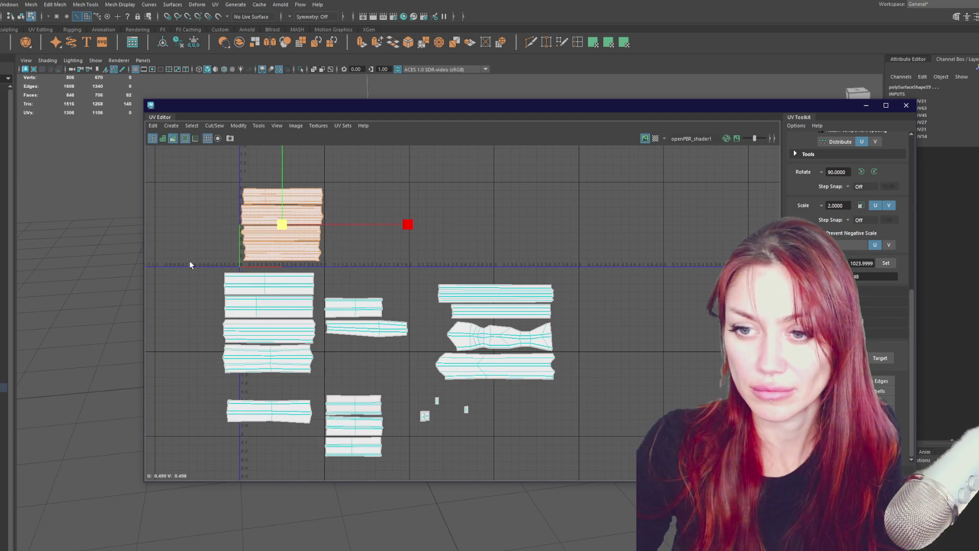
# Move the lower-left, middle and lower-middle shell groups up beside the top stacks
pyautogui.moveTo(316, 383); pyautogui.dragTo(317, 384)
pyautogui.moveTo(284, 337)
pyautogui.mouseDown()
pyautogui.moveTo(337, 289)
pyautogui.moveTo(370, 225)
pyautogui.mouseUp()
pyautogui.moveTo(327, 304)
pyautogui.mouseDown()
pyautogui.moveTo(456, 223)
pyautogui.moveTo(453, 204)
pyautogui.mouseUp()
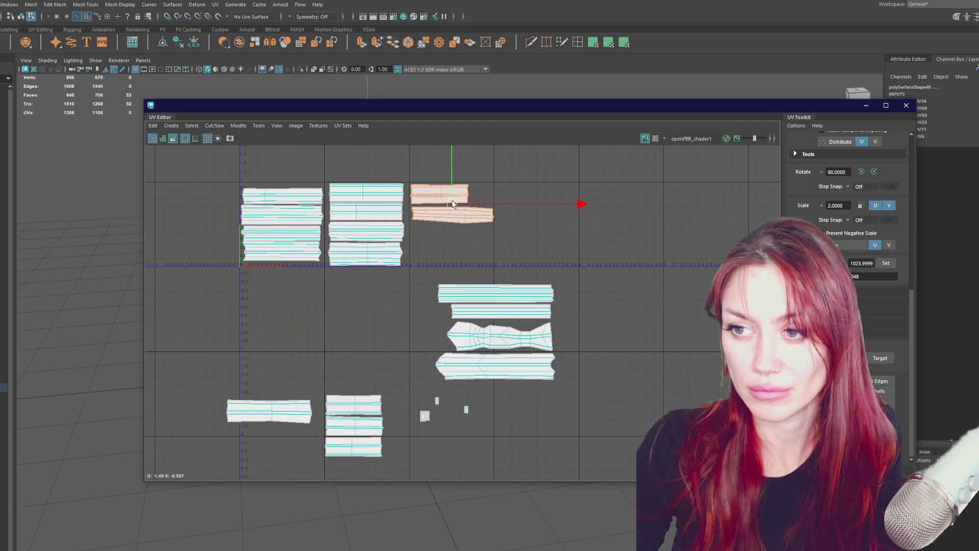
pyautogui.click(249, 405)
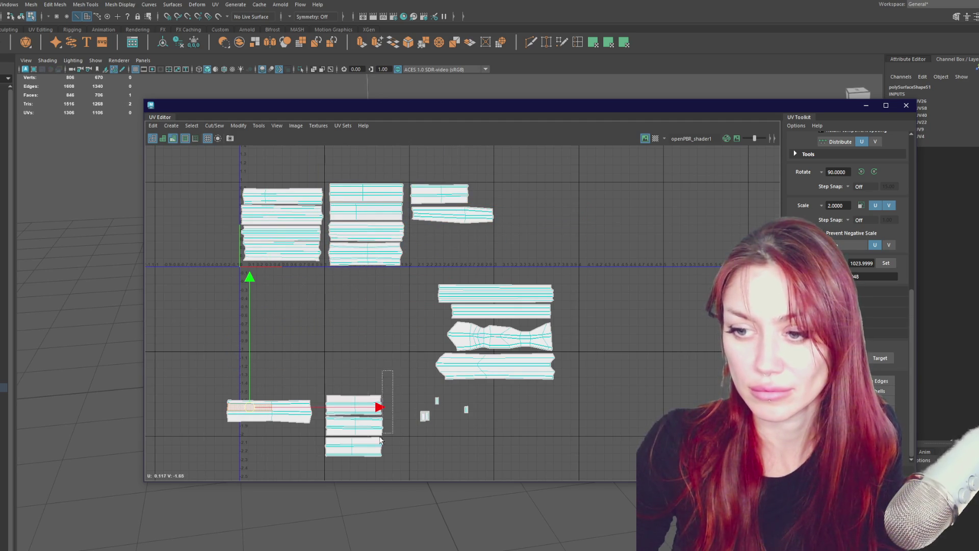
pyautogui.moveTo(391, 406); pyautogui.dragTo(320, 468)
pyautogui.moveTo(359, 423)
pyautogui.mouseDown()
pyautogui.moveTo(455, 289)
pyautogui.moveTo(439, 259)
pyautogui.mouseUp()
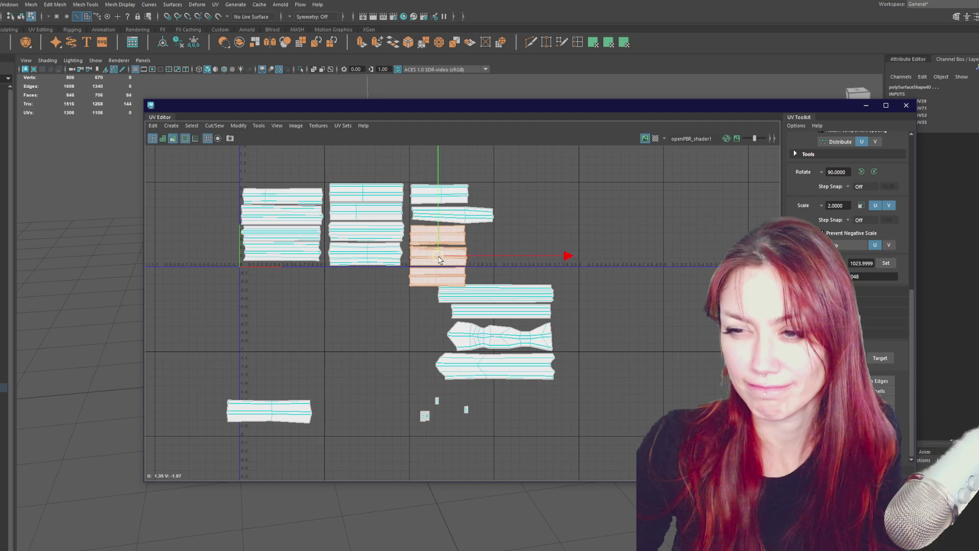
# Move the long shell out to the right and shift the stack shells up
pyautogui.scroll(3, 538, 250)
pyautogui.keyDown('alt'); pyautogui.moveTo(538, 250); pyautogui.dragTo(581, 321, button='middle'); pyautogui.keyUp('alt')
pyautogui.click(448, 271)
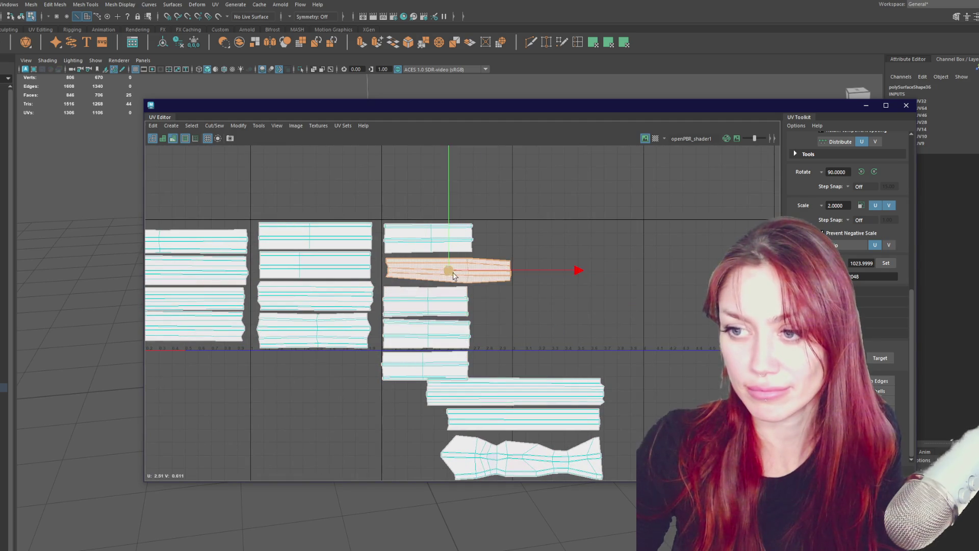
pyautogui.moveTo(449, 272); pyautogui.dragTo(726, 359)
pyautogui.click(426, 301)
pyautogui.moveTo(426, 301); pyautogui.dragTo(426, 271)
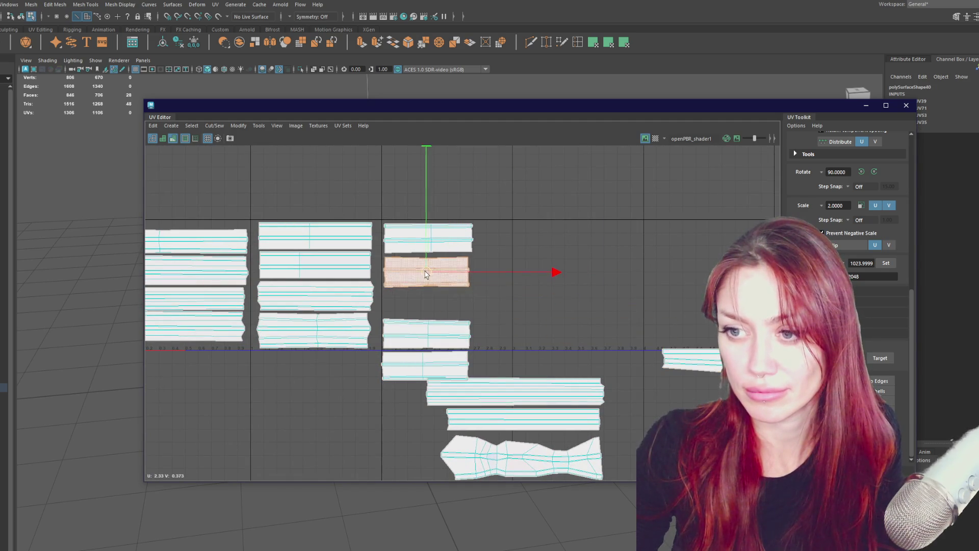
pyautogui.click(427, 334)
pyautogui.moveTo(427, 334); pyautogui.dragTo(427, 307)
# Rotate the long shell 90° upright and place it beside the third stack
pyautogui.click(424, 366)
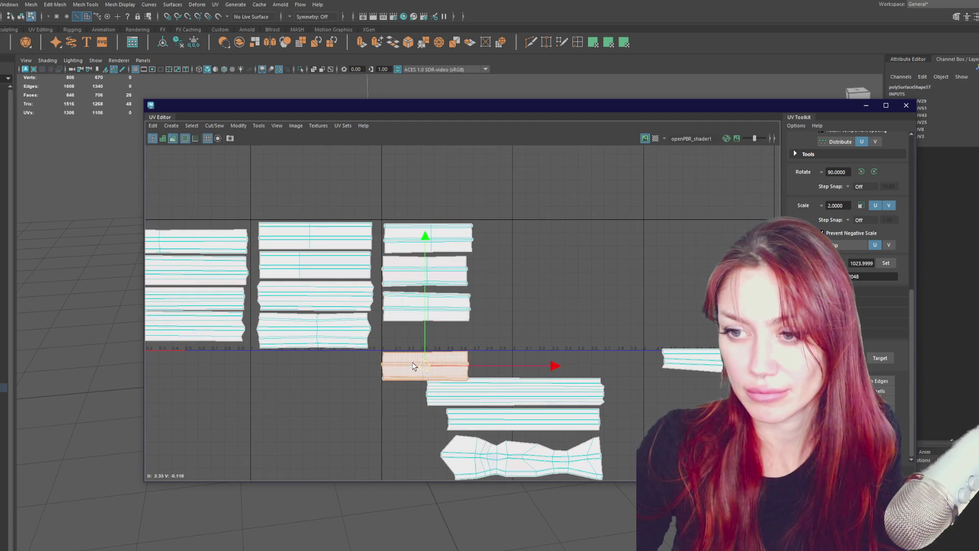
pyautogui.moveTo(424, 366); pyautogui.dragTo(422, 270)
pyautogui.click(429, 304)
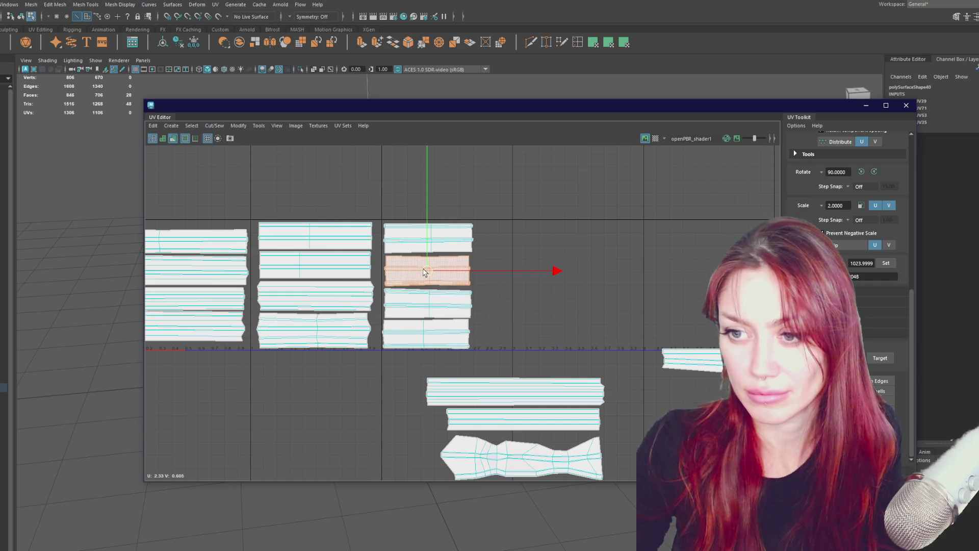
pyautogui.click(720, 367)
pyautogui.click(874, 172)
pyautogui.moveTo(717, 357)
pyautogui.mouseDown()
pyautogui.moveTo(519, 271)
pyautogui.moveTo(488, 286)
pyautogui.mouseUp()
# Gather five shells into one group and move it left beneath the leftmost column
pyautogui.scroll(-3, 553, 286)
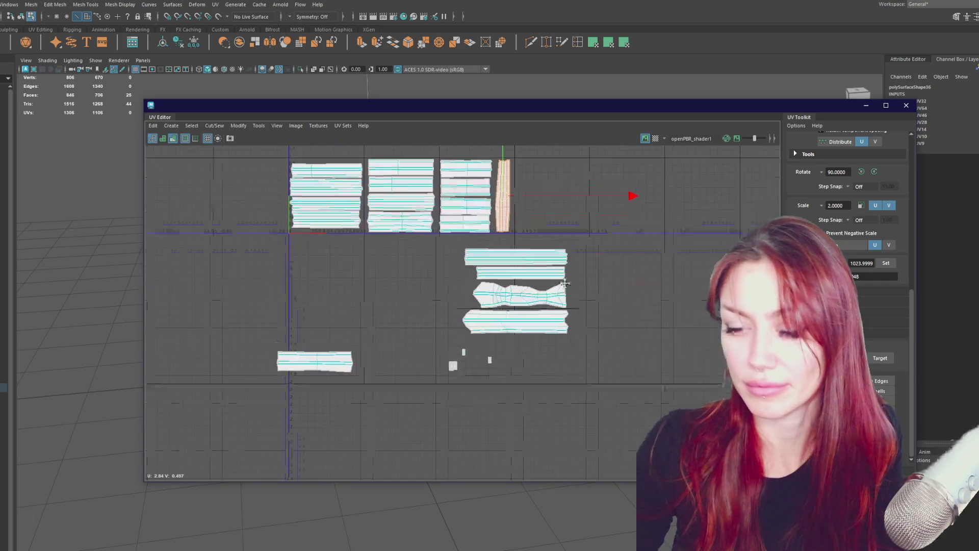
pyautogui.click(316, 361)
pyautogui.moveTo(316, 361)
pyautogui.mouseDown()
pyautogui.moveTo(449, 344)
pyautogui.moveTo(466, 283)
pyautogui.moveTo(508, 300)
pyautogui.moveTo(529, 340)
pyautogui.mouseUp()
pyautogui.keyDown('shift'); pyautogui.click(535, 314); pyautogui.keyUp('shift')
pyautogui.keyDown('shift'); pyautogui.click(540, 287); pyautogui.keyUp('shift')
pyautogui.keyDown('shift'); pyautogui.click(550, 263); pyautogui.keyUp('shift')
pyautogui.keyDown('shift'); pyautogui.click(552, 255); pyautogui.keyUp('shift')
pyautogui.moveTo(510, 291)
pyautogui.mouseDown()
pyautogui.moveTo(564, 217)
pyautogui.moveTo(279, 302)
pyautogui.moveTo(320, 279)
pyautogui.mouseUp()
pyautogui.scroll(3, 320, 279)
pyautogui.click(342, 236)
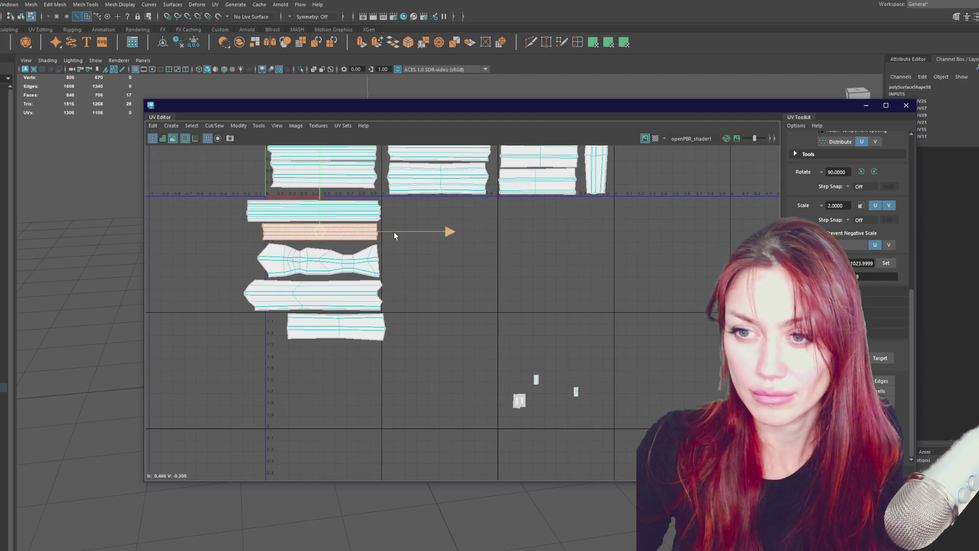
# Rotate the selected shell 90° to vertical and place it beside the shells near U=1
pyautogui.click(861, 171)
pyautogui.moveTo(327, 236); pyautogui.dragTo(393, 261)
pyautogui.click(337, 327)
pyautogui.moveTo(338, 328); pyautogui.dragTo(330, 236)
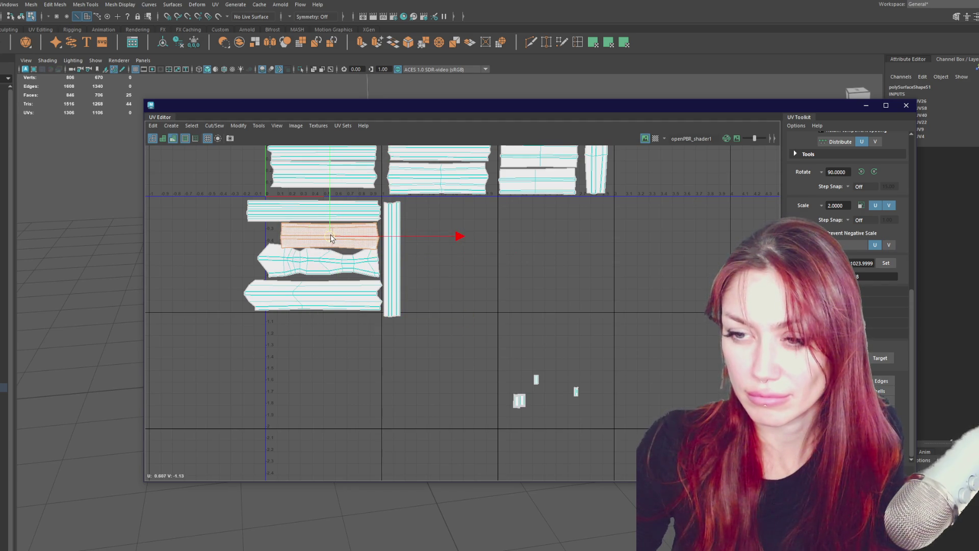
pyautogui.hotkey('ctrl', 'z')
# Shrink five lower shells to U=0, moving the bowtie down and the wide shell up
pyautogui.moveTo(467, 404)
pyautogui.mouseDown()
pyautogui.moveTo(234, 187)
pyautogui.moveTo(222, 194)
pyautogui.mouseUp()
pyautogui.moveTo(321, 270); pyautogui.dragTo(336, 260)
pyautogui.press('w')
pyautogui.click(336, 280)
pyautogui.click(332, 254)
pyautogui.moveTo(332, 253); pyautogui.dragTo(333, 367)
pyautogui.click(323, 277)
pyautogui.moveTo(323, 278); pyautogui.dragTo(328, 233)
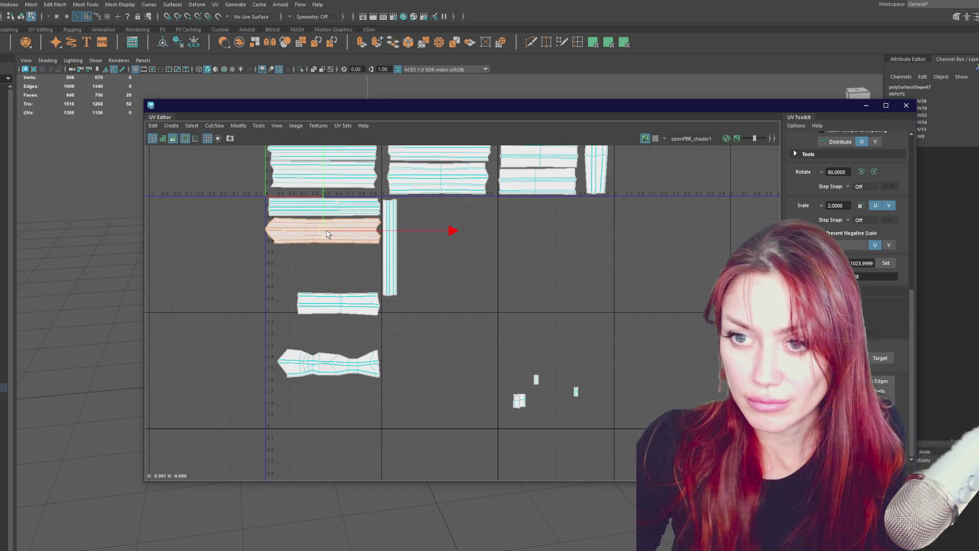
# Rotate the tall strip shell horizontal and stack a shell and the bowtie beneath it
pyautogui.moveTo(195, 408); pyautogui.dragTo(407, 195)
pyautogui.click(390, 248)
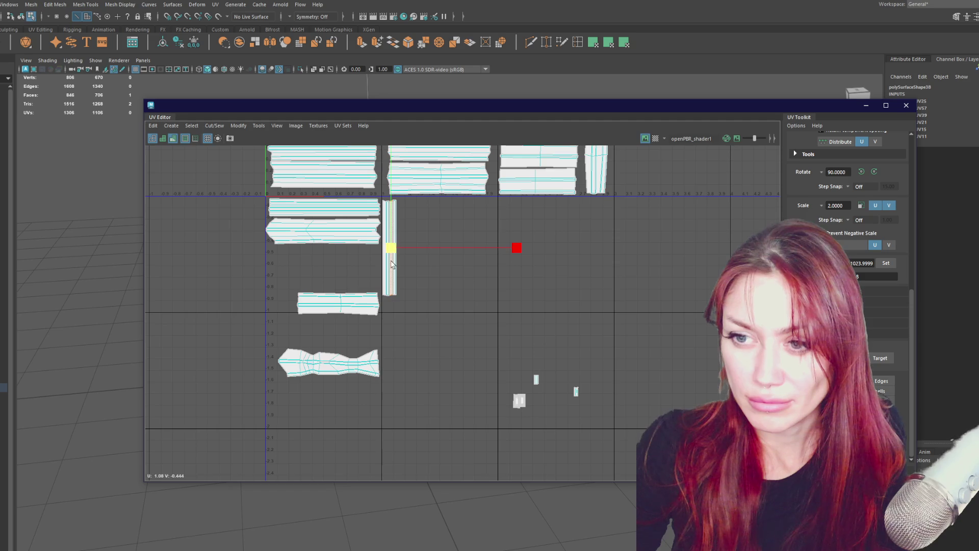
pyautogui.click(875, 173)
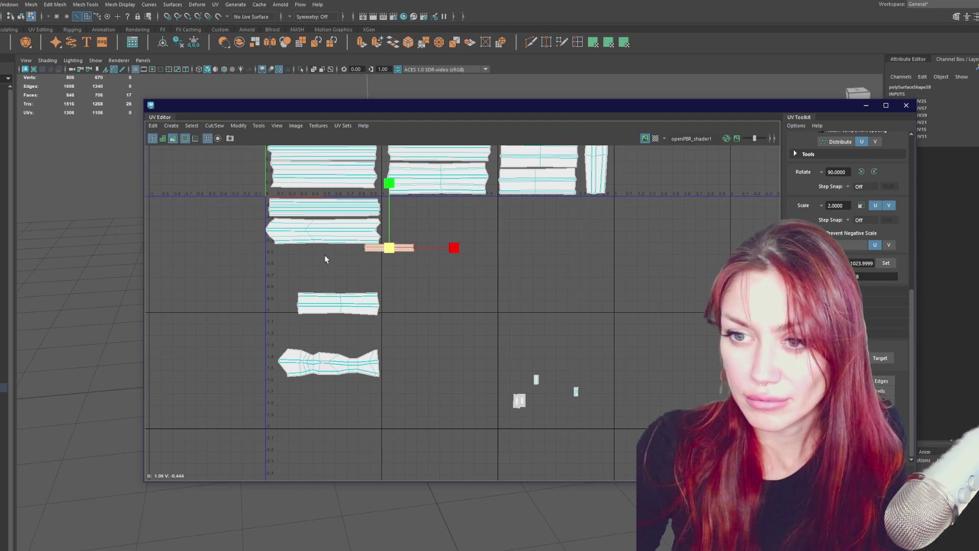
pyautogui.moveTo(391, 254); pyautogui.dragTo(330, 253)
pyautogui.click(341, 308)
pyautogui.moveTo(341, 309); pyautogui.dragTo(341, 278)
pyautogui.click(343, 371)
pyautogui.moveTo(329, 366)
pyautogui.mouseDown()
pyautogui.moveTo(325, 301)
pyautogui.moveTo(315, 303)
pyautogui.mouseUp()
# Move two small UV shells from below the layout up beside the plank strips
pyautogui.scroll(3, 315, 303)
pyautogui.click(356, 236)
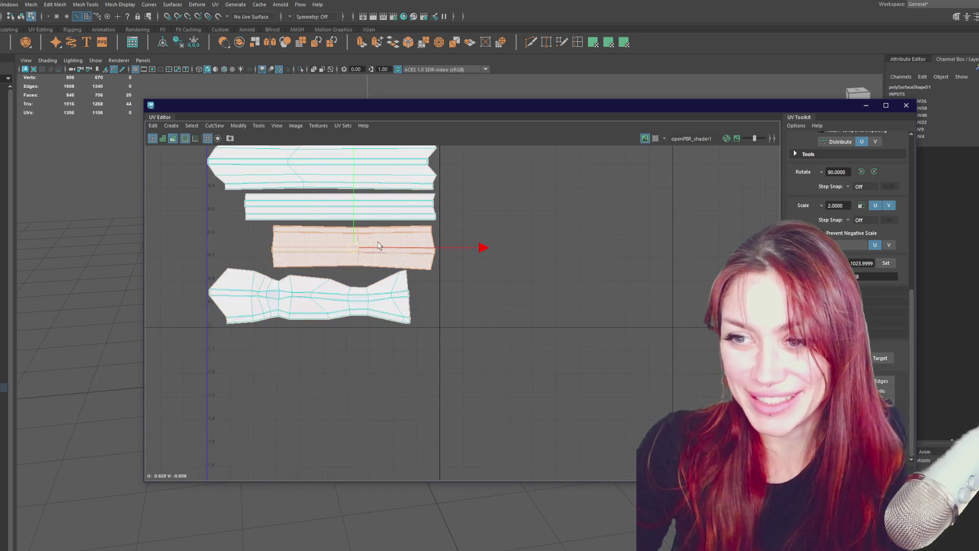
pyautogui.scroll(-3, 354, 233)
pyautogui.moveTo(672, 388); pyautogui.dragTo(661, 423)
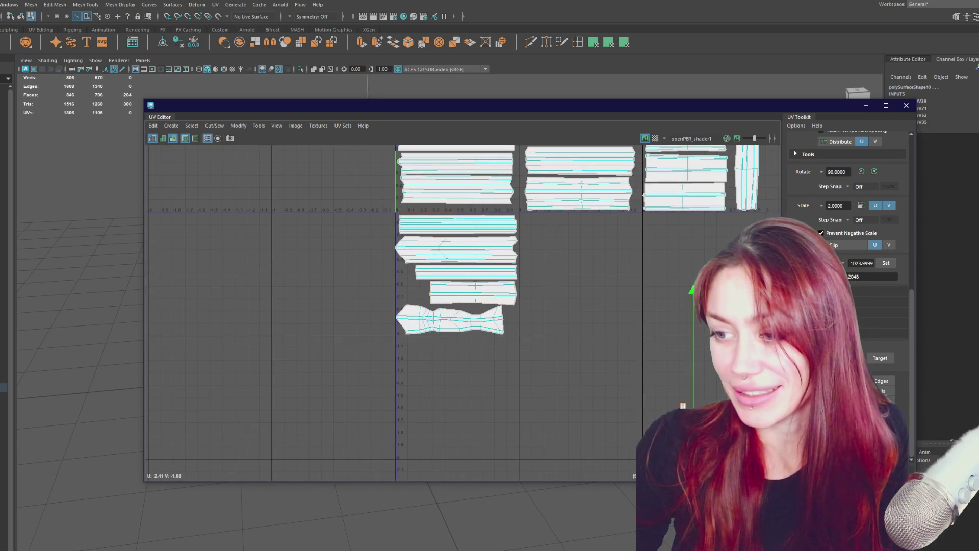
pyautogui.scroll(2, 440, 366)
pyautogui.scroll(1, 440, 367)
pyautogui.click(485, 383)
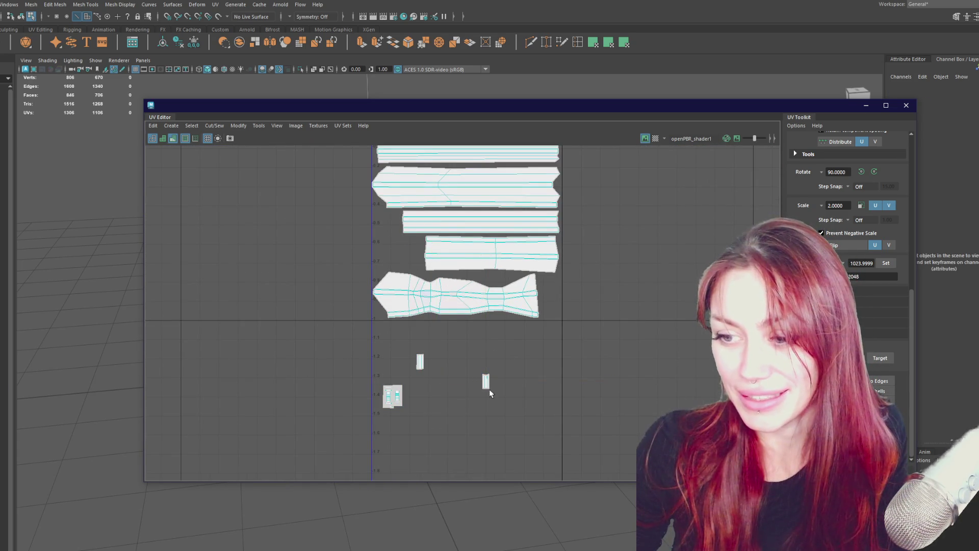
pyautogui.moveTo(486, 383)
pyautogui.mouseDown()
pyautogui.moveTo(400, 223)
pyautogui.moveTo(378, 211)
pyautogui.mouseUp()
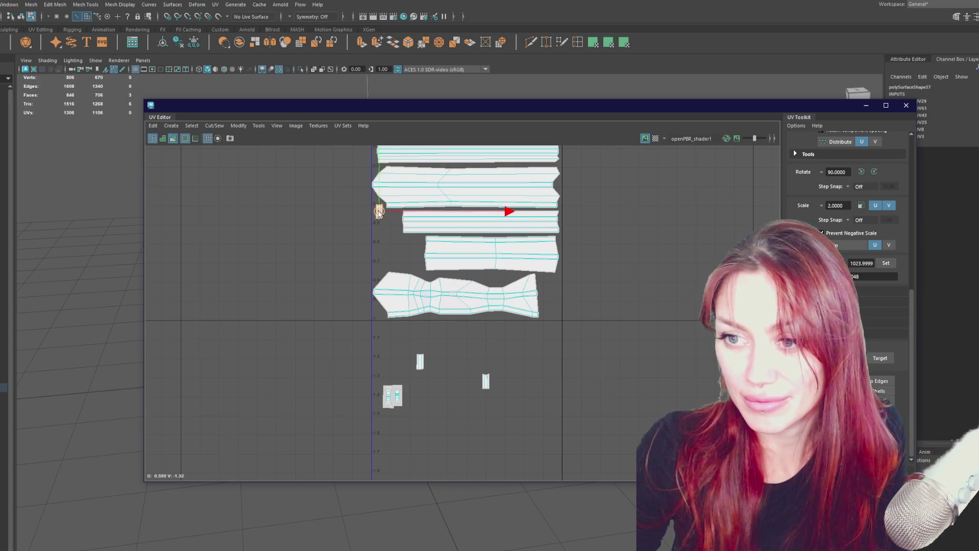
pyautogui.click(397, 408)
pyautogui.moveTo(397, 408)
pyautogui.mouseDown()
pyautogui.moveTo(404, 264)
pyautogui.moveTo(388, 233)
pyautogui.mouseUp()
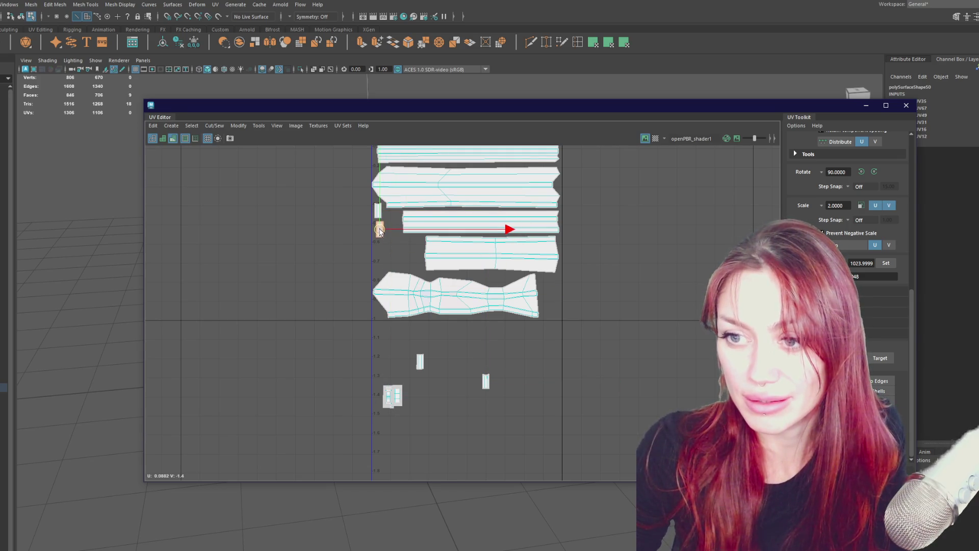
# Drag the UV editor window down to reveal the gate model
pyautogui.moveTo(439, 235)
pyautogui.keyDown('alt'); pyautogui.mouseDown(button='middle')
pyautogui.moveTo(424, 402)
pyautogui.moveTo(405, 396)
pyautogui.mouseUp(button='middle'); pyautogui.keyUp('alt')
pyautogui.click(445, 275)
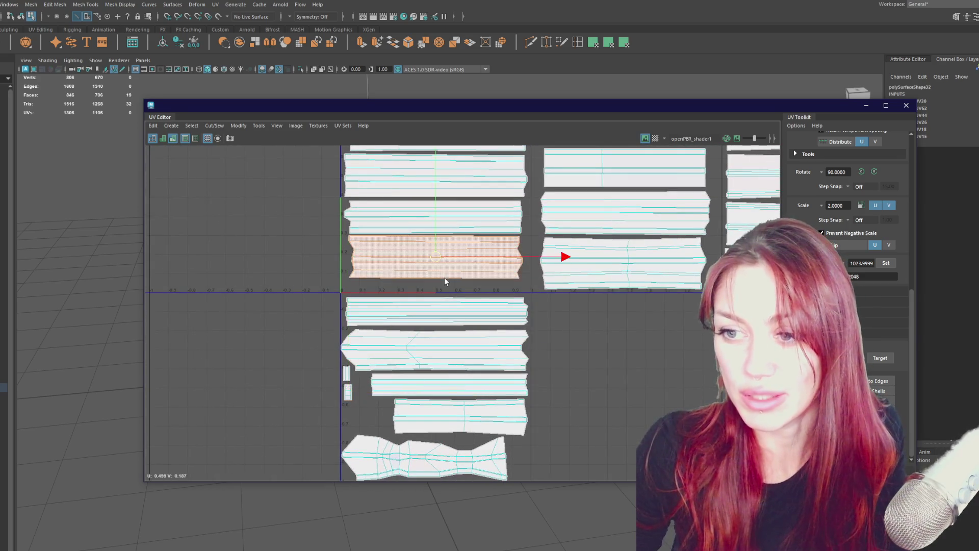
pyautogui.scroll(-3, 445, 277)
pyautogui.scroll(-2, 449, 310)
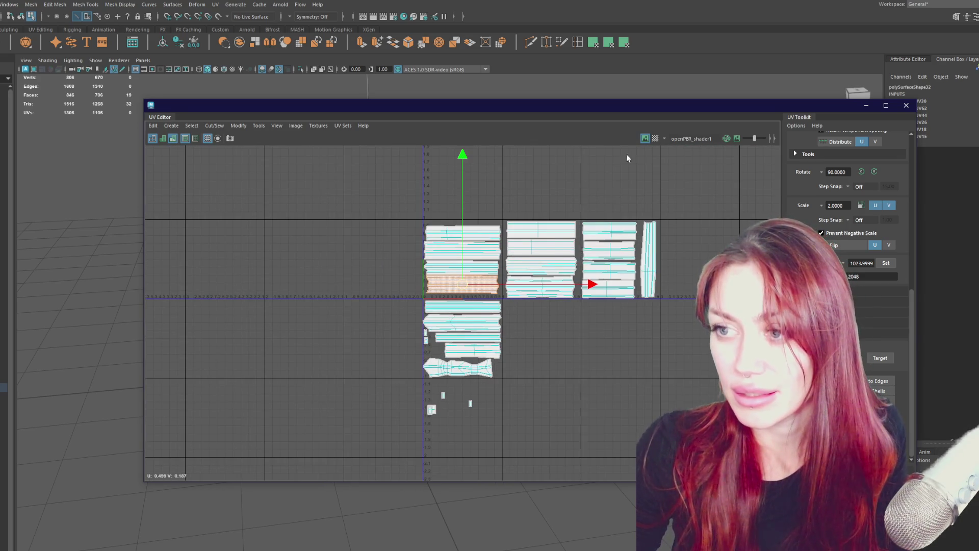
pyautogui.moveTo(644, 106); pyautogui.dragTo(603, 305)
# Select the small UV shells below the layout and raise the UV editor window
pyautogui.press('w')
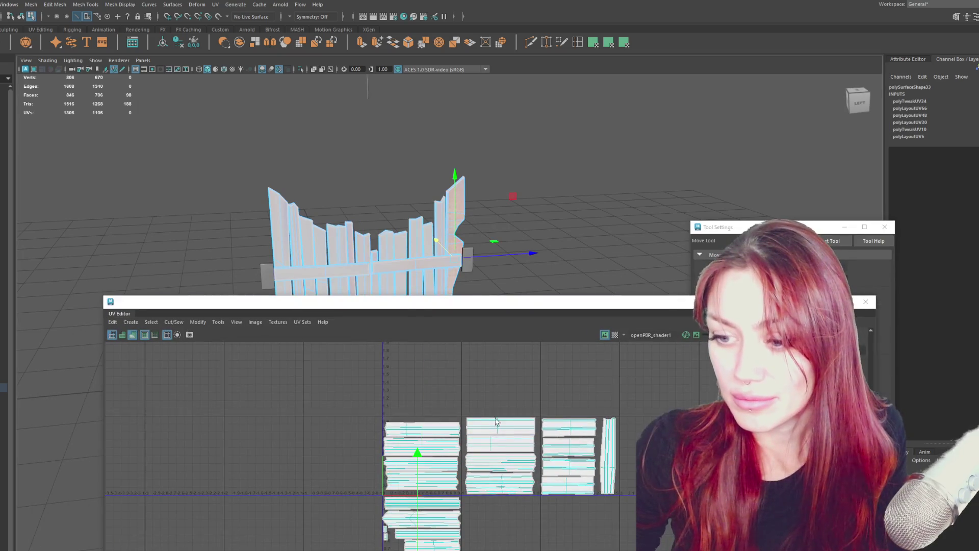
pyautogui.press('w')
pyautogui.moveTo(414, 537); pyautogui.dragTo(311, 535)
pyautogui.hotkey('ctrl', 'z')
pyautogui.click(384, 548)
pyautogui.keyDown('alt'); pyautogui.moveTo(391, 550); pyautogui.dragTo(408, 448, button='middle'); pyautogui.keyUp('alt')
pyautogui.click(402, 453)
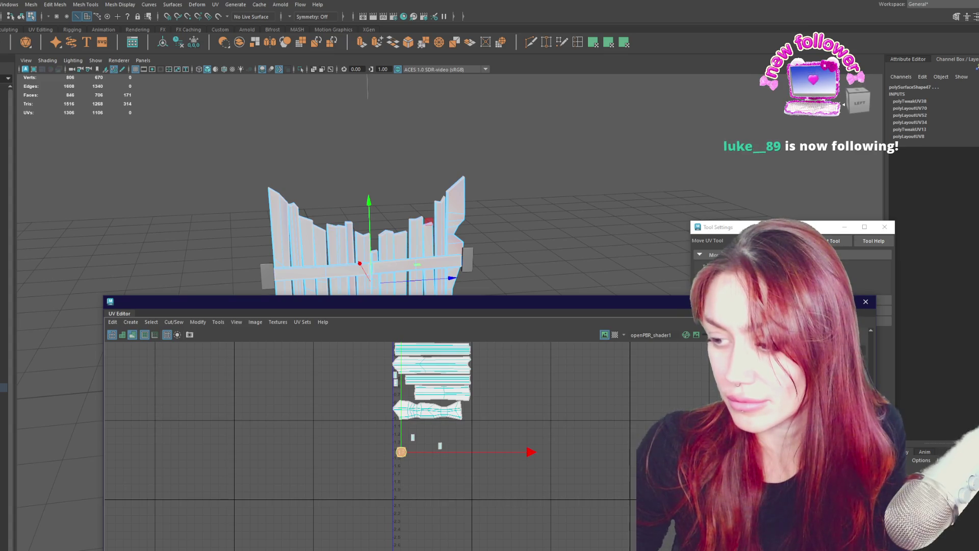
pyautogui.moveTo(408, 301); pyautogui.dragTo(399, 222)
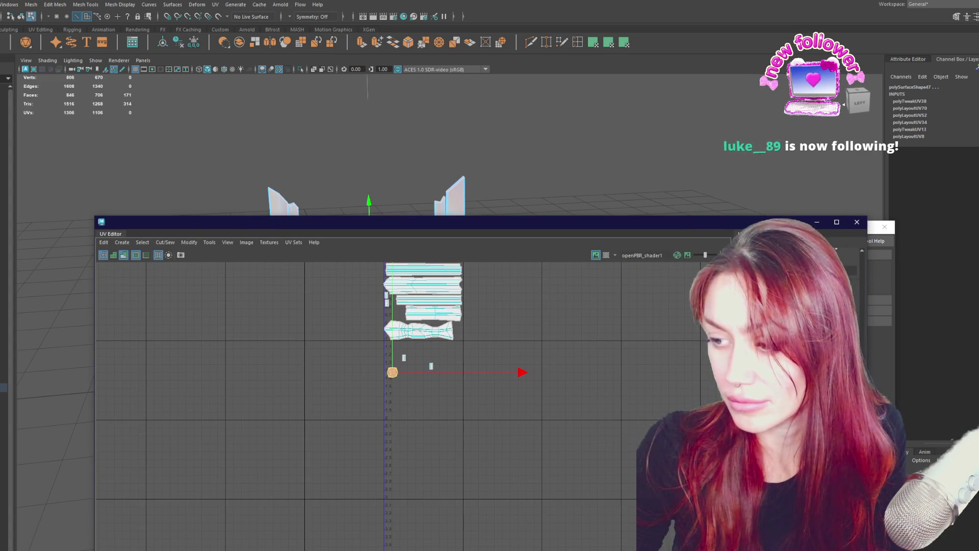
# Gather the scattered small UV pieces together left of the layout
pyautogui.scroll(-2, 542, 392)
pyautogui.moveTo(432, 377); pyautogui.dragTo(338, 417)
pyautogui.keyDown('alt'); pyautogui.moveTo(466, 344); pyautogui.dragTo(450, 402, button='middle'); pyautogui.keyUp('alt')
pyautogui.moveTo(455, 450); pyautogui.dragTo(350, 412)
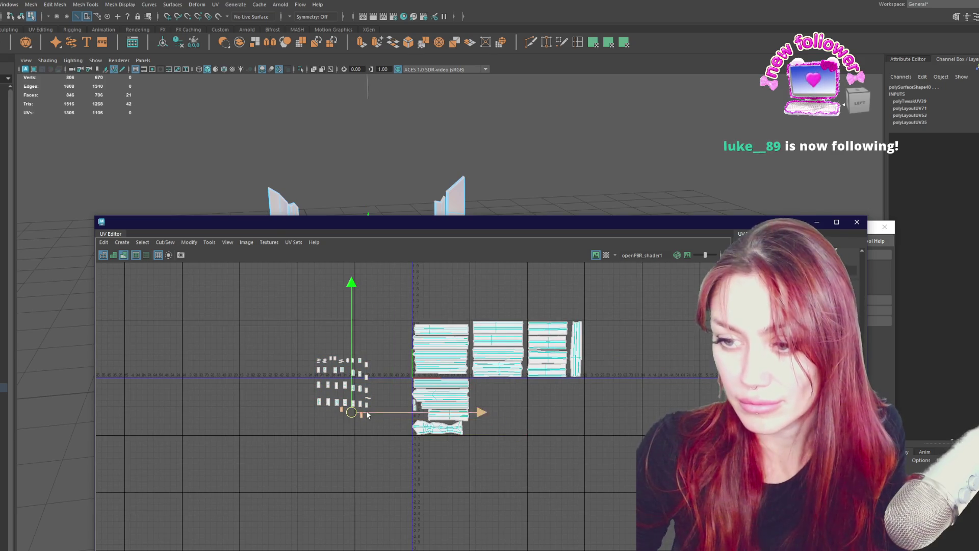
pyautogui.scroll(3, 414, 403)
pyautogui.click(442, 353)
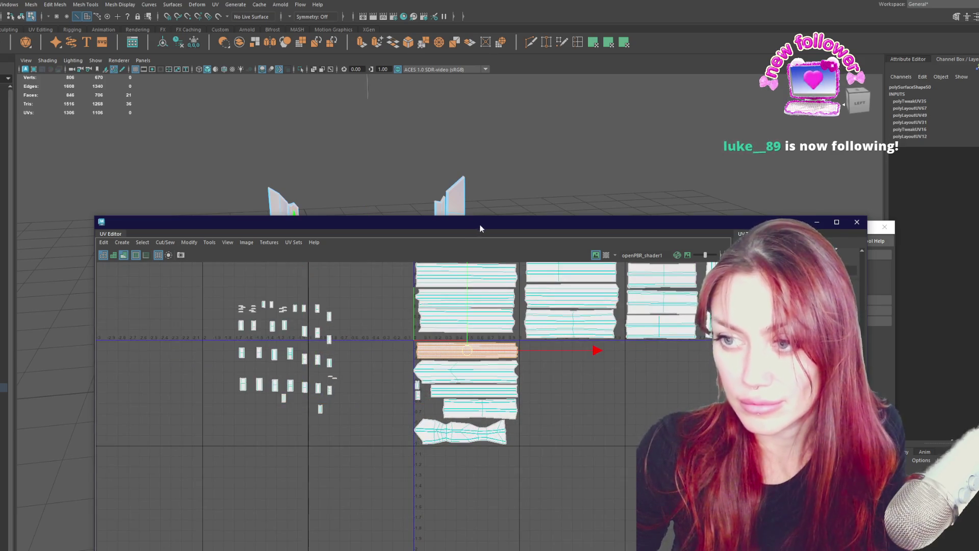
# Close the UV editor and frame the gate front-on in the viewport
pyautogui.click(459, 209)
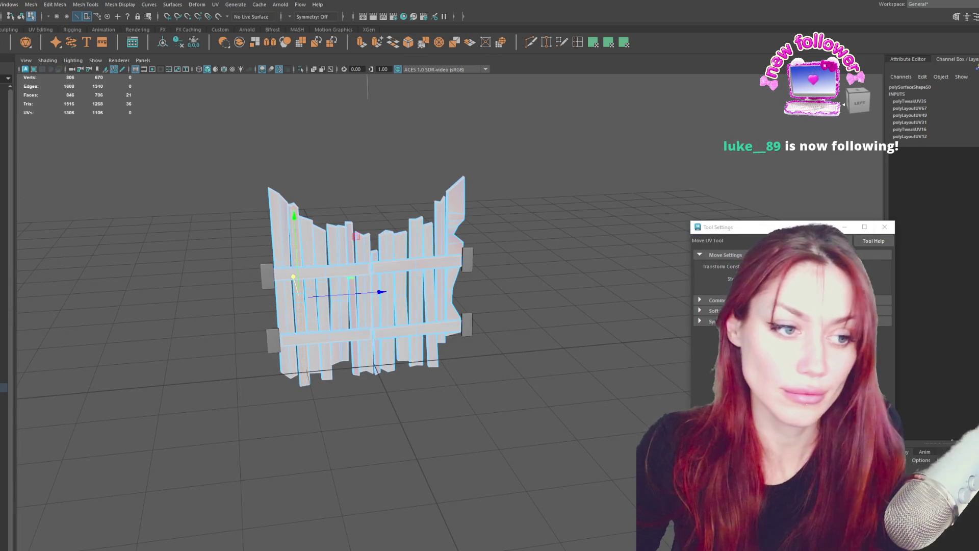
pyautogui.press('w')
pyautogui.keyDown('alt'); pyautogui.moveTo(194, 278); pyautogui.dragTo(216, 279); pyautogui.keyUp('alt')
pyautogui.keyDown('alt'); pyautogui.moveTo(477, 285); pyautogui.dragTo(403, 255); pyautogui.keyUp('alt')
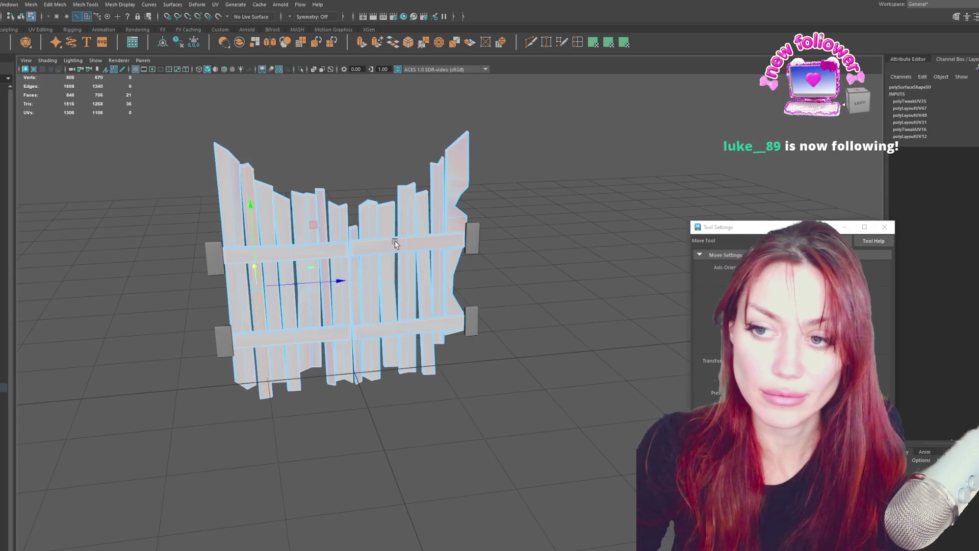
# Delete the left door's upper and lower crossbars in object mode
pyautogui.click(395, 243)
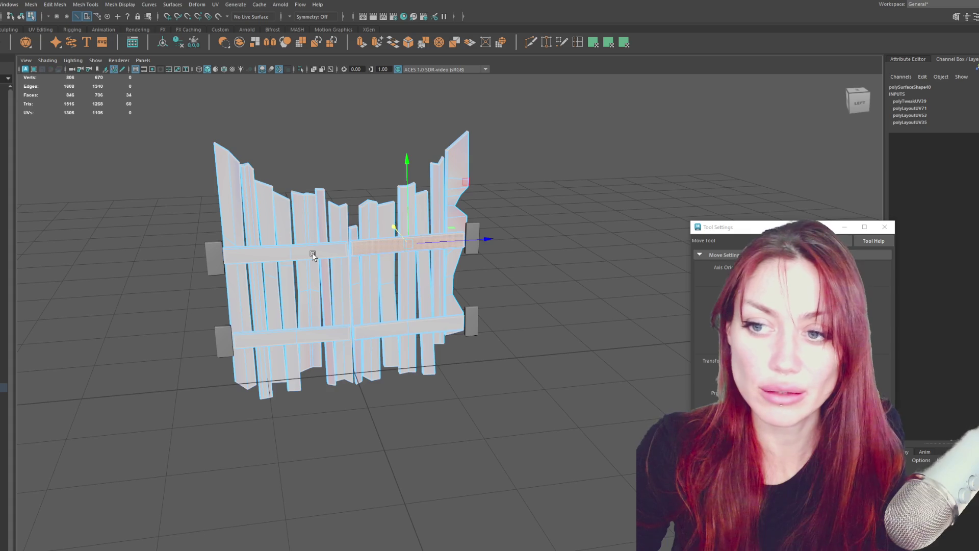
pyautogui.keyDown('shift'); pyautogui.click(317, 339); pyautogui.keyUp('shift')
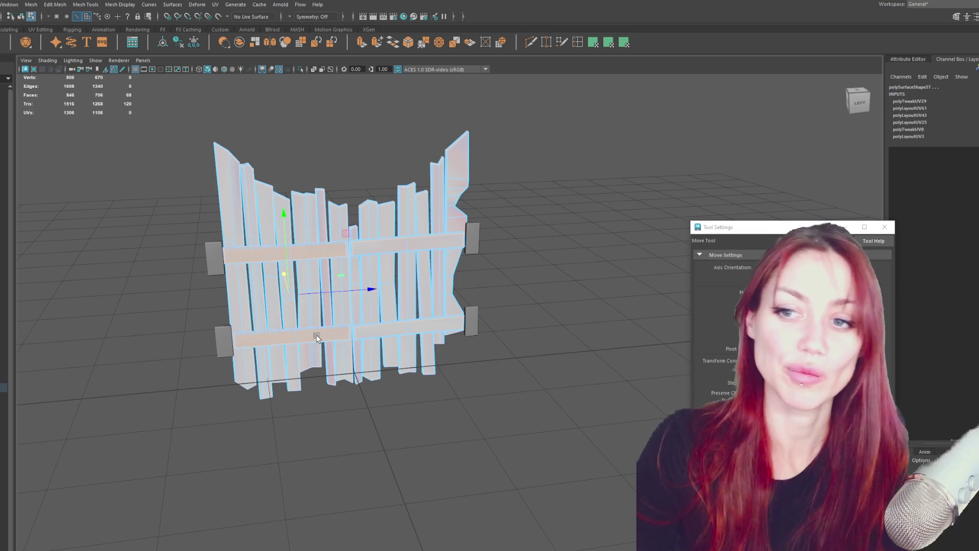
pyautogui.press('Delete')
pyautogui.hotkey('ctrl', 'z')
pyautogui.press('F8')
pyautogui.click(308, 255)
pyautogui.keyDown('shift'); pyautogui.click(331, 341); pyautogui.keyUp('shift')
pyautogui.press('Delete')
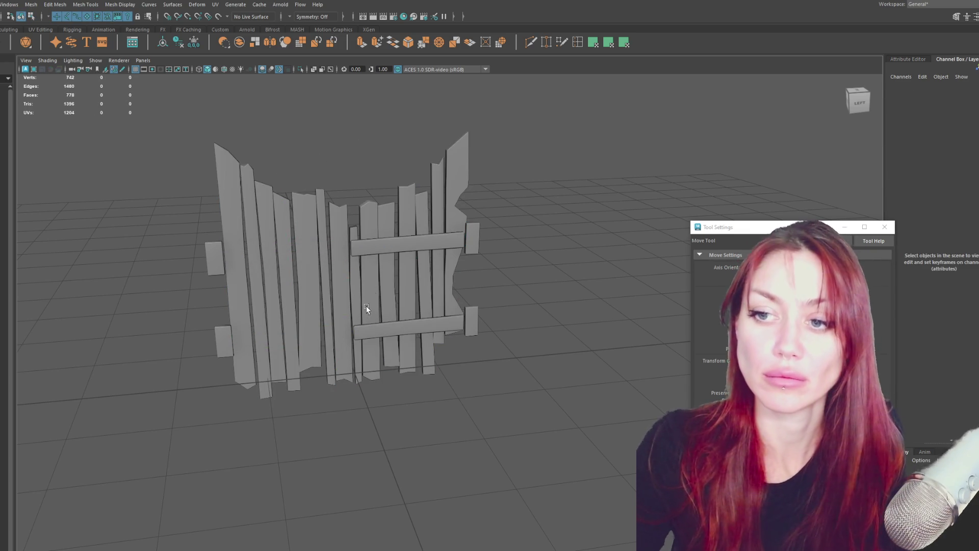
# Mirror a copy of the two right crossbars with Mesh > Mirror and slide it onto the left door
pyautogui.click(378, 256)
pyautogui.keyDown('shift'); pyautogui.click(390, 334); pyautogui.keyUp('shift')
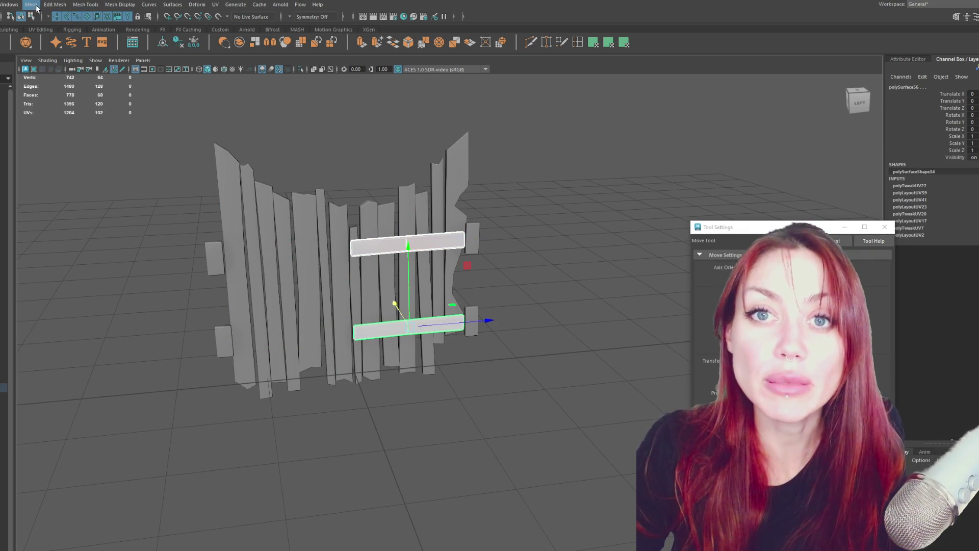
pyautogui.click(34, 5)
pyautogui.click(66, 168)
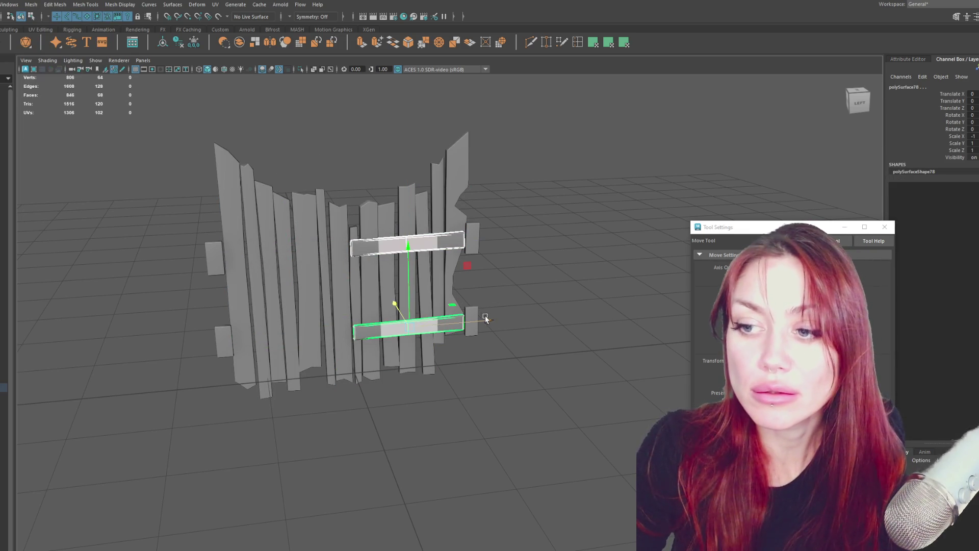
pyautogui.moveTo(484, 317); pyautogui.dragTo(366, 315)
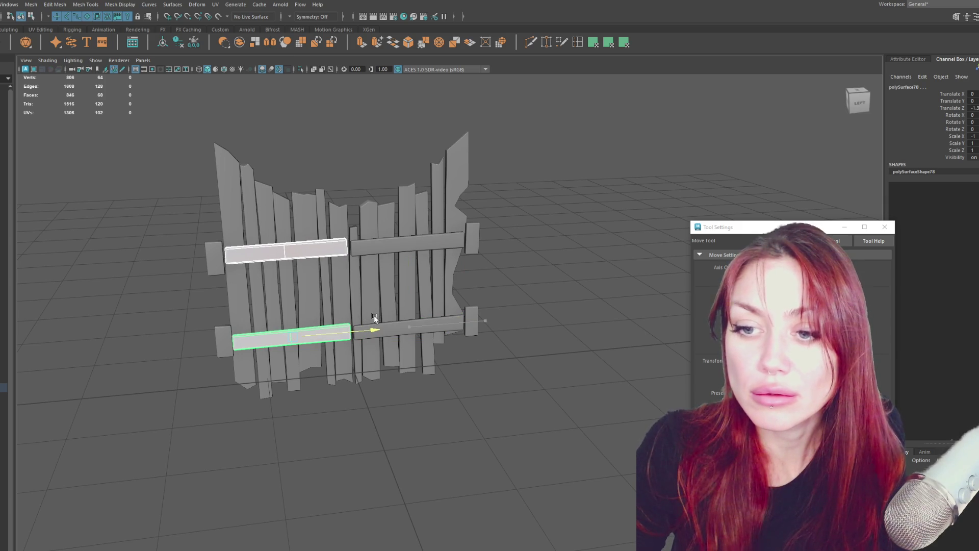
pyautogui.moveTo(287, 254); pyautogui.dragTo(288, 257)
# Tilt the upper left crossbar slightly, then select the whole gate
pyautogui.press('e')
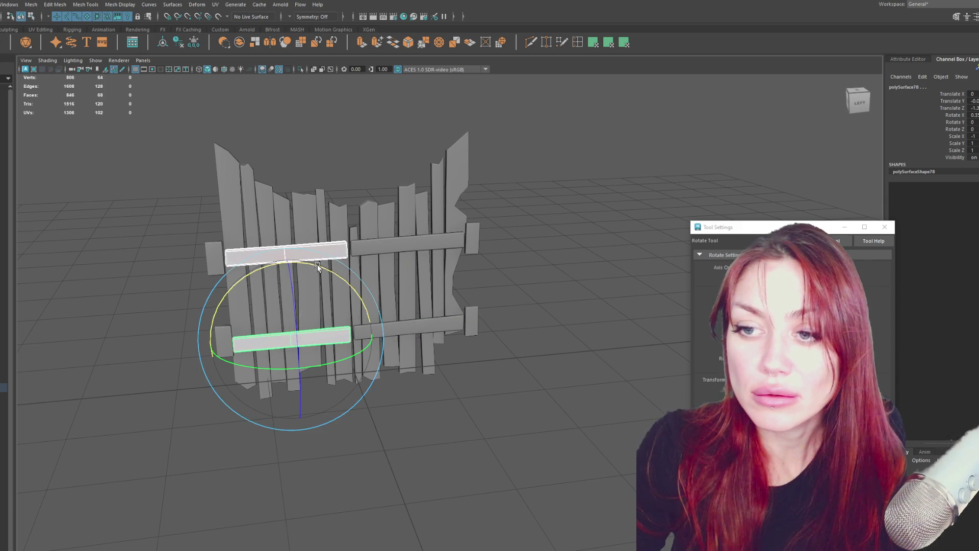
pyautogui.click(317, 266)
pyautogui.moveTo(360, 227); pyautogui.dragTo(362, 233)
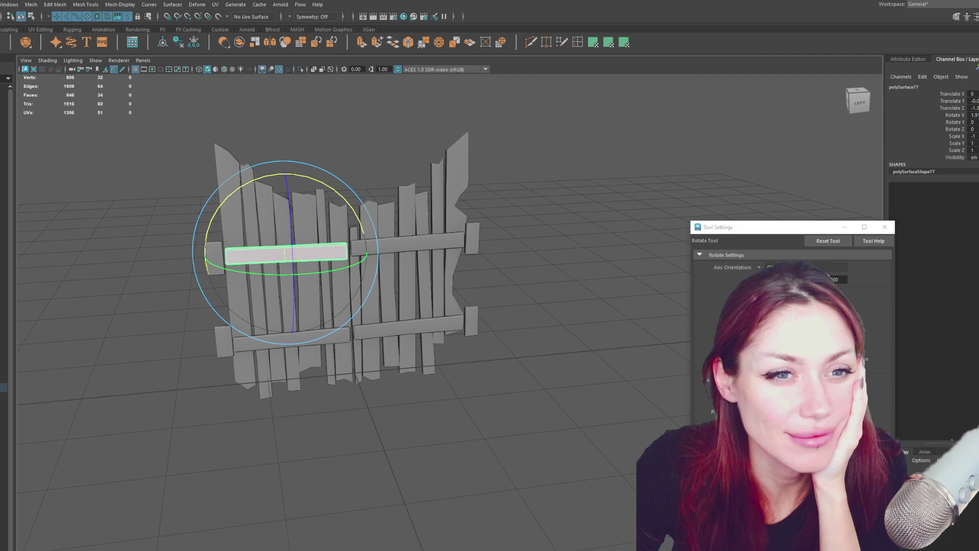
pyautogui.press('e')
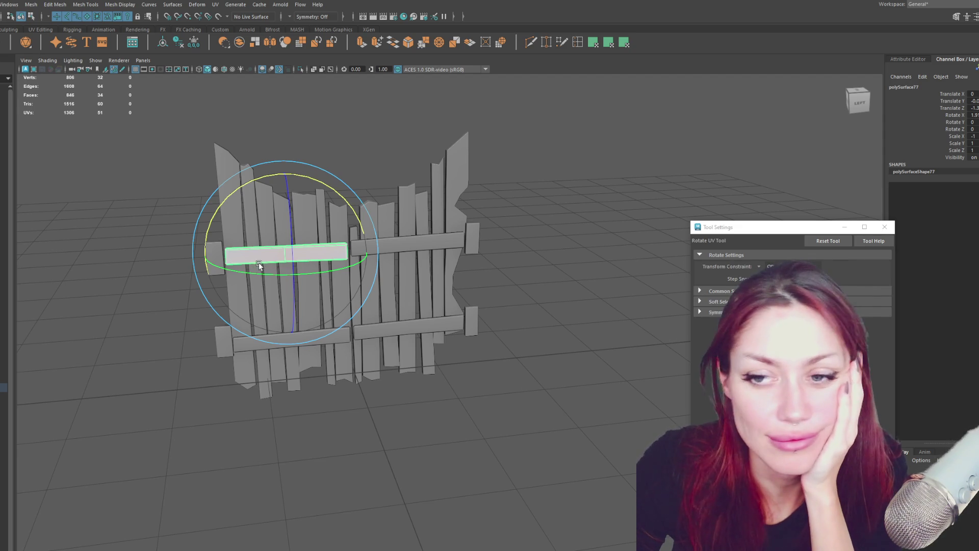
pyautogui.press('F8')
pyautogui.moveTo(185, 98); pyautogui.dragTo(543, 414)
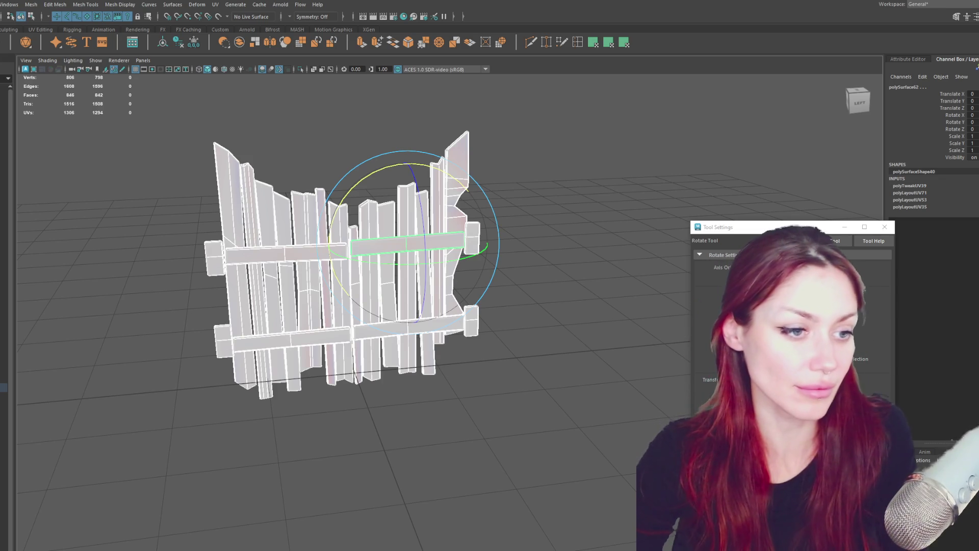
pyautogui.press('F8')
pyautogui.click(286, 251)
pyautogui.keyDown('shift'); pyautogui.click(291, 339); pyautogui.keyUp('shift')
pyautogui.press('w')
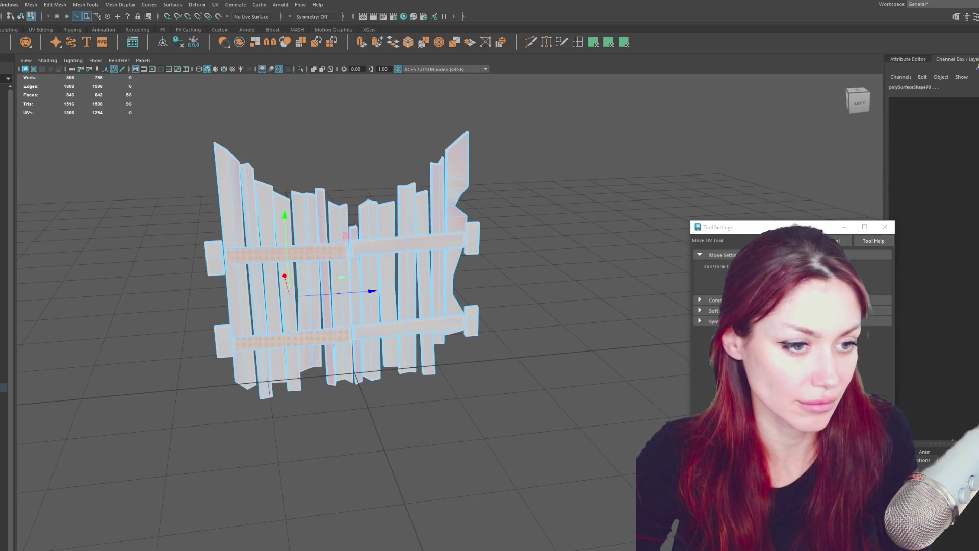
pyautogui.keyDown('shift'); pyautogui.click(408, 245); pyautogui.keyUp('shift')
pyautogui.keyDown('shift'); pyautogui.click(408, 326); pyautogui.keyUp('shift')
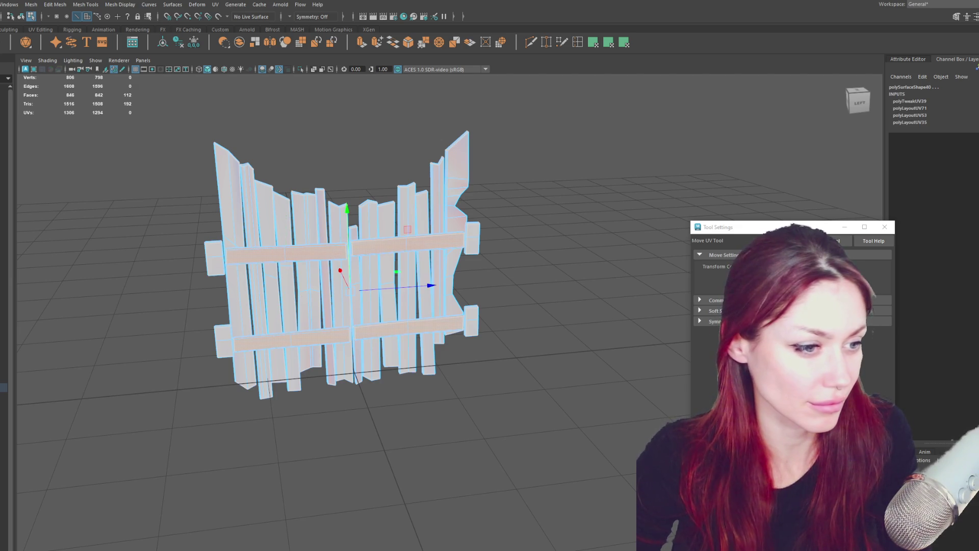
pyautogui.moveTo(489, 217); pyautogui.dragTo(465, 342)
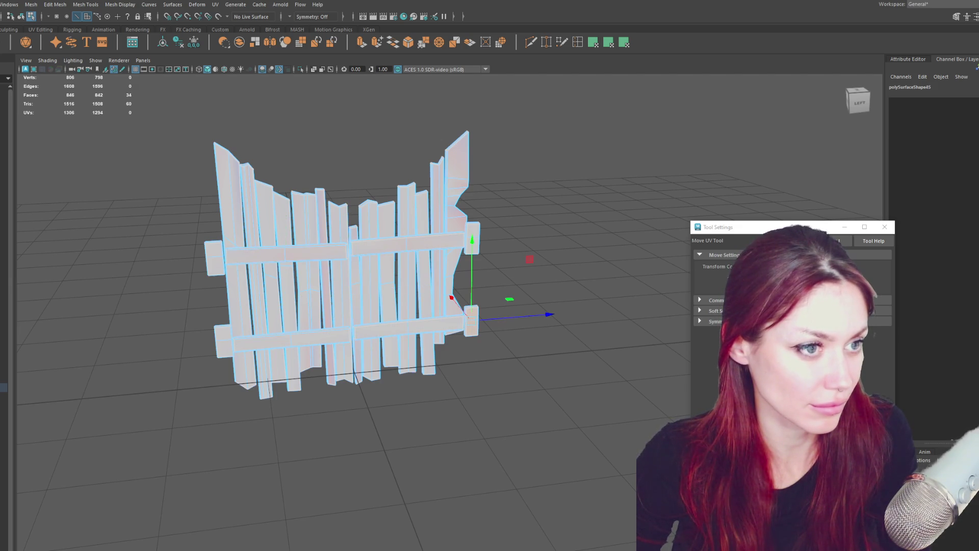
pyautogui.click(472, 239)
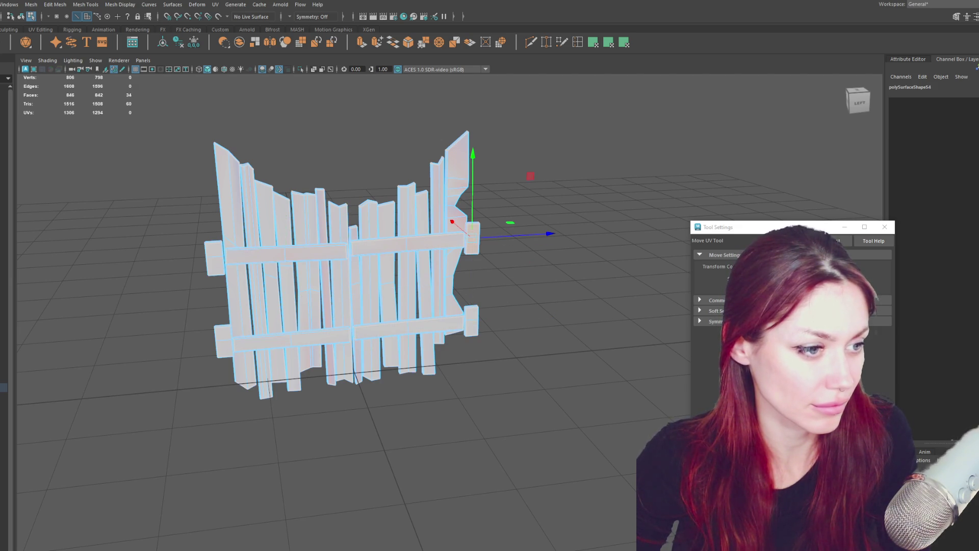
pyautogui.click(214, 257)
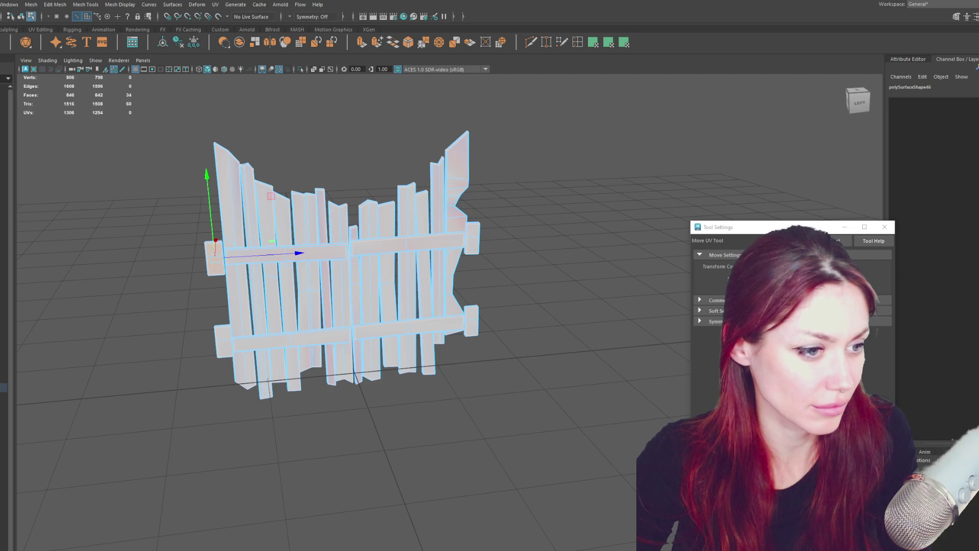